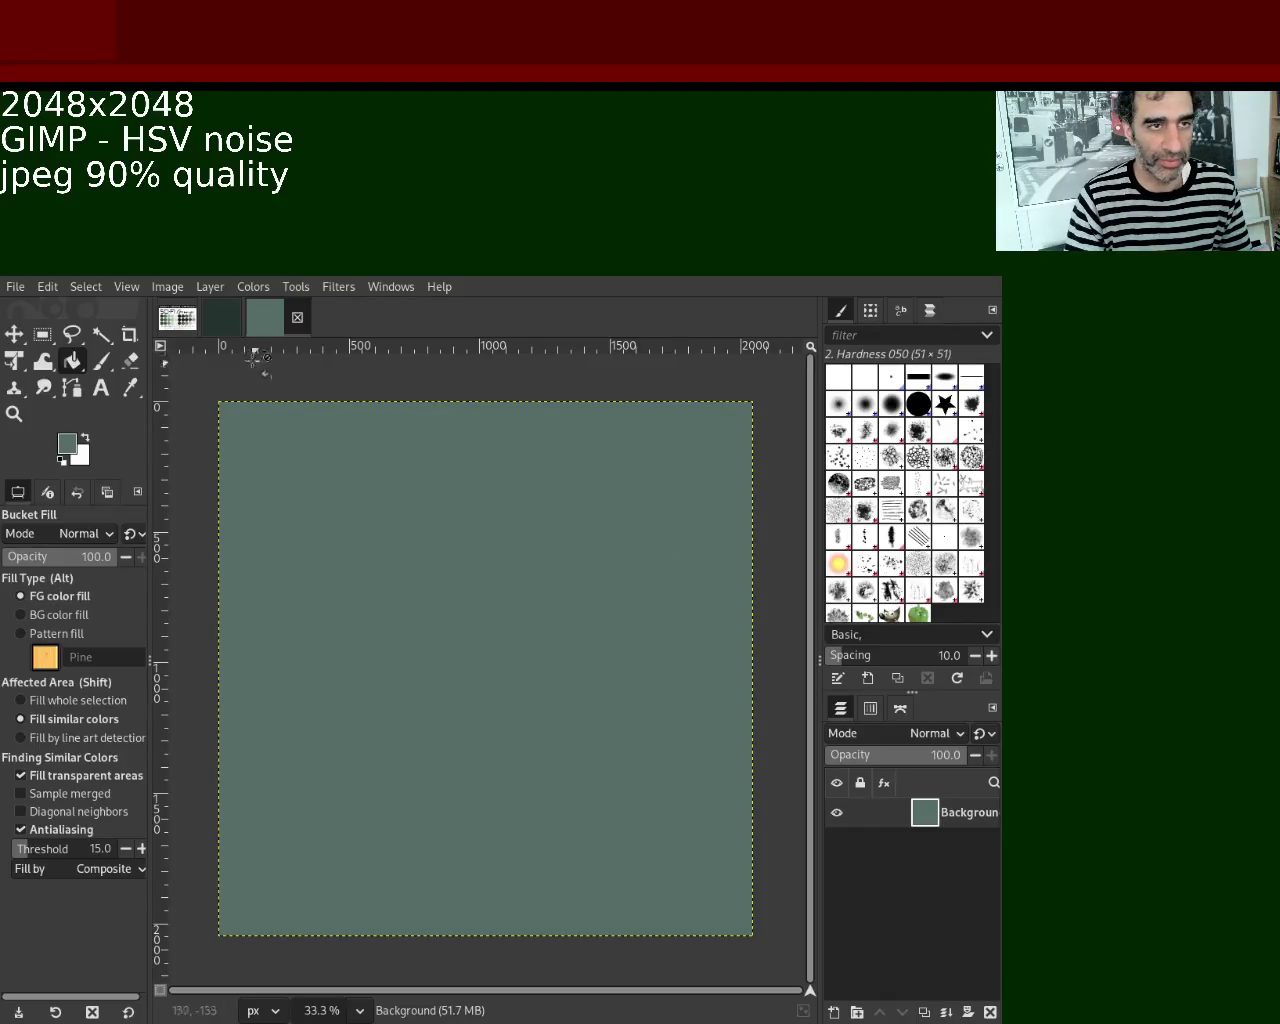
# Return to the green-grey 2048x2048 canvas and zoom in on it.
pyautogui.click(178, 318)
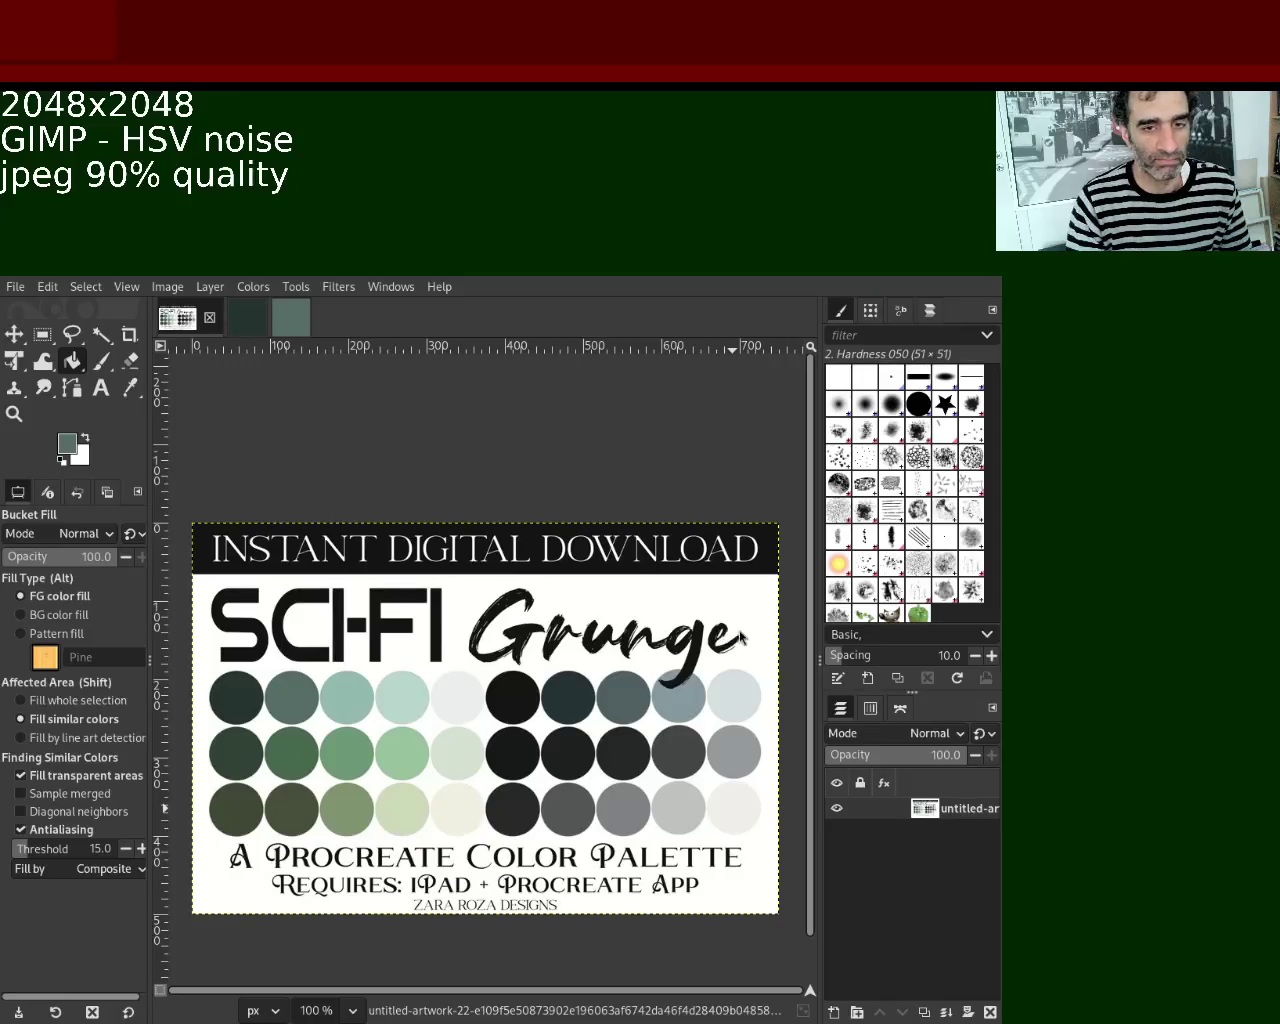
pyautogui.click(291, 317)
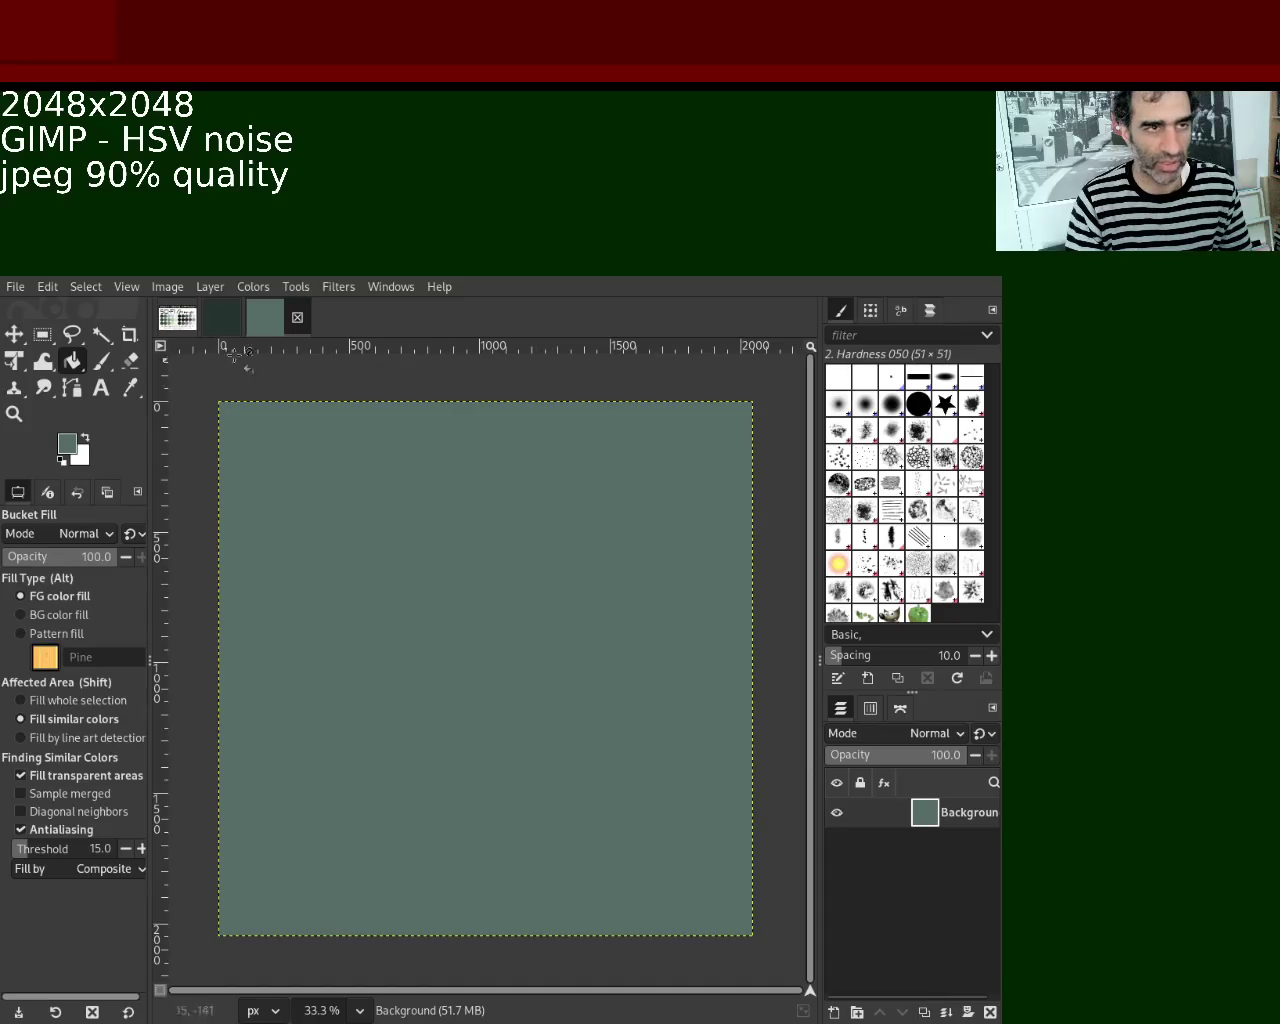
pyautogui.click(14, 413)
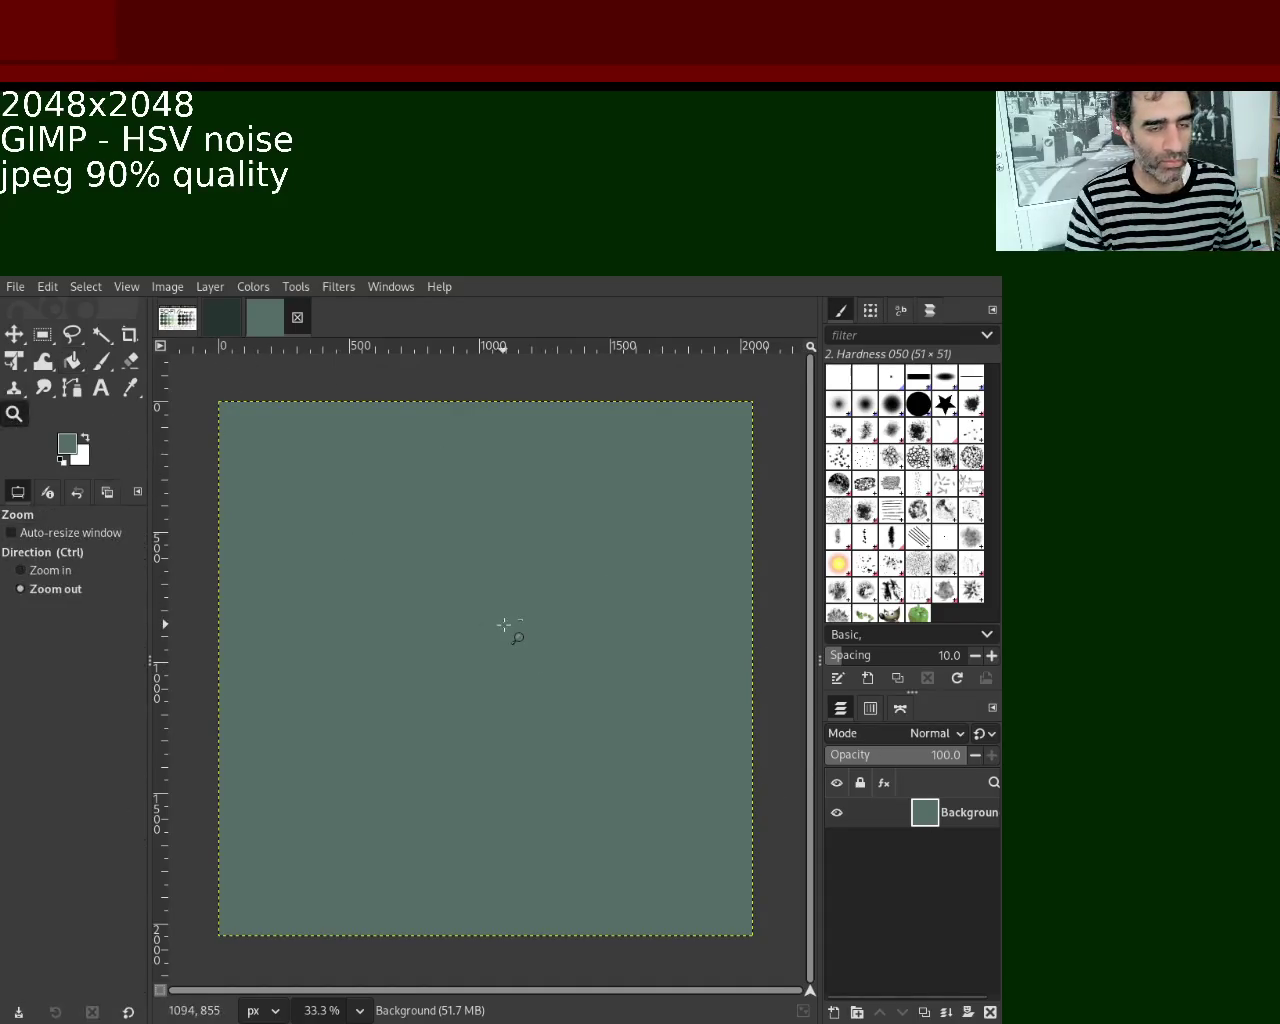
pyautogui.click(505, 625)
pyautogui.click(505, 625)
pyautogui.click(505, 625)
pyautogui.keyDown('ctrl'); pyautogui.click(505, 625); pyautogui.keyUp('ctrl')
pyautogui.keyDown('ctrl'); pyautogui.click(505, 625); pyautogui.keyUp('ctrl')
# Zoom back out to full view and reapply HSV Noise to the Background layer.
pyautogui.keyDown('ctrl'); pyautogui.click(505, 625); pyautogui.keyUp('ctrl')
pyautogui.keyDown('ctrl'); pyautogui.click(505, 625); pyautogui.keyUp('ctrl')
pyautogui.keyDown('ctrl'); pyautogui.click(505, 625); pyautogui.keyUp('ctrl')
pyautogui.click(505, 625)
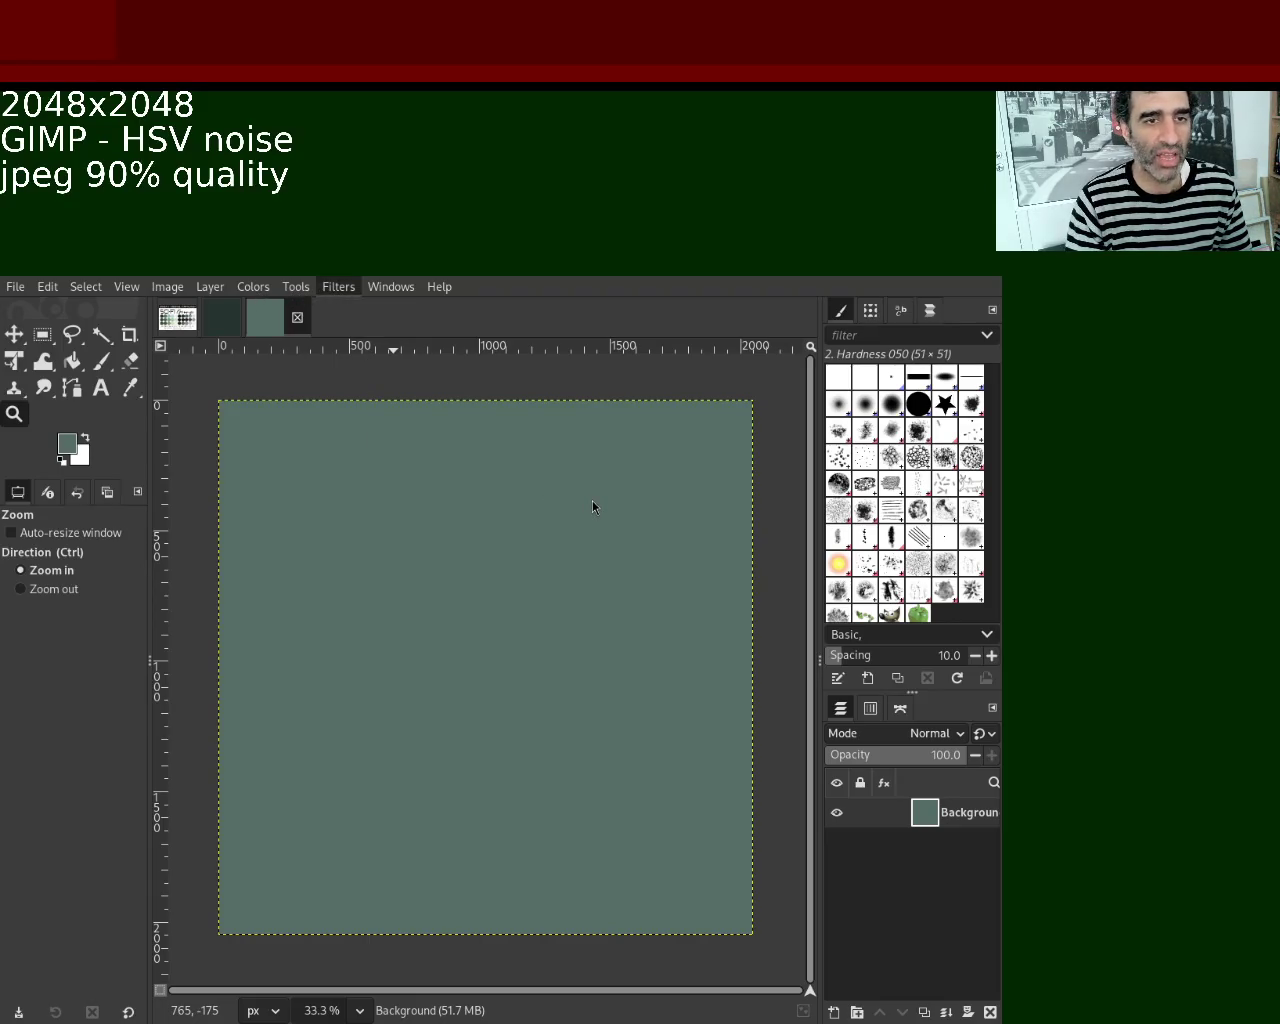
pyautogui.hotkey('ctrl', 'f')
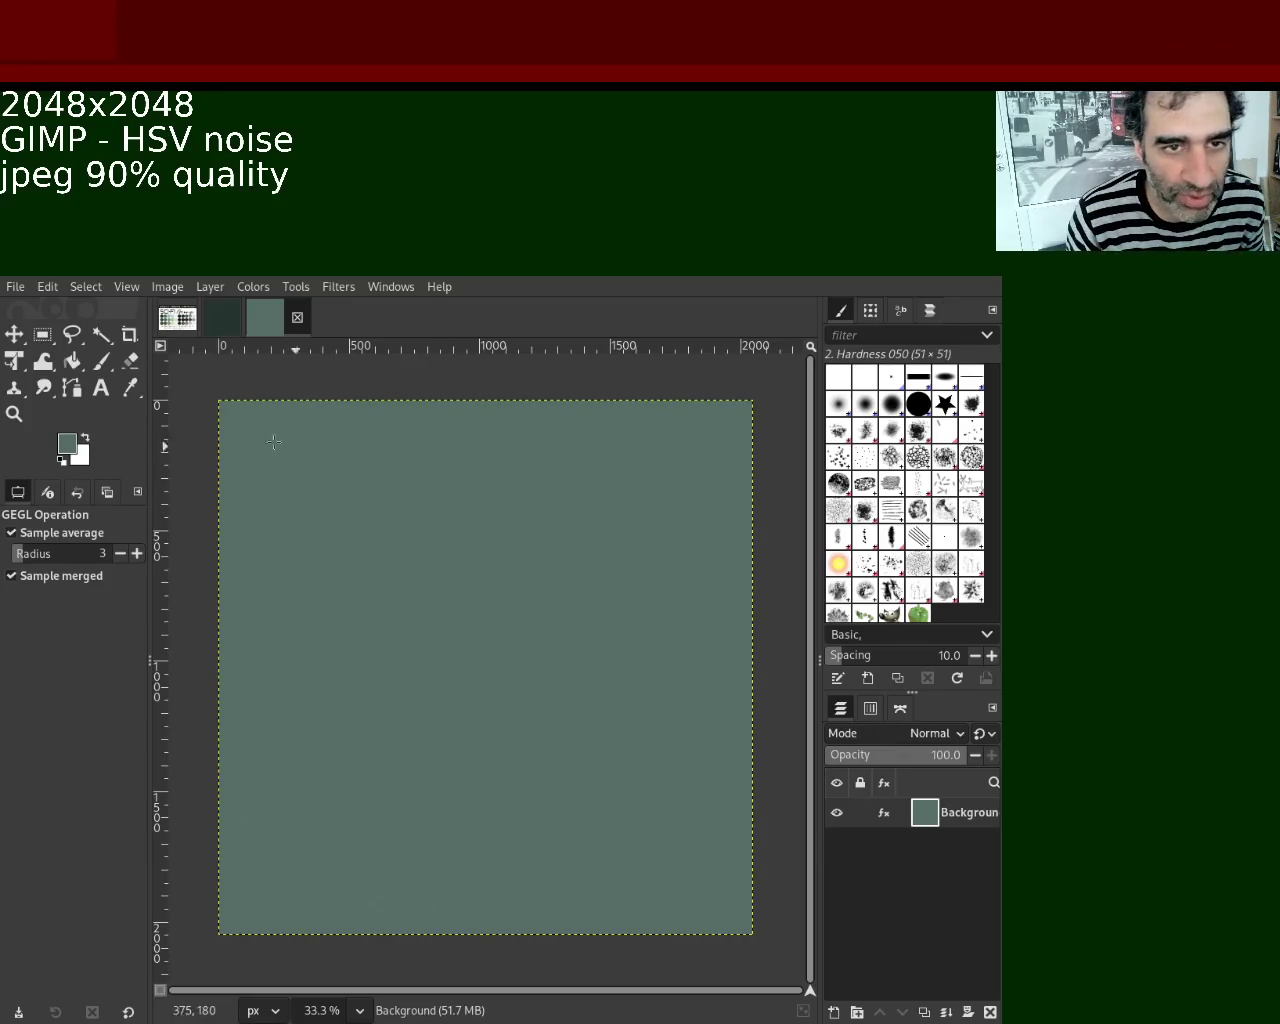
pyautogui.click(14, 413)
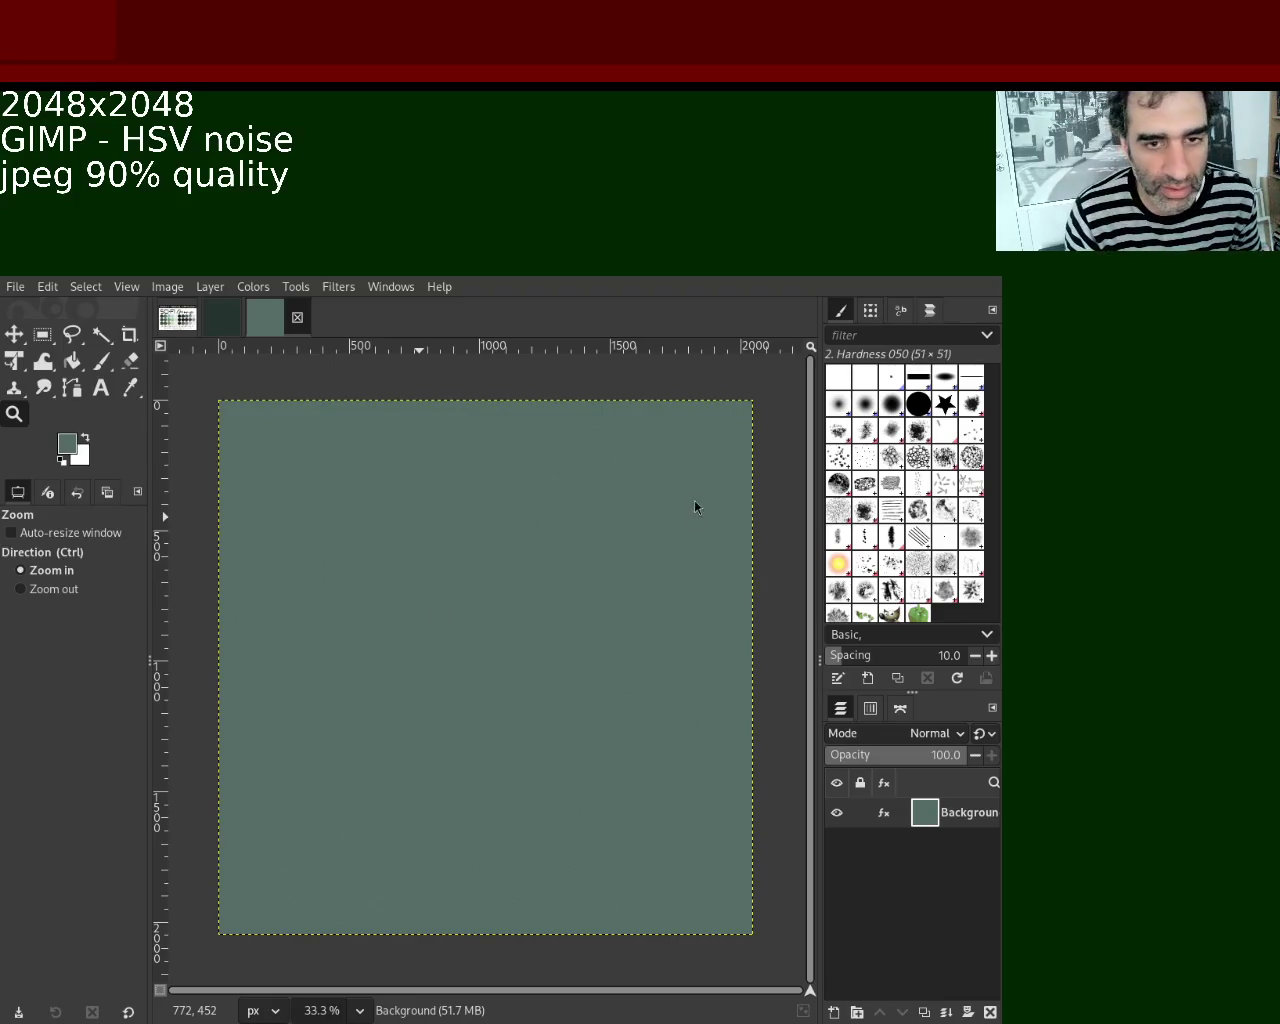
# Zoom the noise canvas in to 1100% to inspect individual noise pixels.
pyautogui.keyDown('ctrl'); pyautogui.click(505, 612); pyautogui.keyUp('ctrl')
pyautogui.doubleClick(499, 608)
pyautogui.doubleClick(499, 608)
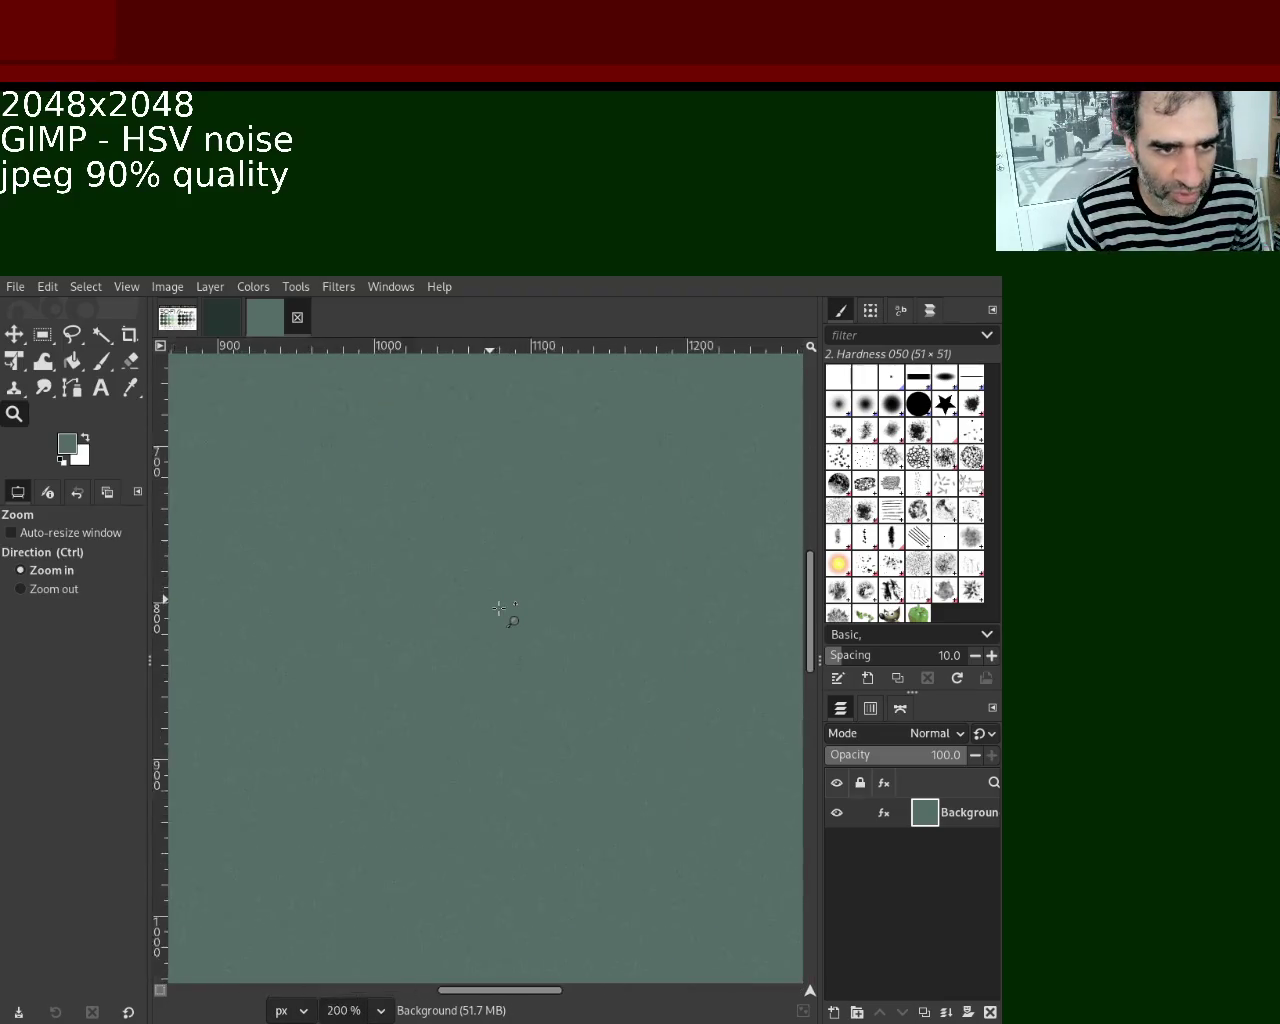
pyautogui.doubleClick(499, 608)
pyautogui.doubleClick(499, 608)
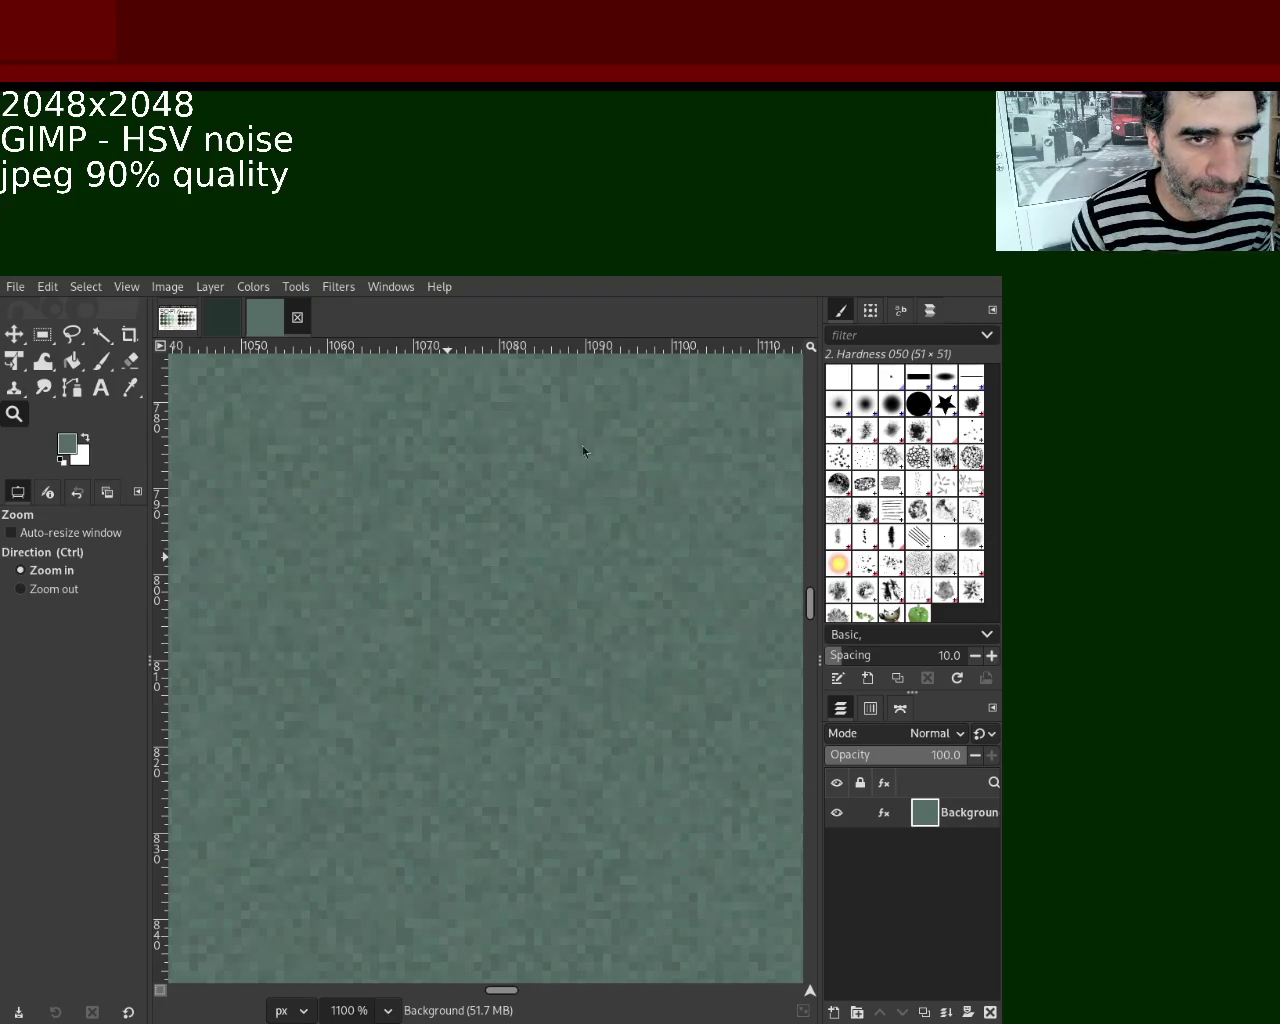
pyautogui.click(208, 333)
# Glance at the palette and other open images, then return to the noise canvas at 50%.
pyautogui.click(178, 318)
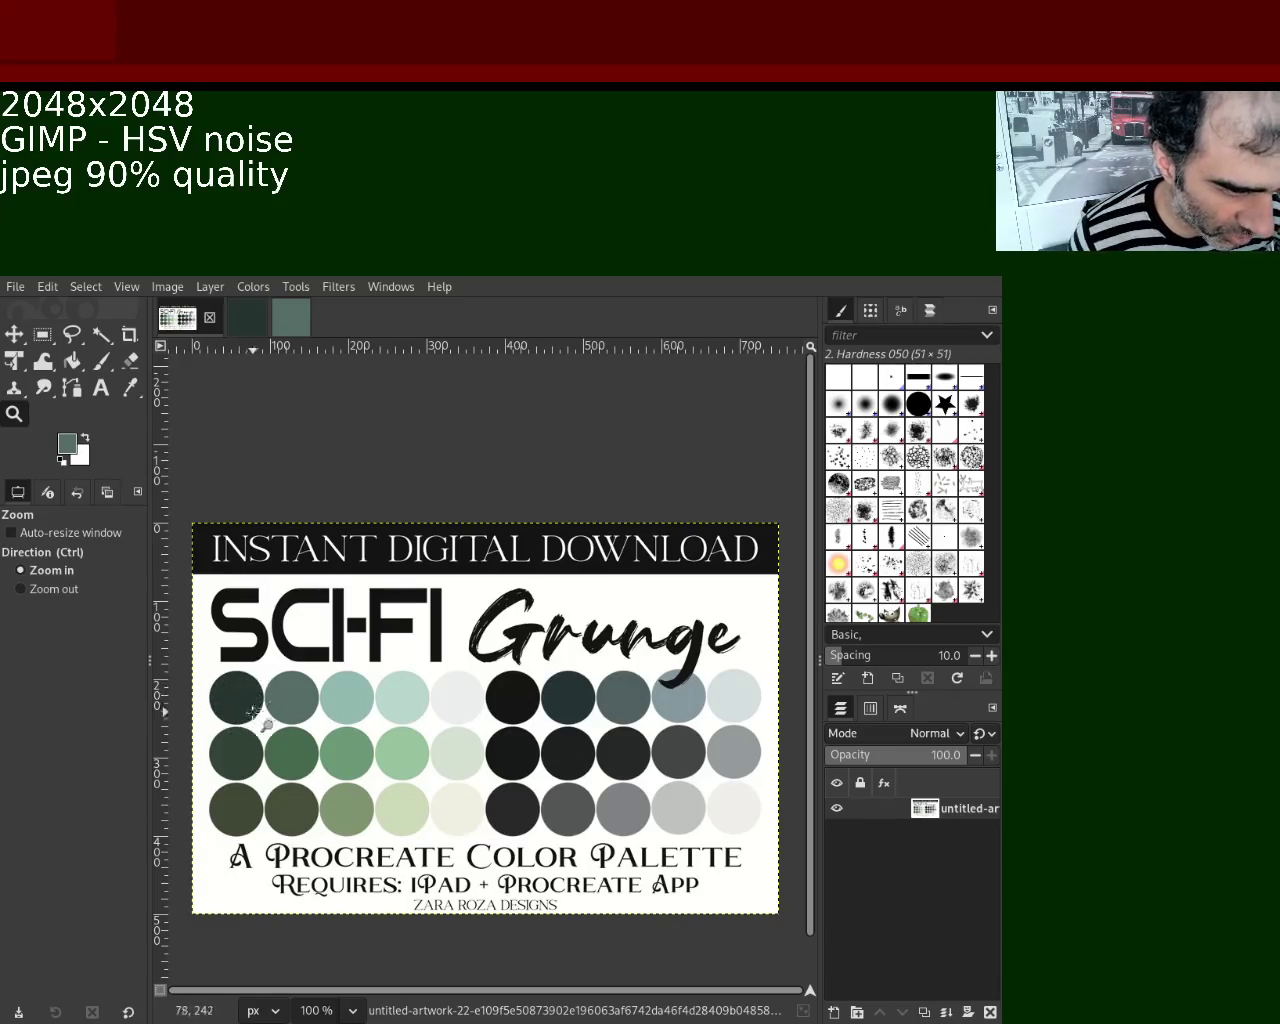
pyautogui.click(291, 317)
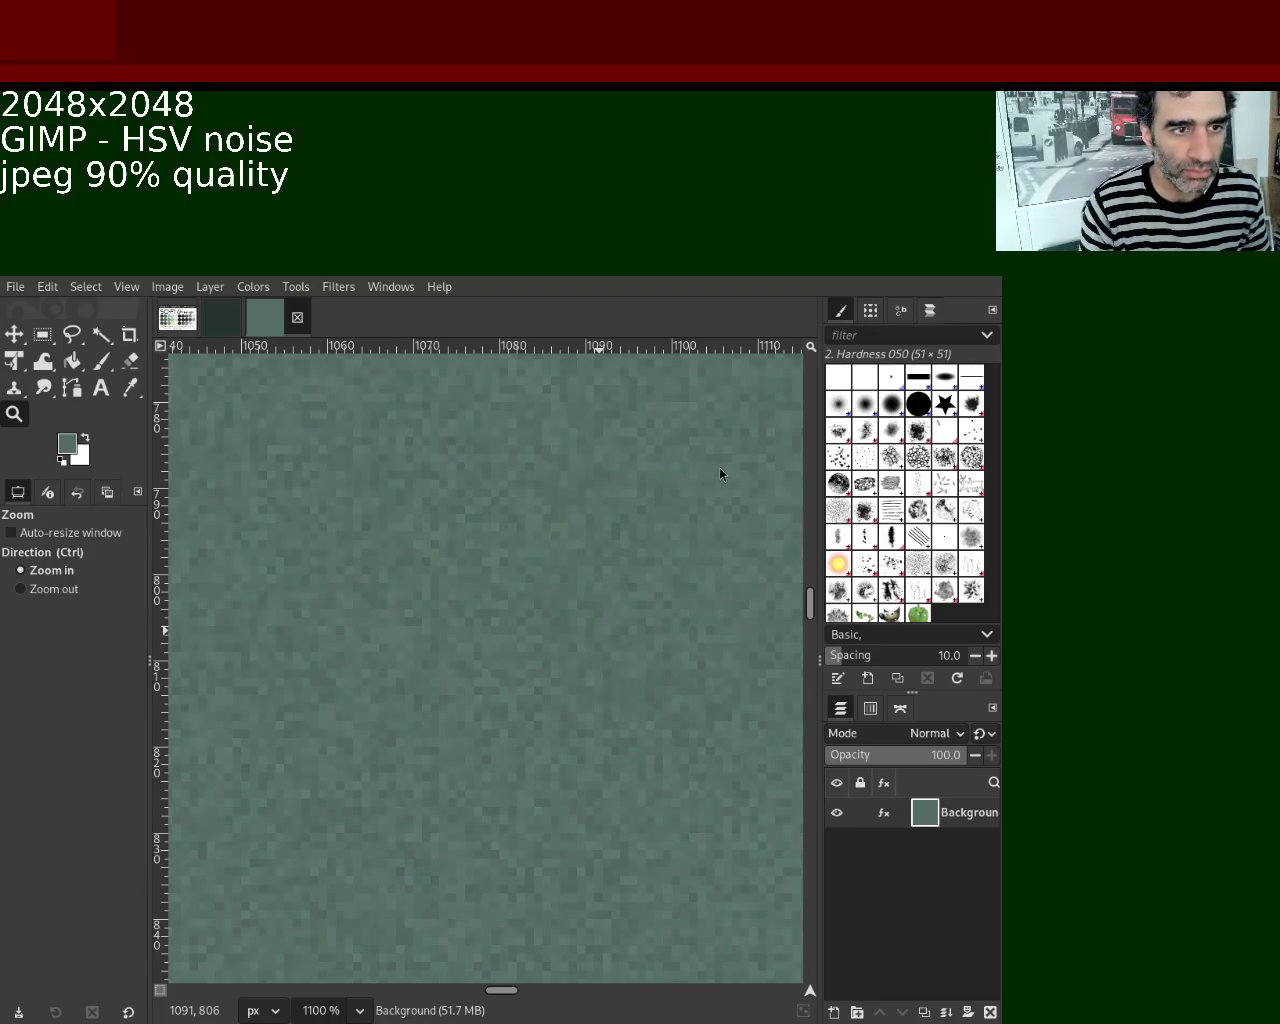
pyautogui.click(178, 317)
pyautogui.click(266, 326)
pyautogui.click(272, 328)
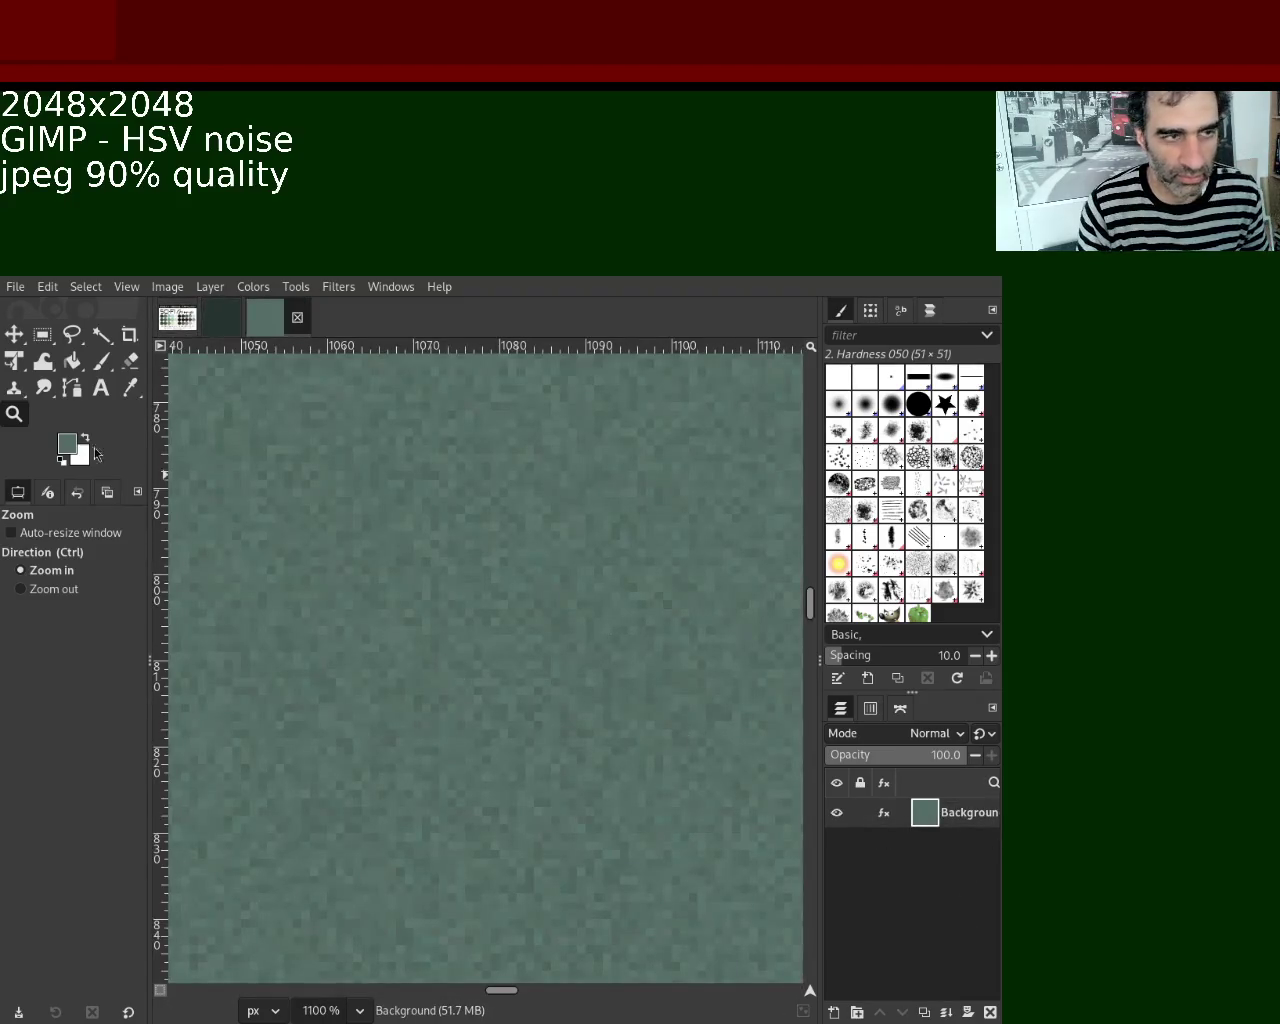
pyautogui.scroll(-5, 461, 569)
pyautogui.scroll(-5, 461, 569)
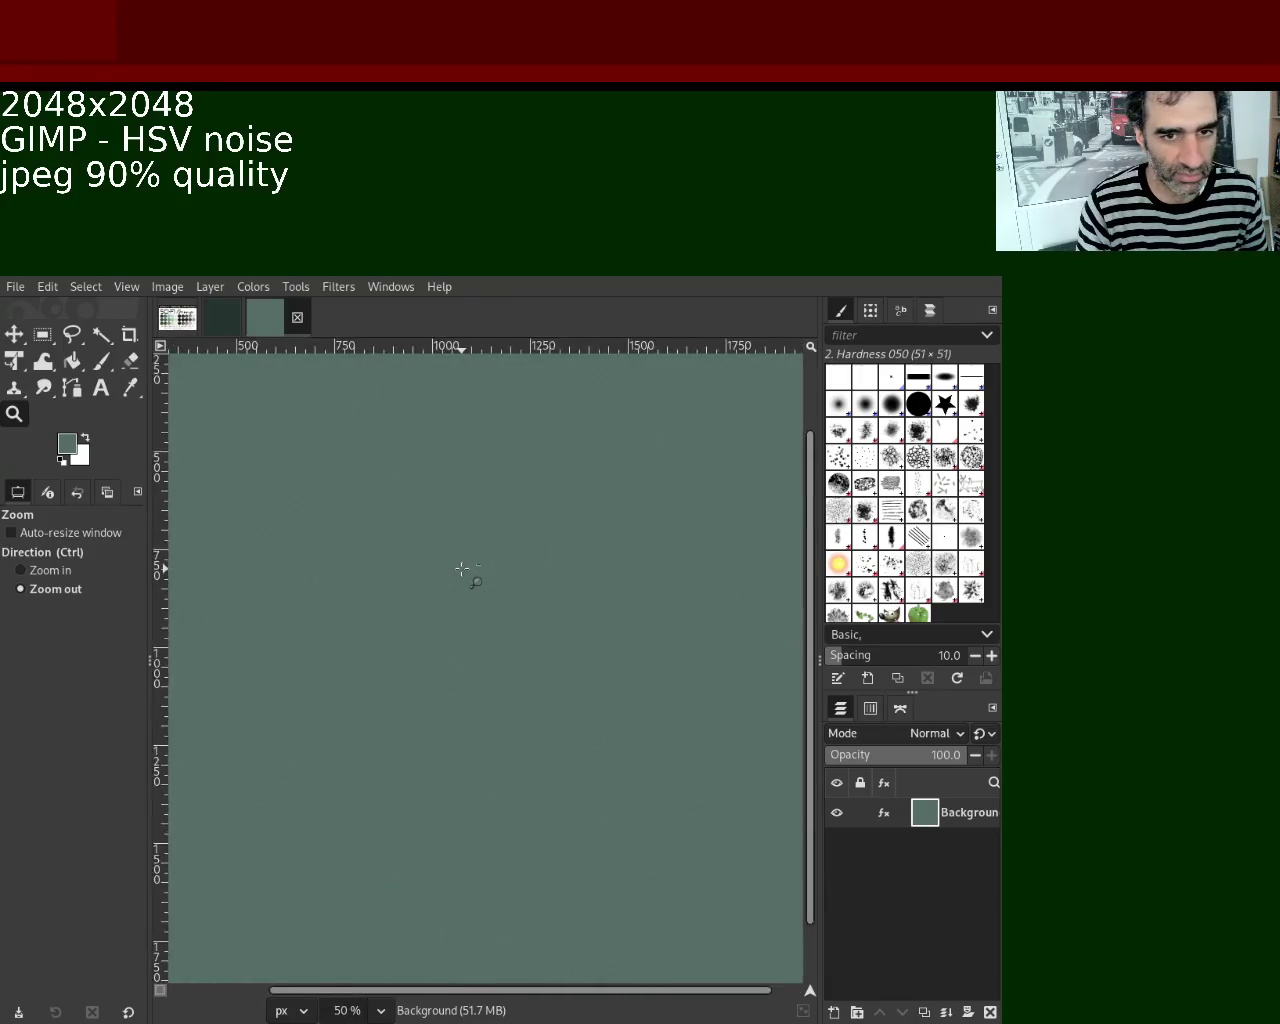
pyautogui.click(461, 569)
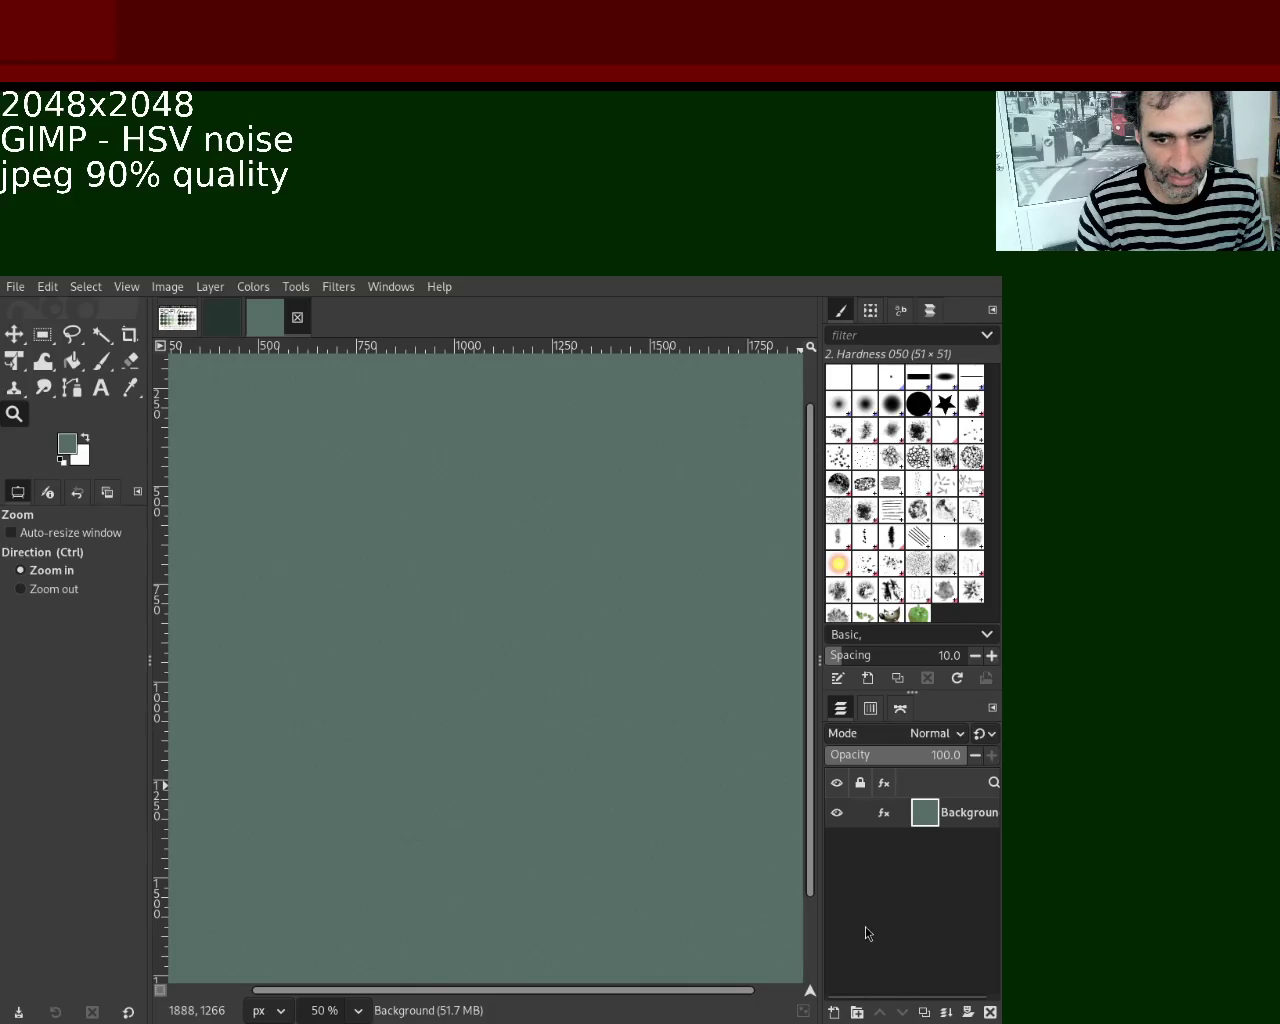
pyautogui.moveTo(925, 812)
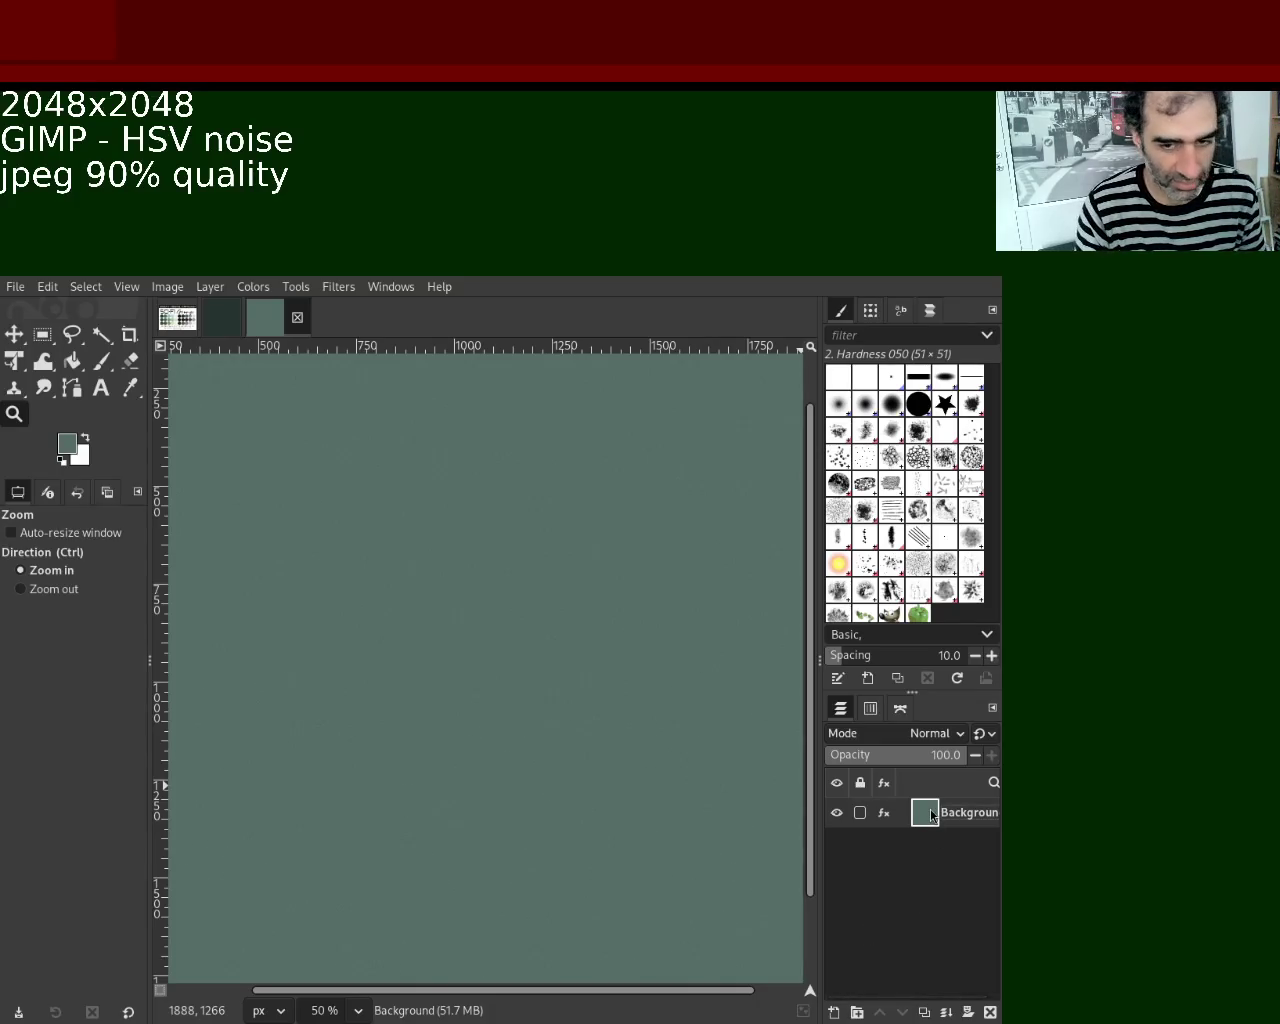
# Duplicate the Background layer, naming the bottom copy 'base' and the top 'normal'.
pyautogui.hotkey('shift', 'ctrl', 'd')
pyautogui.hotkey('shift', 'ctrl', 'd')
pyautogui.hotkey('shift', 'ctrl', 'd')
pyautogui.hotkey('shift', 'ctrl', 'd')
pyautogui.hotkey('shift', 'ctrl', 'd')
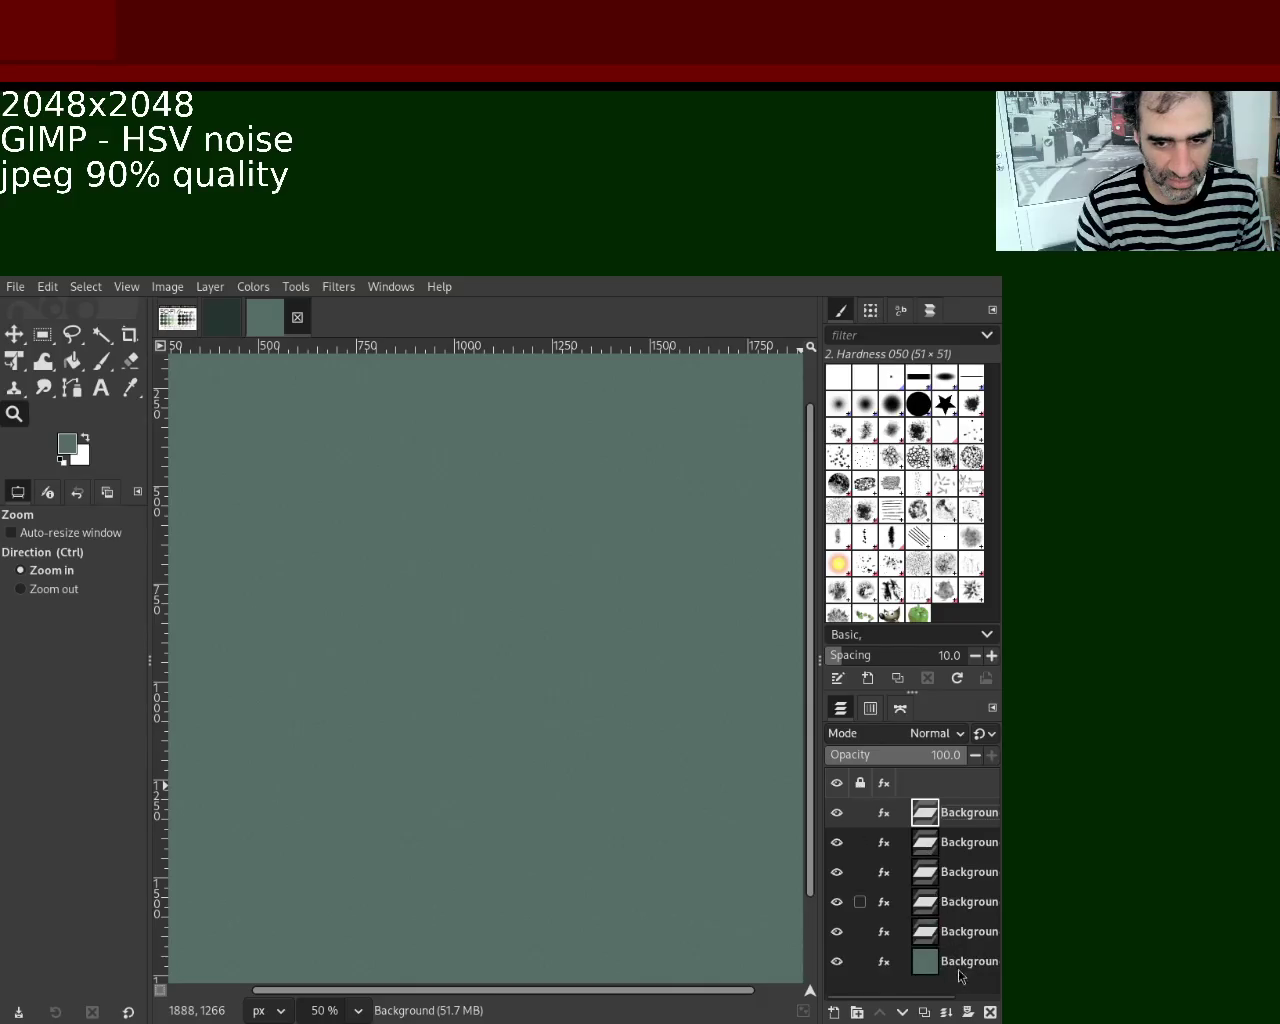
pyautogui.doubleClick(970, 962)
pyautogui.write('base')
pyautogui.press('Return')
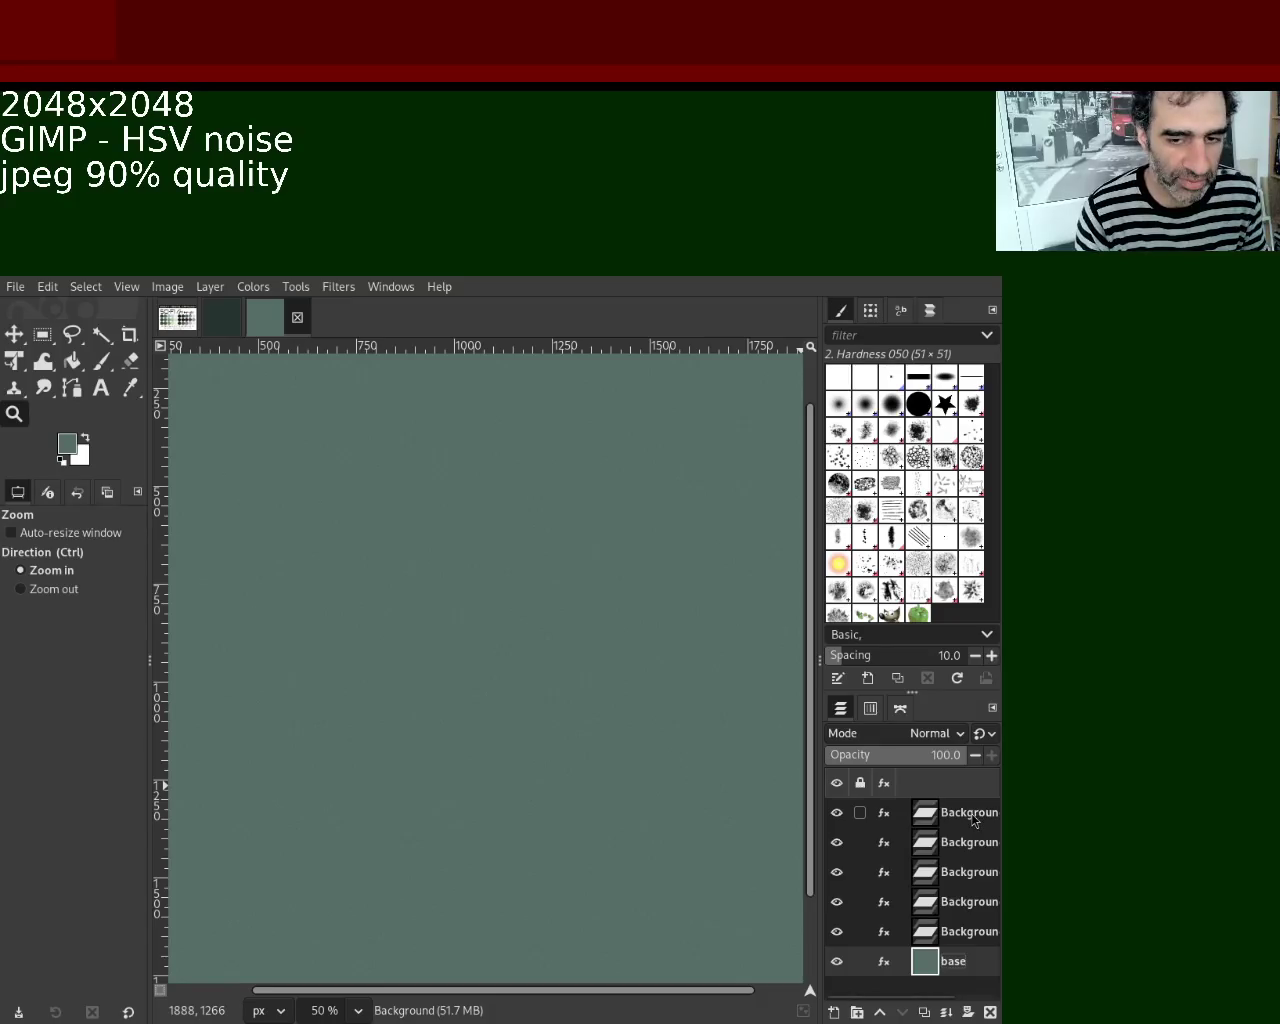
pyautogui.doubleClick(972, 813)
pyautogui.press('Escape')
pyautogui.press('m')
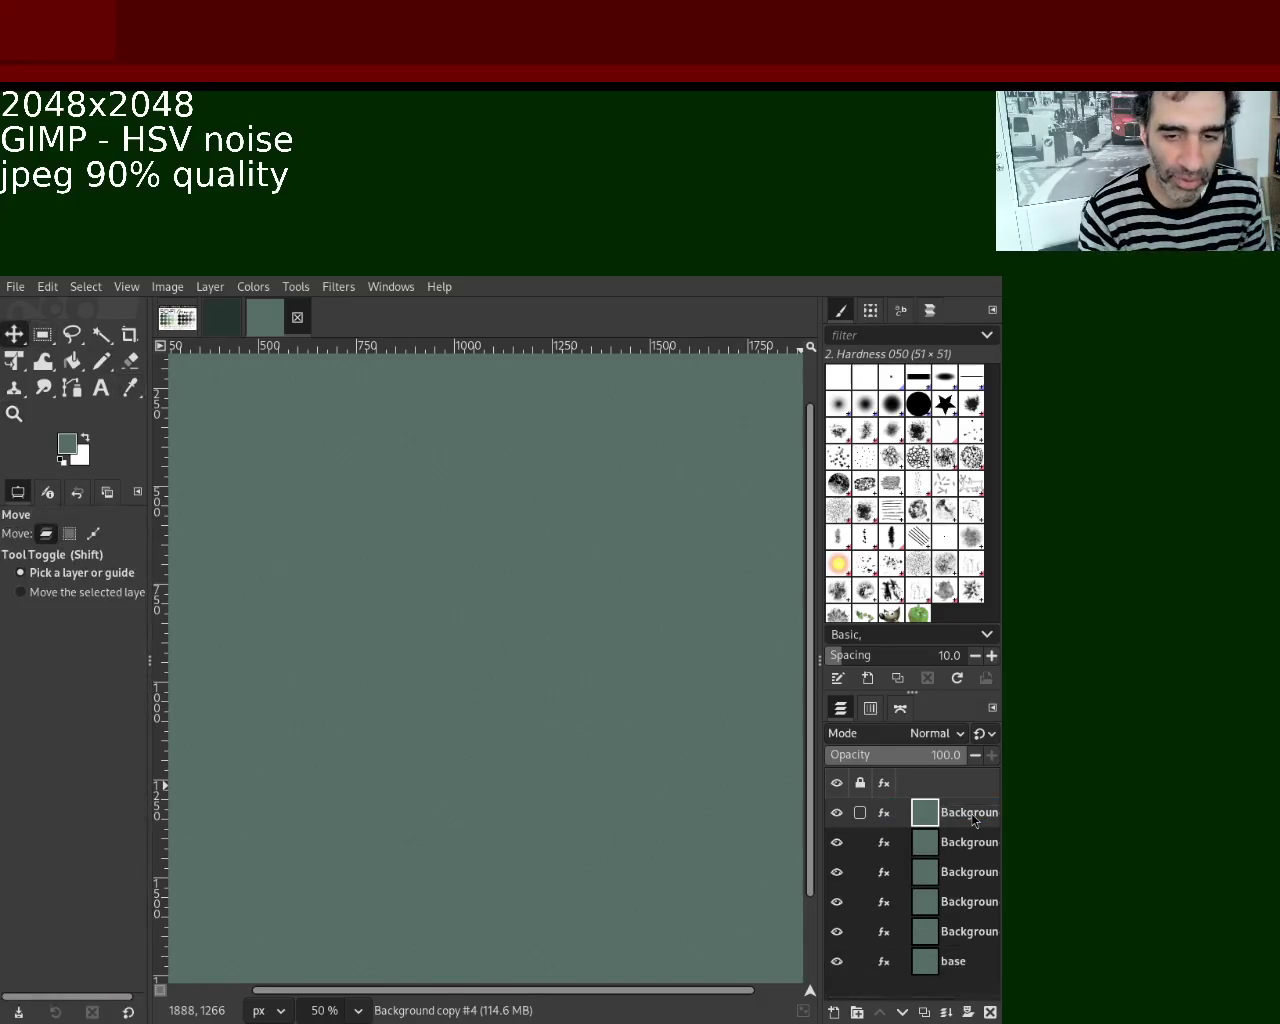
pyautogui.doubleClick(970, 813)
pyautogui.write('normal')
pyautogui.press('Return')
# Name the remaining layers metallic, roughness, AO and specular, then select the normal layer.
pyautogui.doubleClick(975, 845)
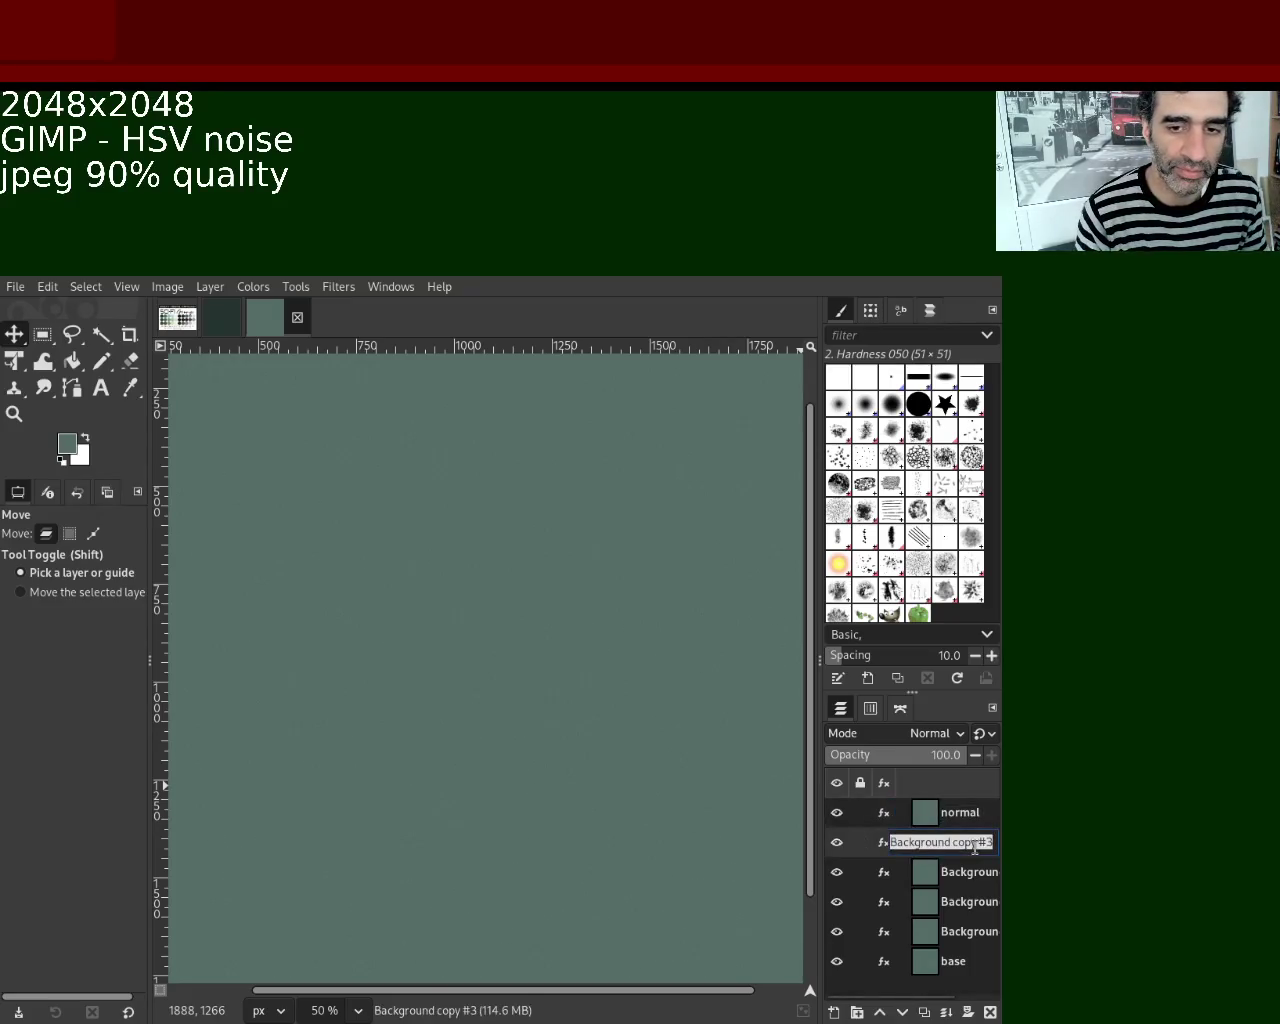
pyautogui.write('metalli')
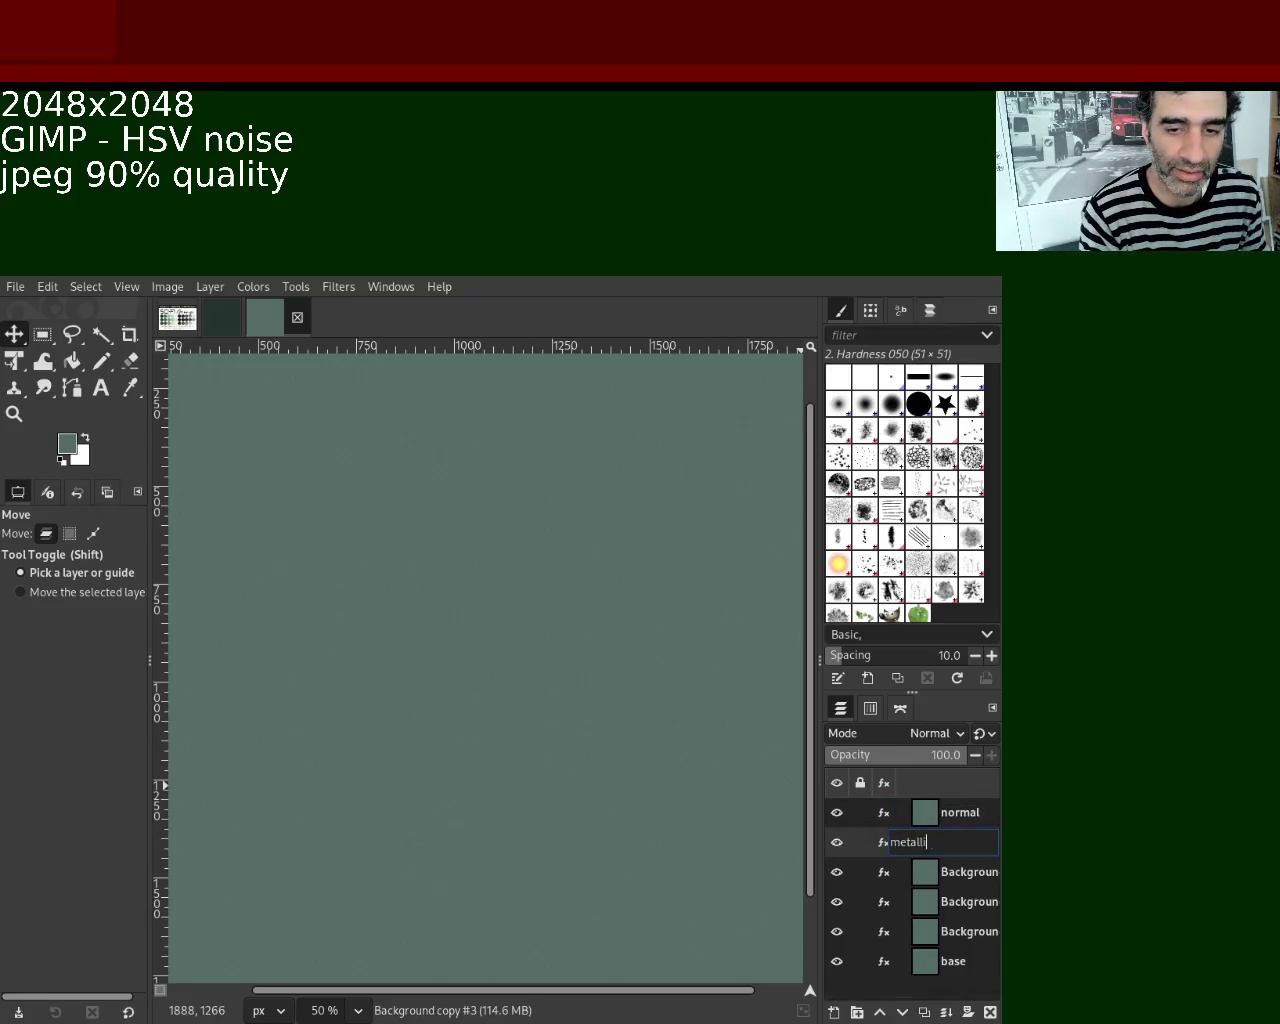
pyautogui.write('c')
pyautogui.press('Return')
pyautogui.doubleClick(970, 872)
pyautogui.write('roughness')
pyautogui.press('Return')
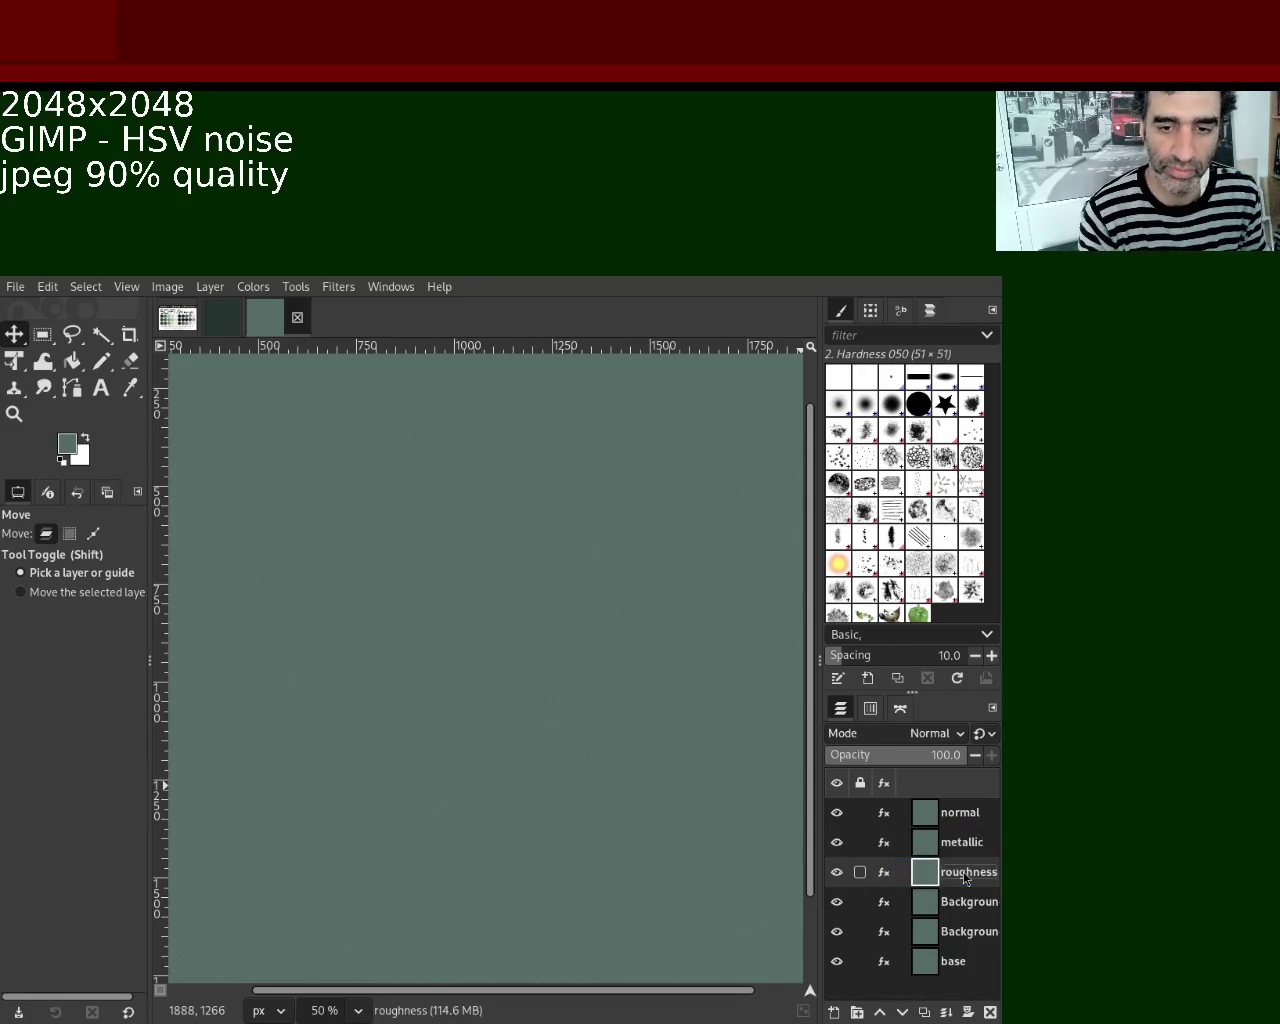
pyautogui.doubleClick(968, 904)
pyautogui.write('AO')
pyautogui.press('Return')
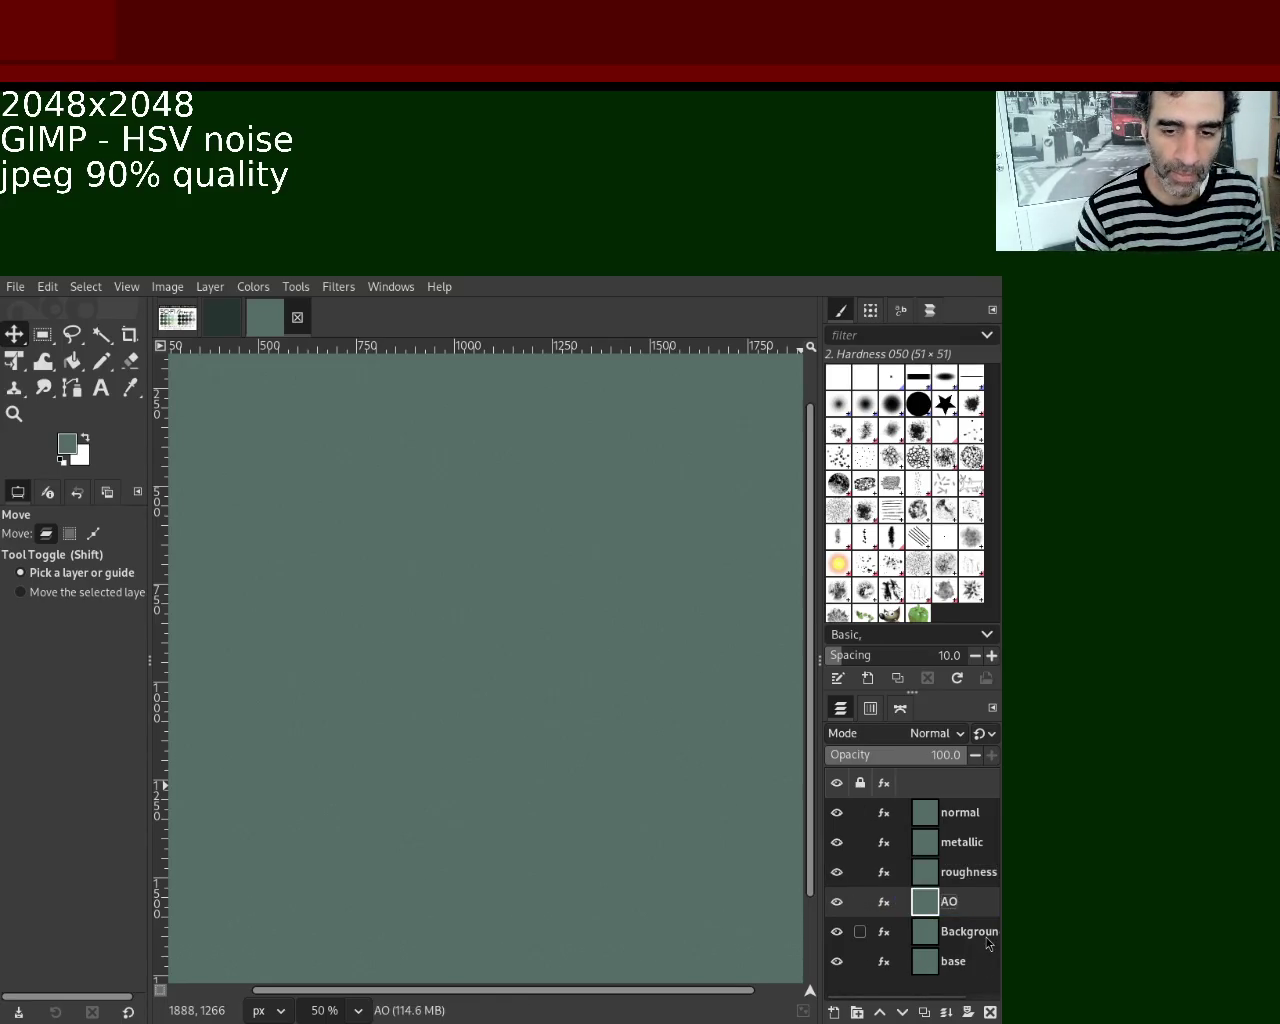
pyautogui.doubleClick(985, 932)
pyautogui.write('specular')
pyautogui.moveTo(926, 813)
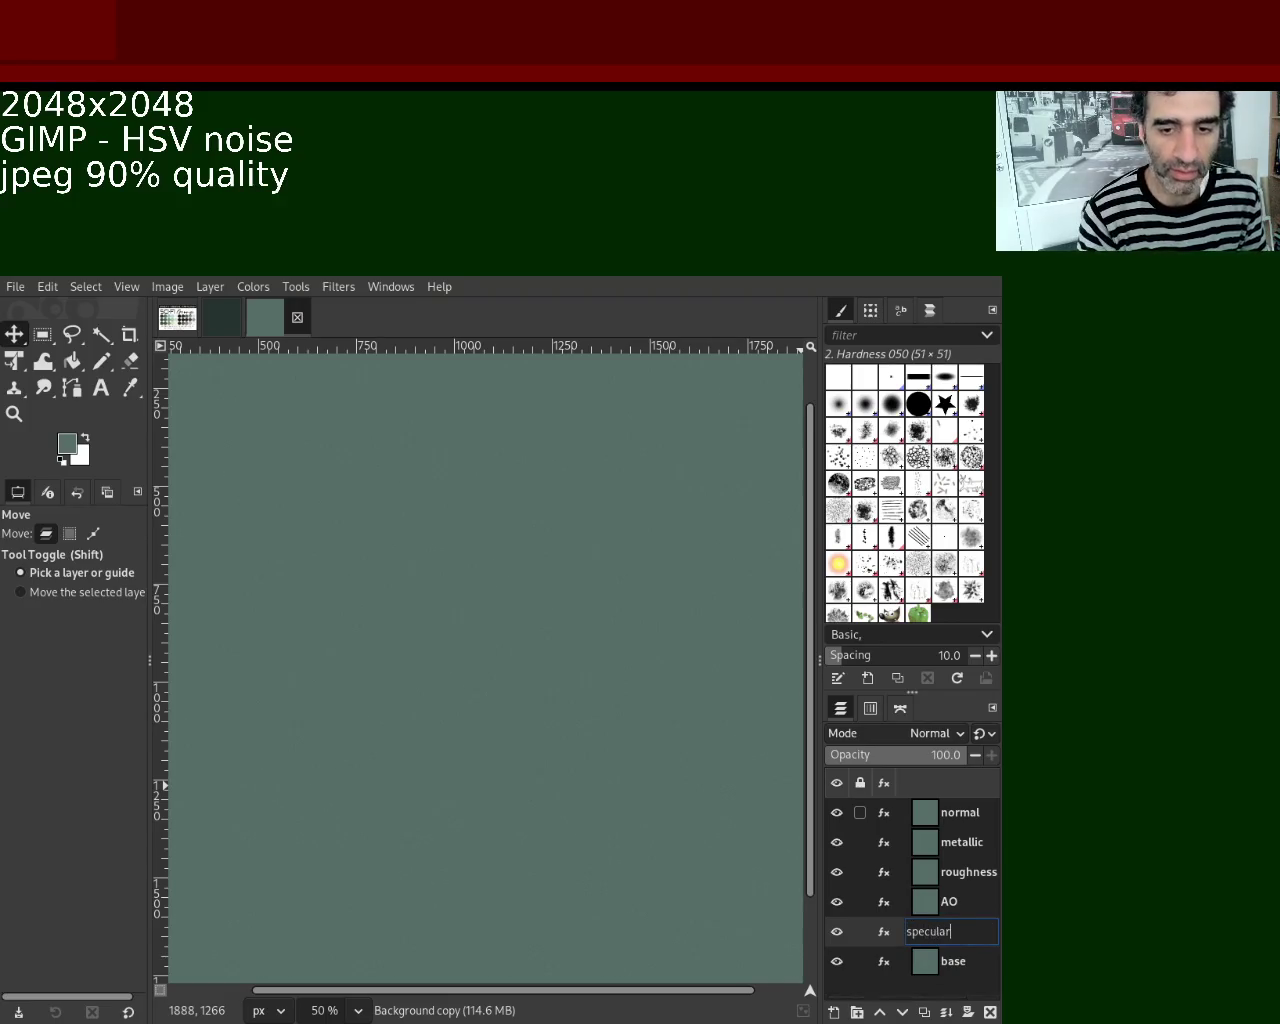
pyautogui.press('Return')
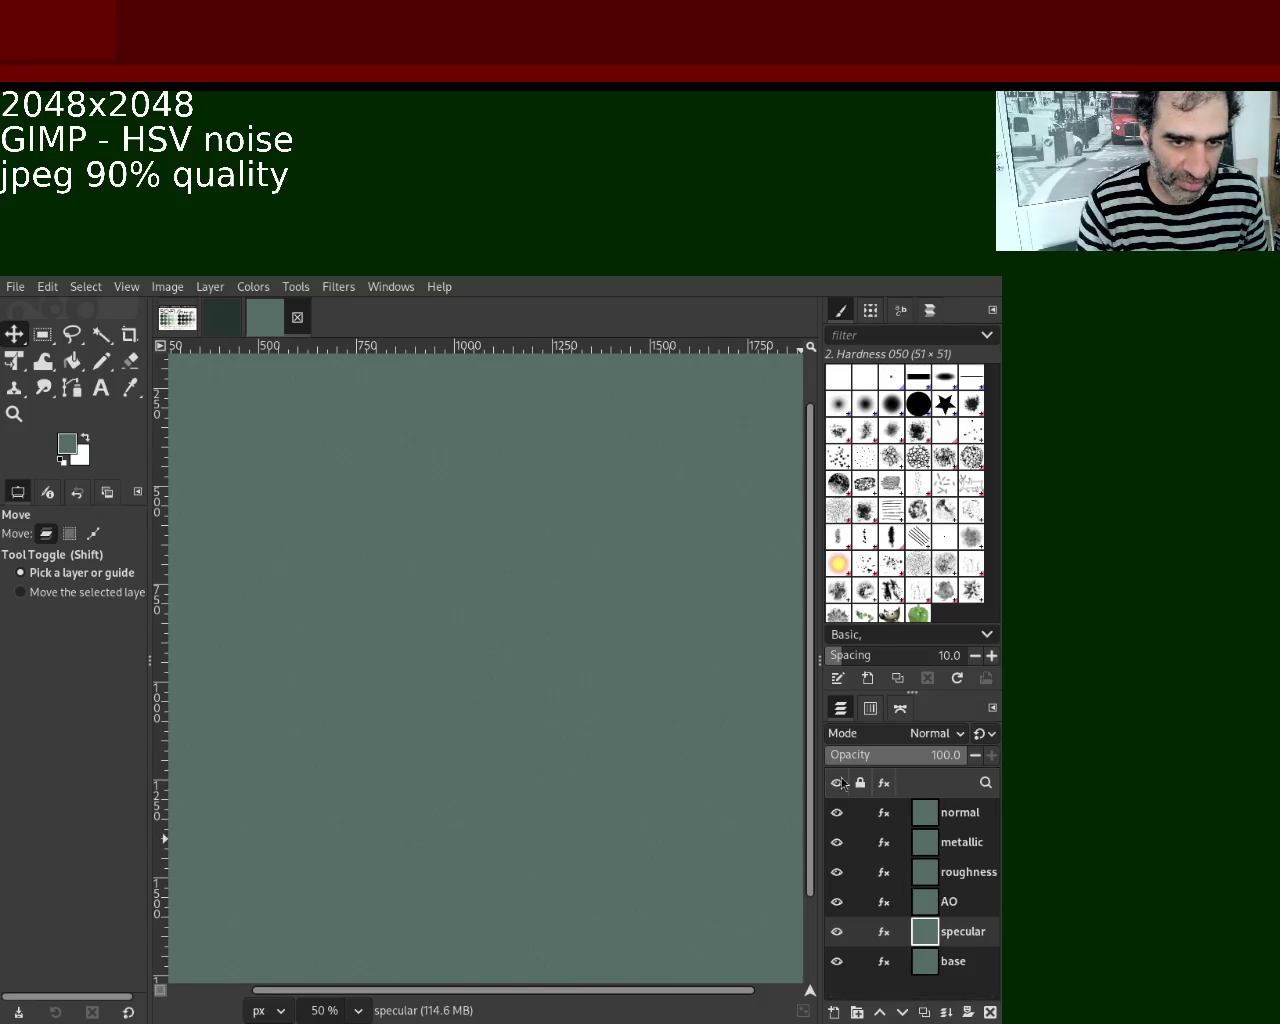
pyautogui.click(940, 812)
pyautogui.click(336, 287)
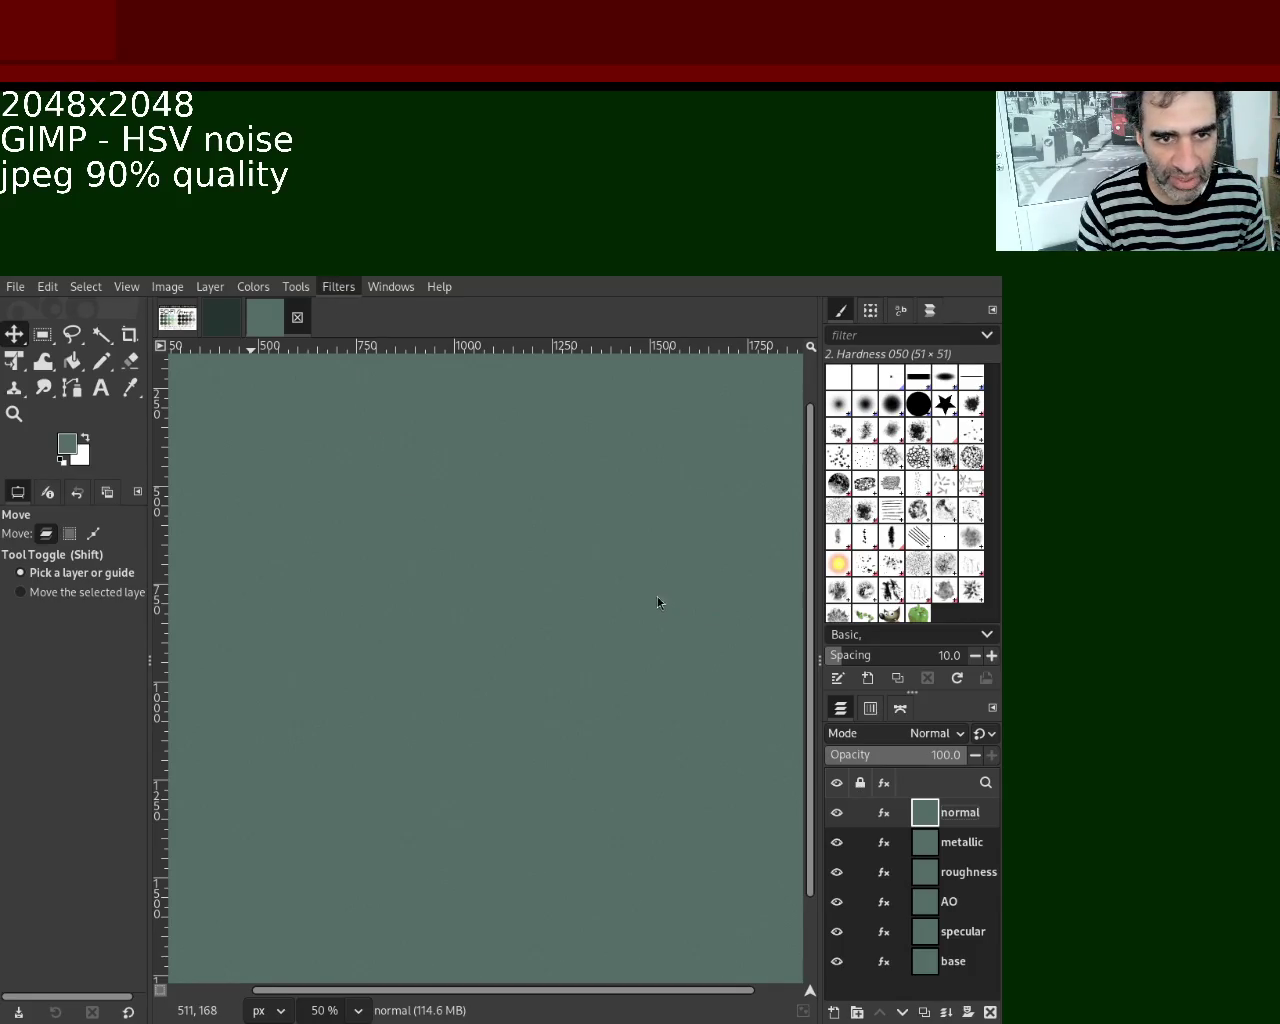
# Apply the Normal Map filter to the normal layer, hide it, and select metallic.
pyautogui.click(652, 571)
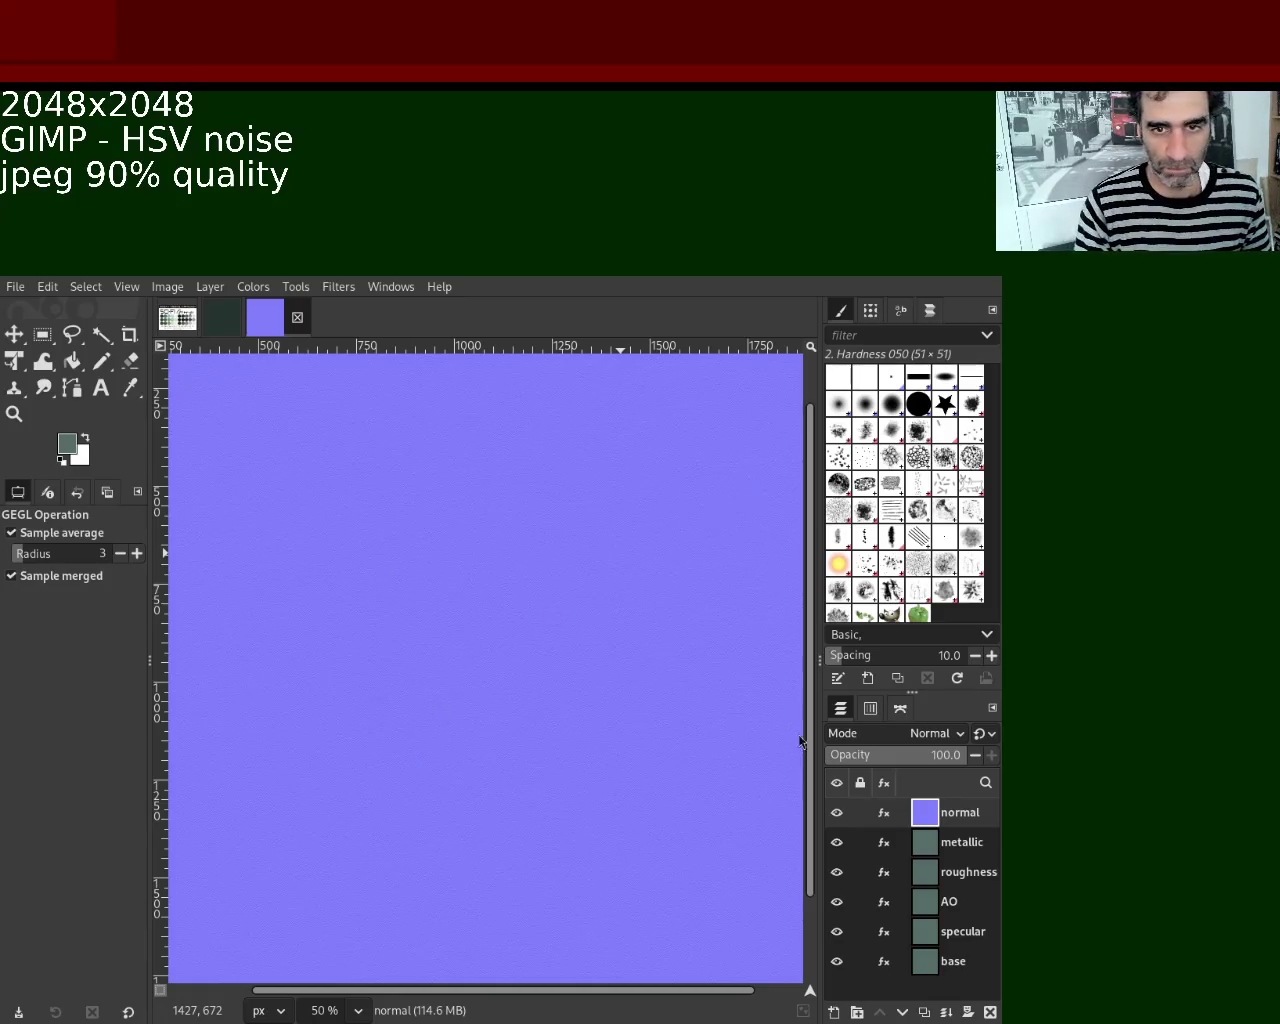
pyautogui.click(837, 812)
pyautogui.click(948, 842)
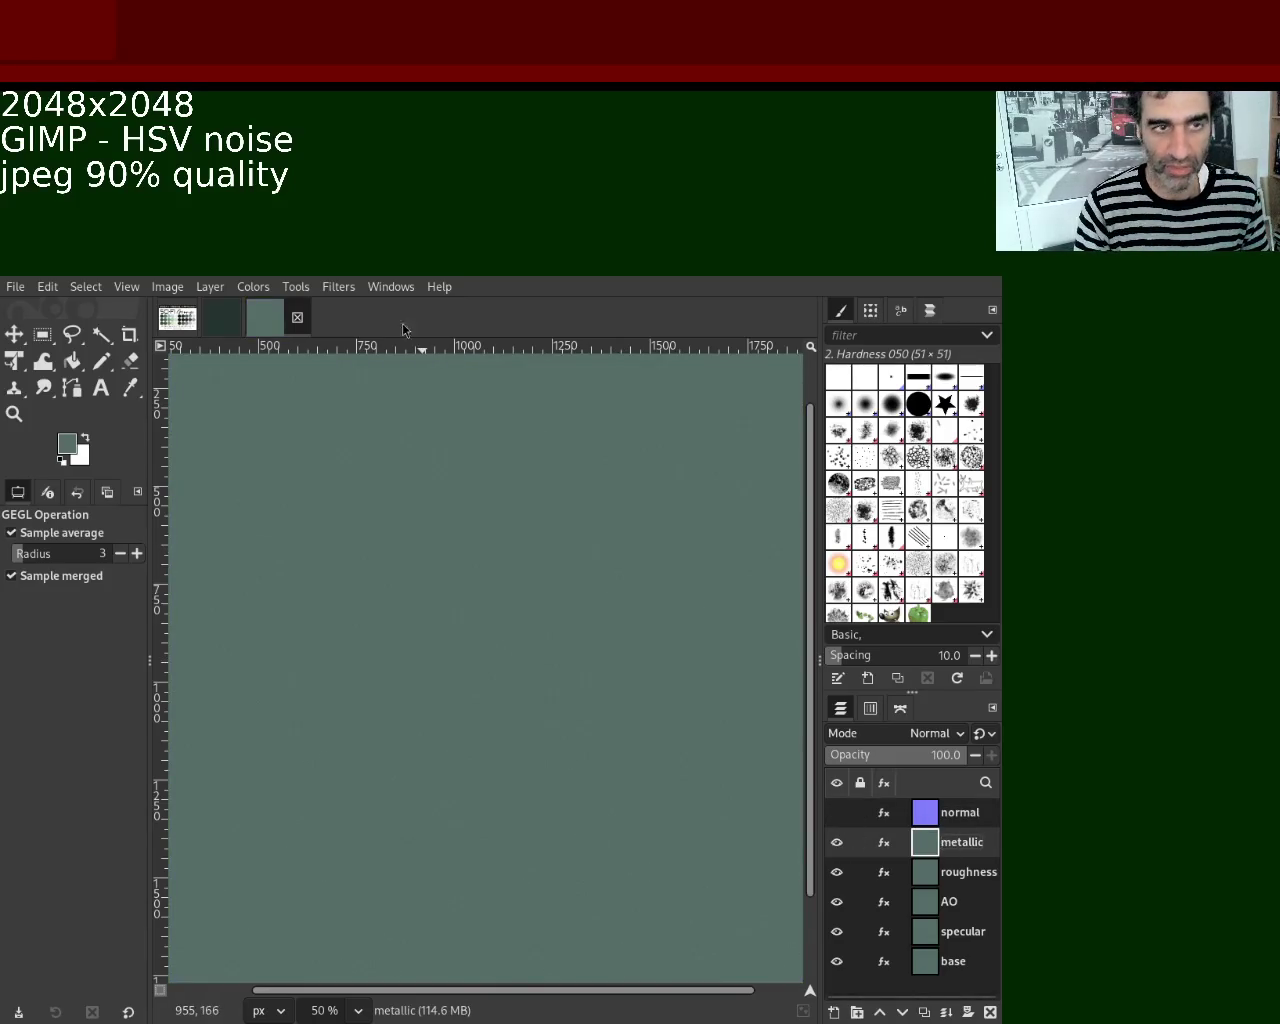
pyautogui.click(337, 286)
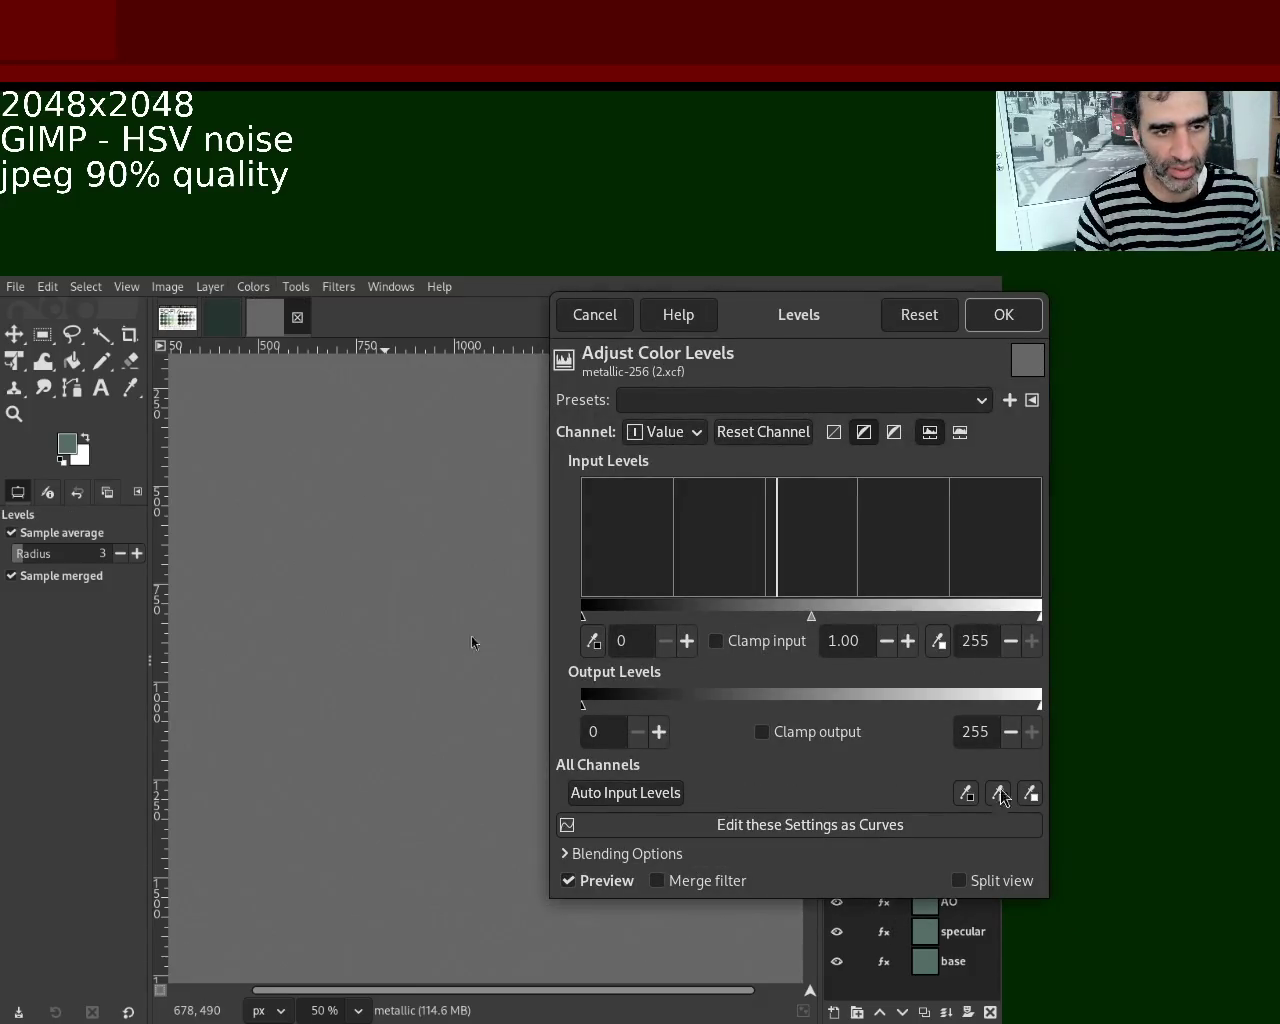
# Raise the metallic layer's Levels black input point to 106 and apply it.
pyautogui.moveTo(585, 617); pyautogui.dragTo(774, 622)
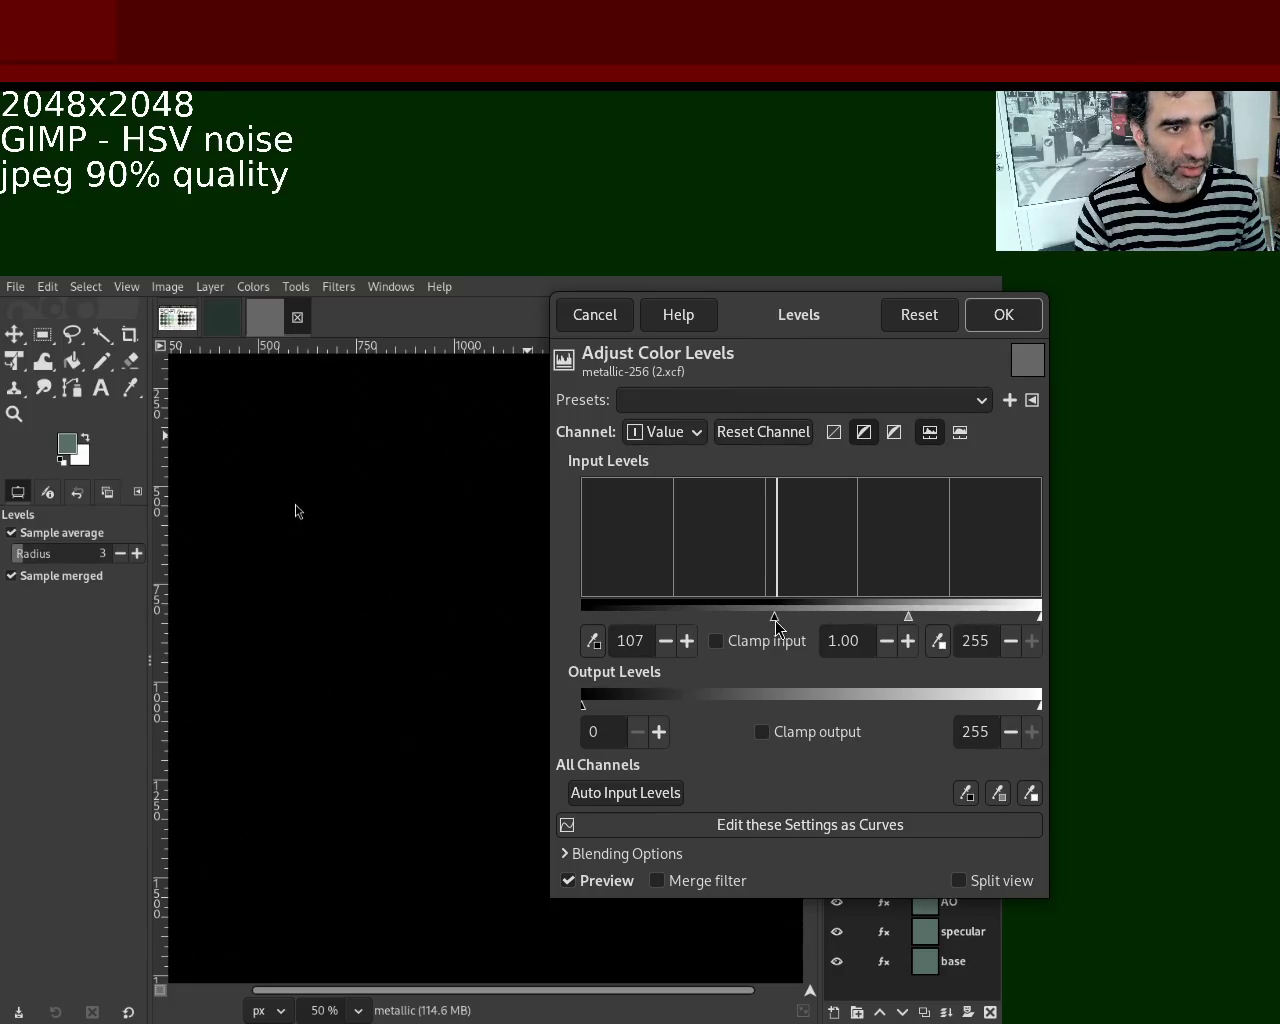
pyautogui.moveTo(775, 620); pyautogui.dragTo(773, 627)
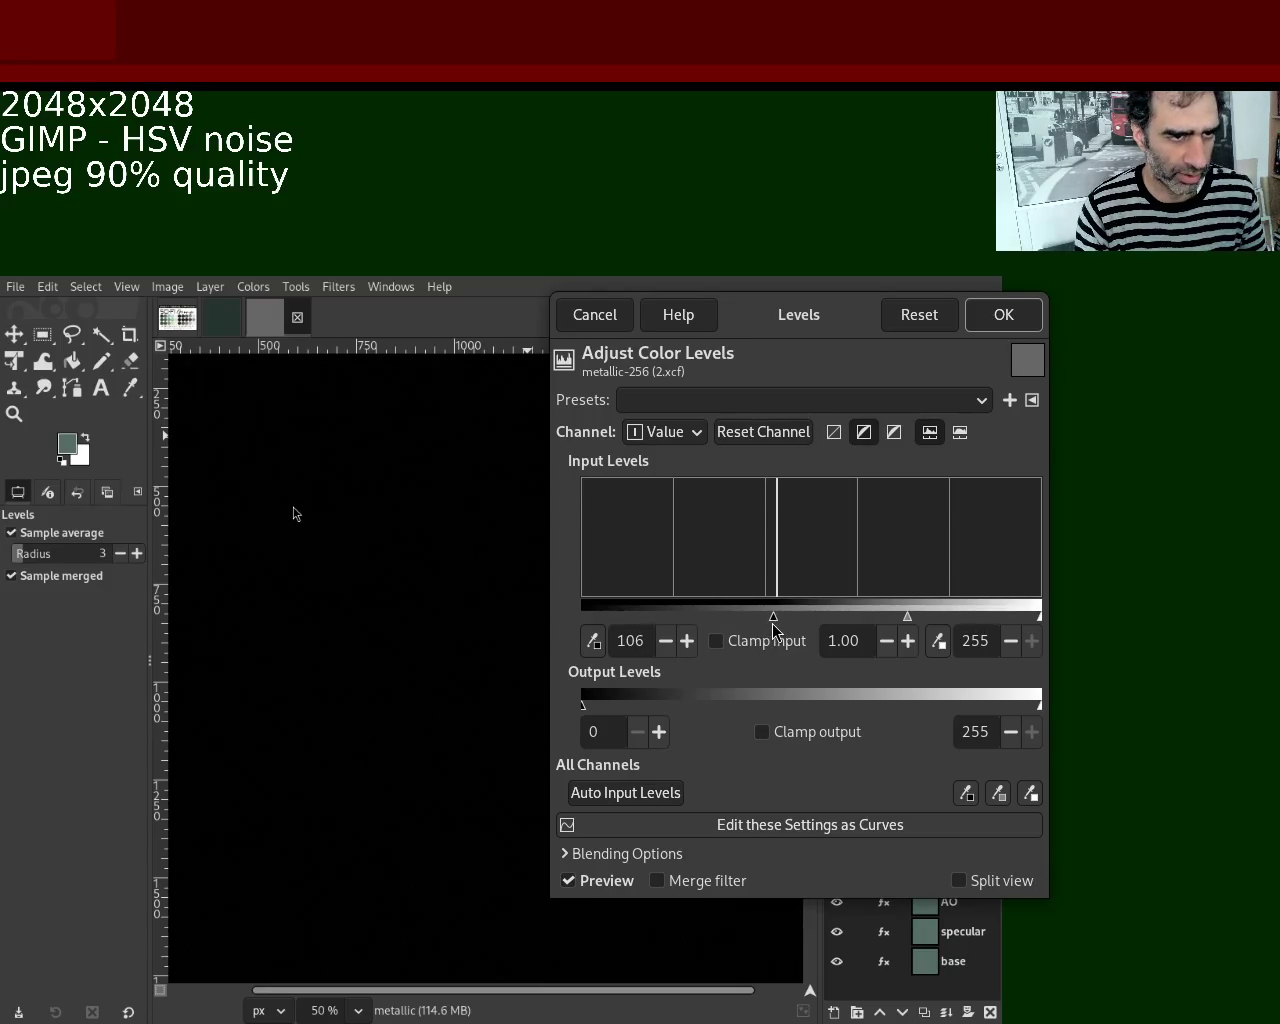
pyautogui.click(1003, 314)
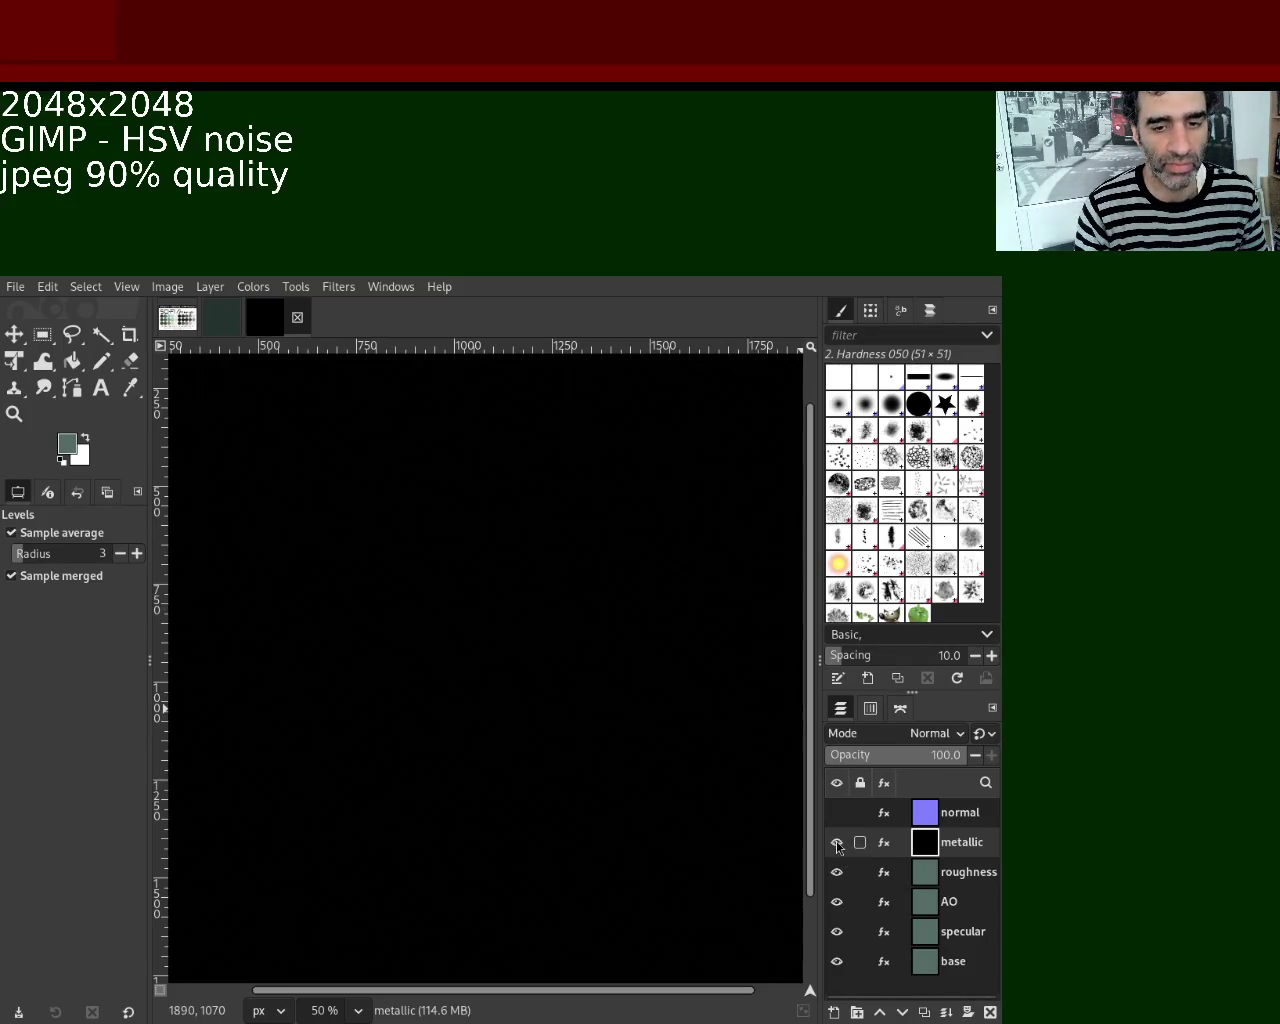
# Hide metallic, set the roughness layer's Levels white point to 109, then hide roughness.
pyautogui.click(837, 842)
pyautogui.click(932, 872)
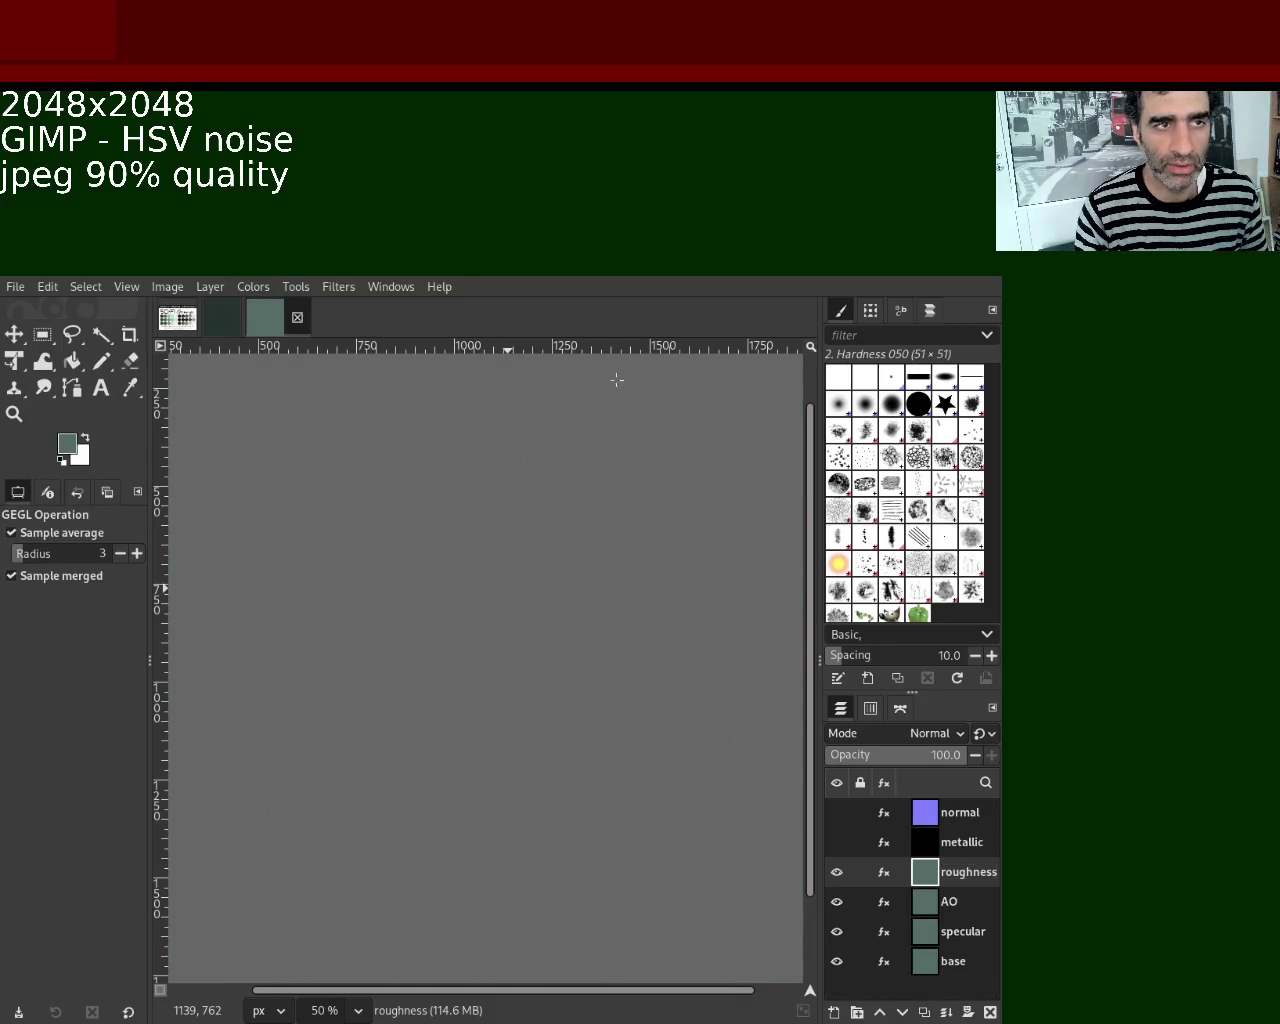
pyautogui.hotkey('alt', 'c')
pyautogui.press('l')
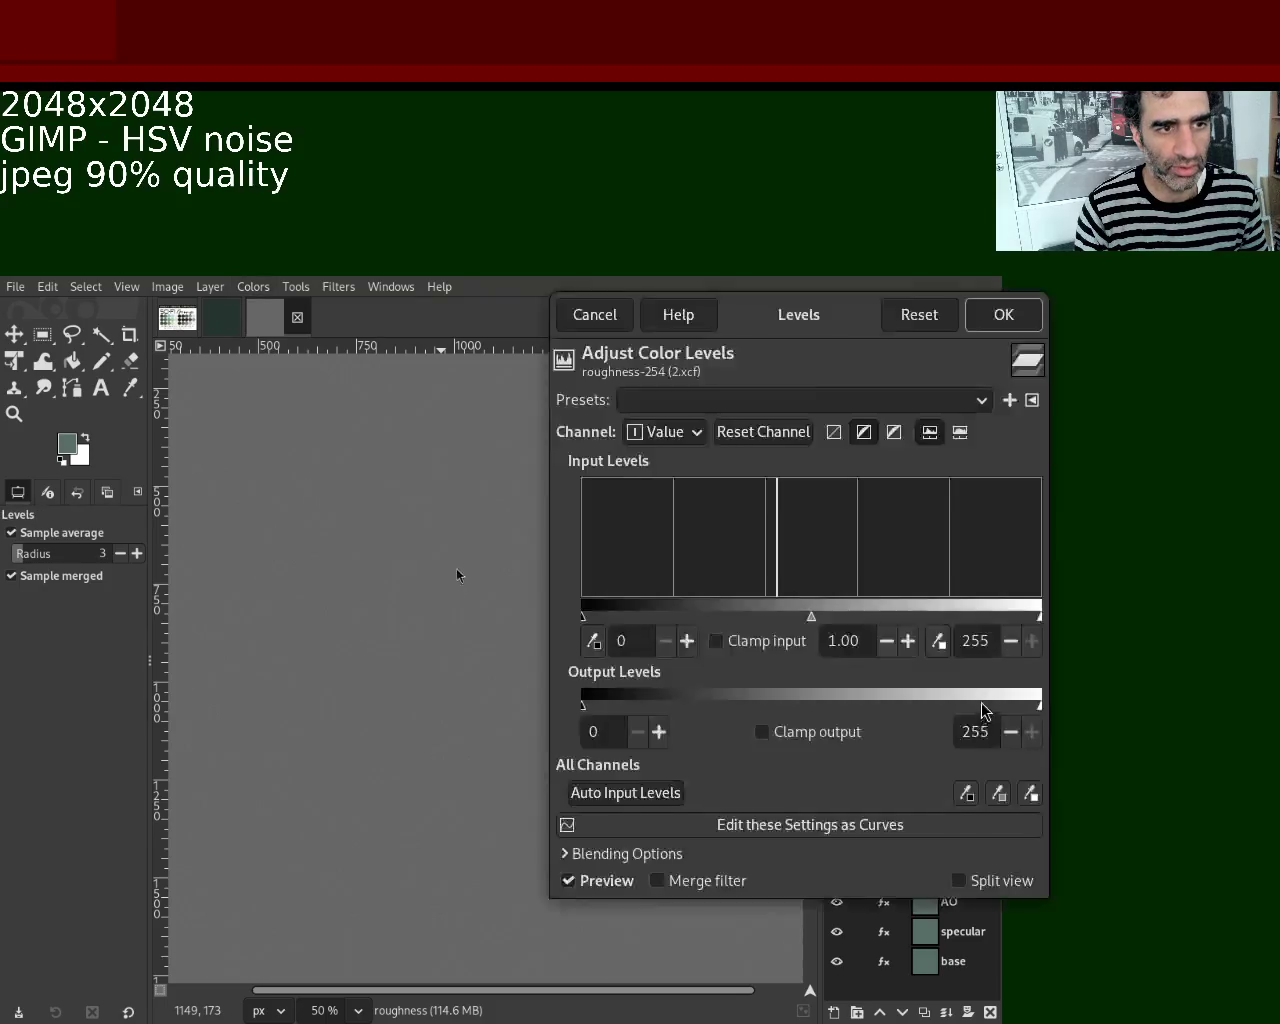
pyautogui.moveTo(1039, 618); pyautogui.dragTo(778, 608)
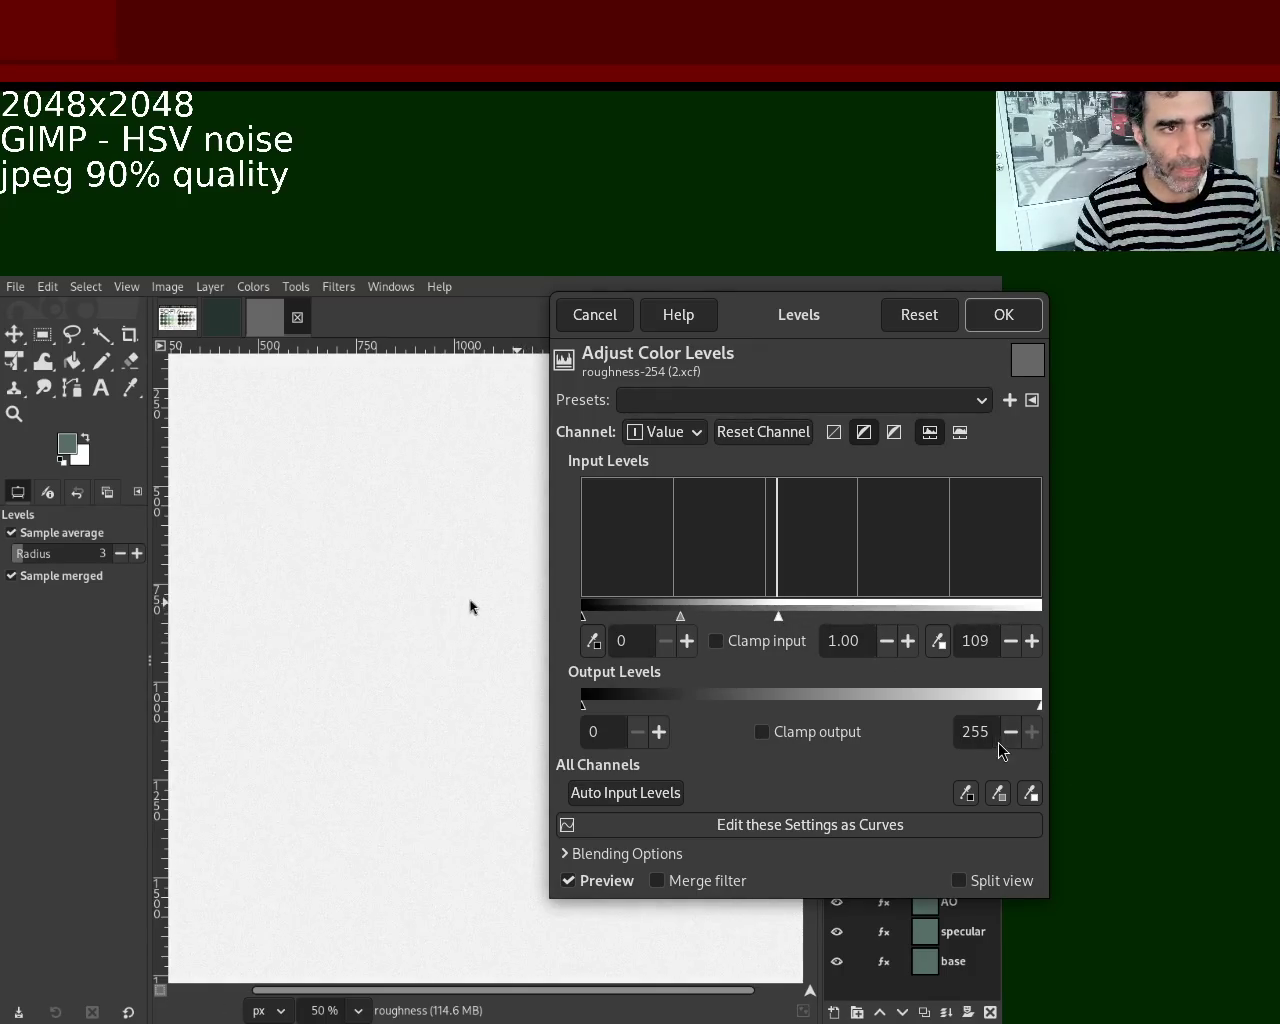
pyautogui.click(361, 607)
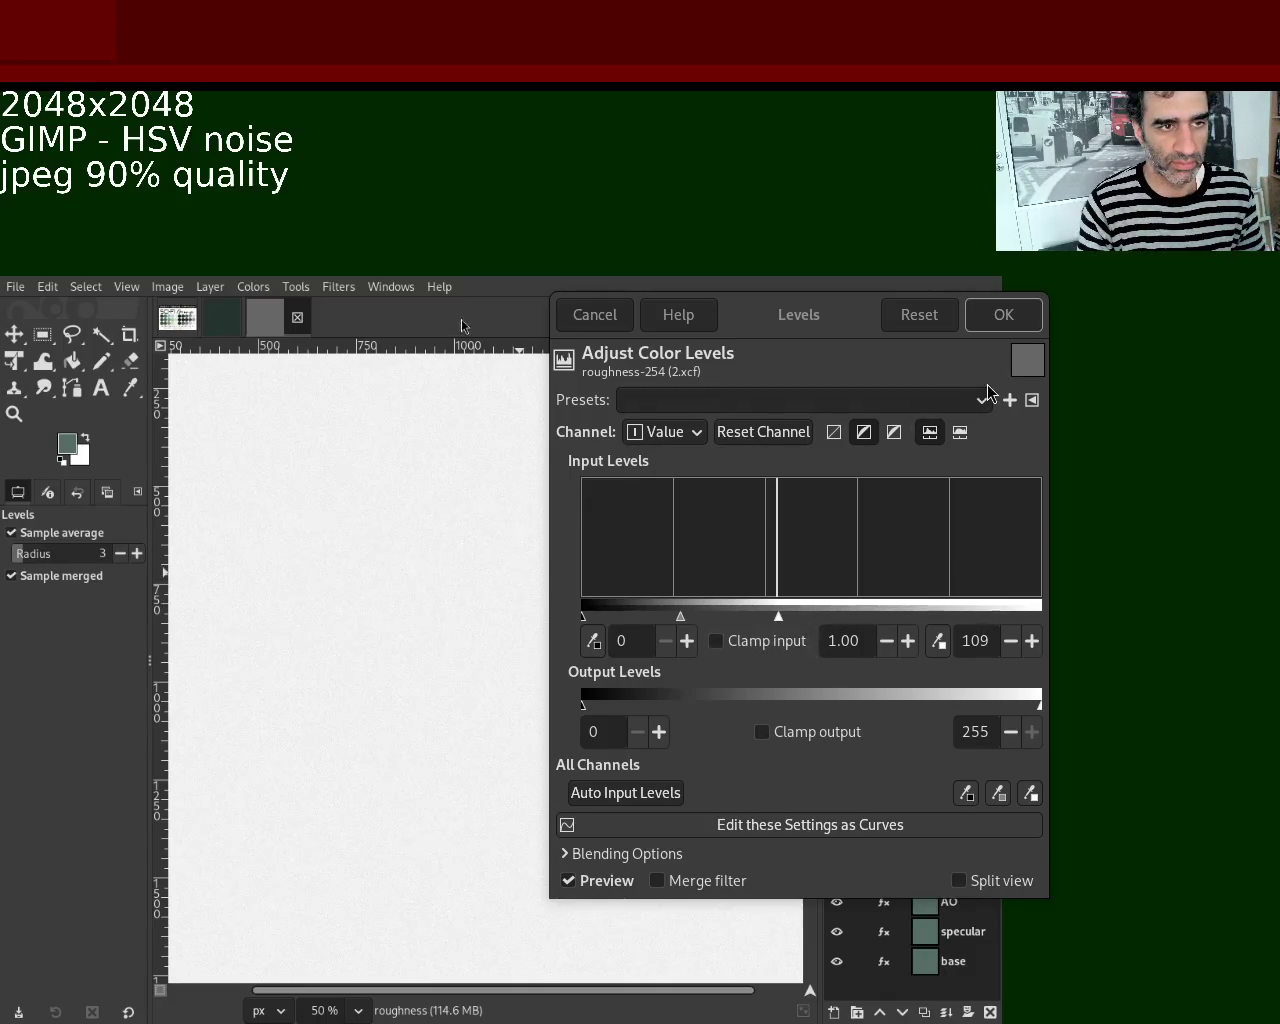
pyautogui.click(1023, 328)
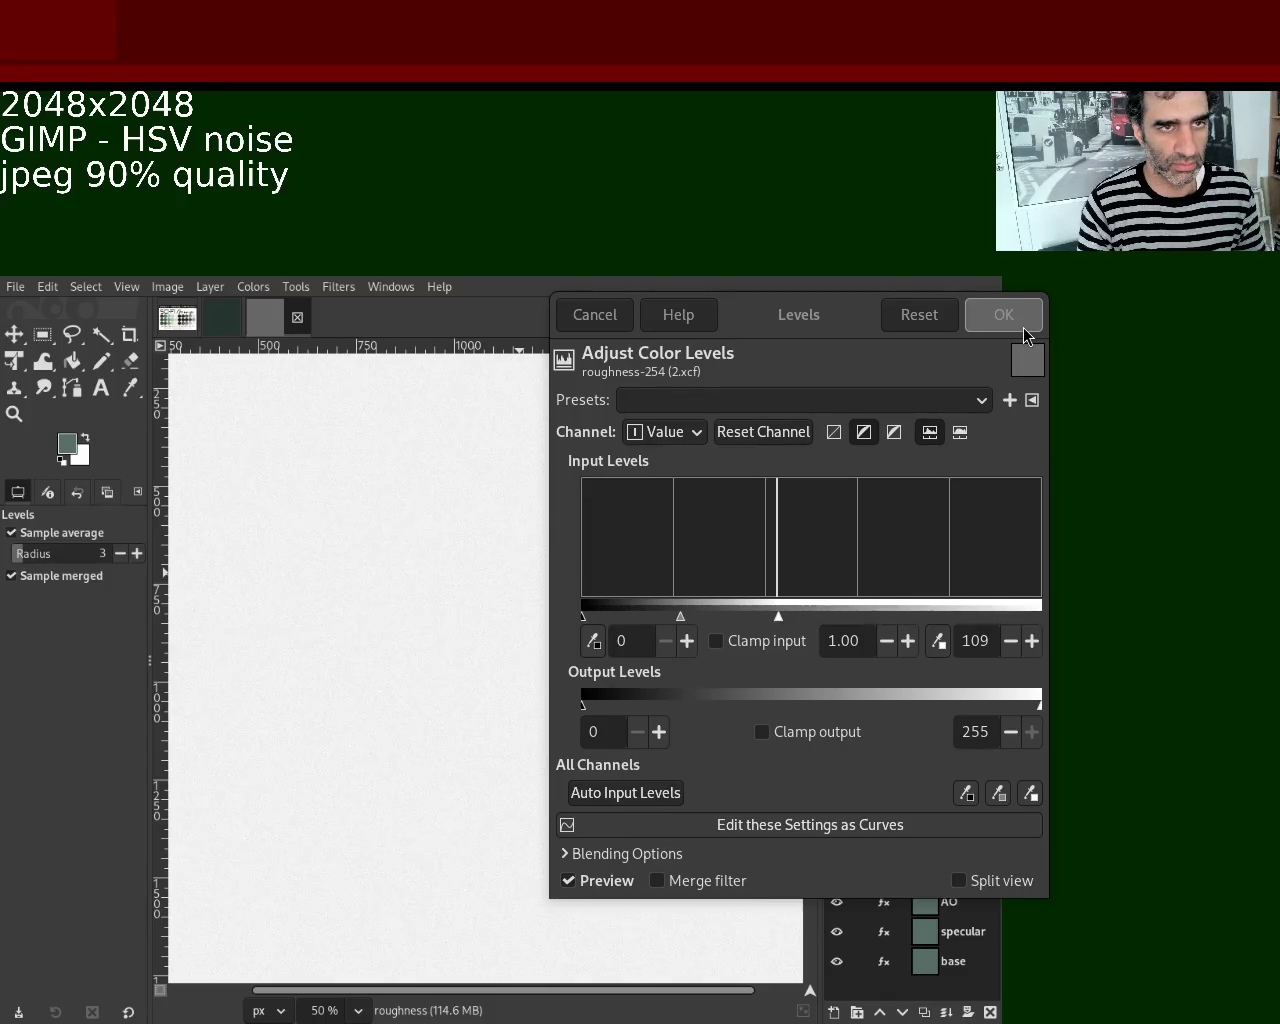
pyautogui.click(837, 872)
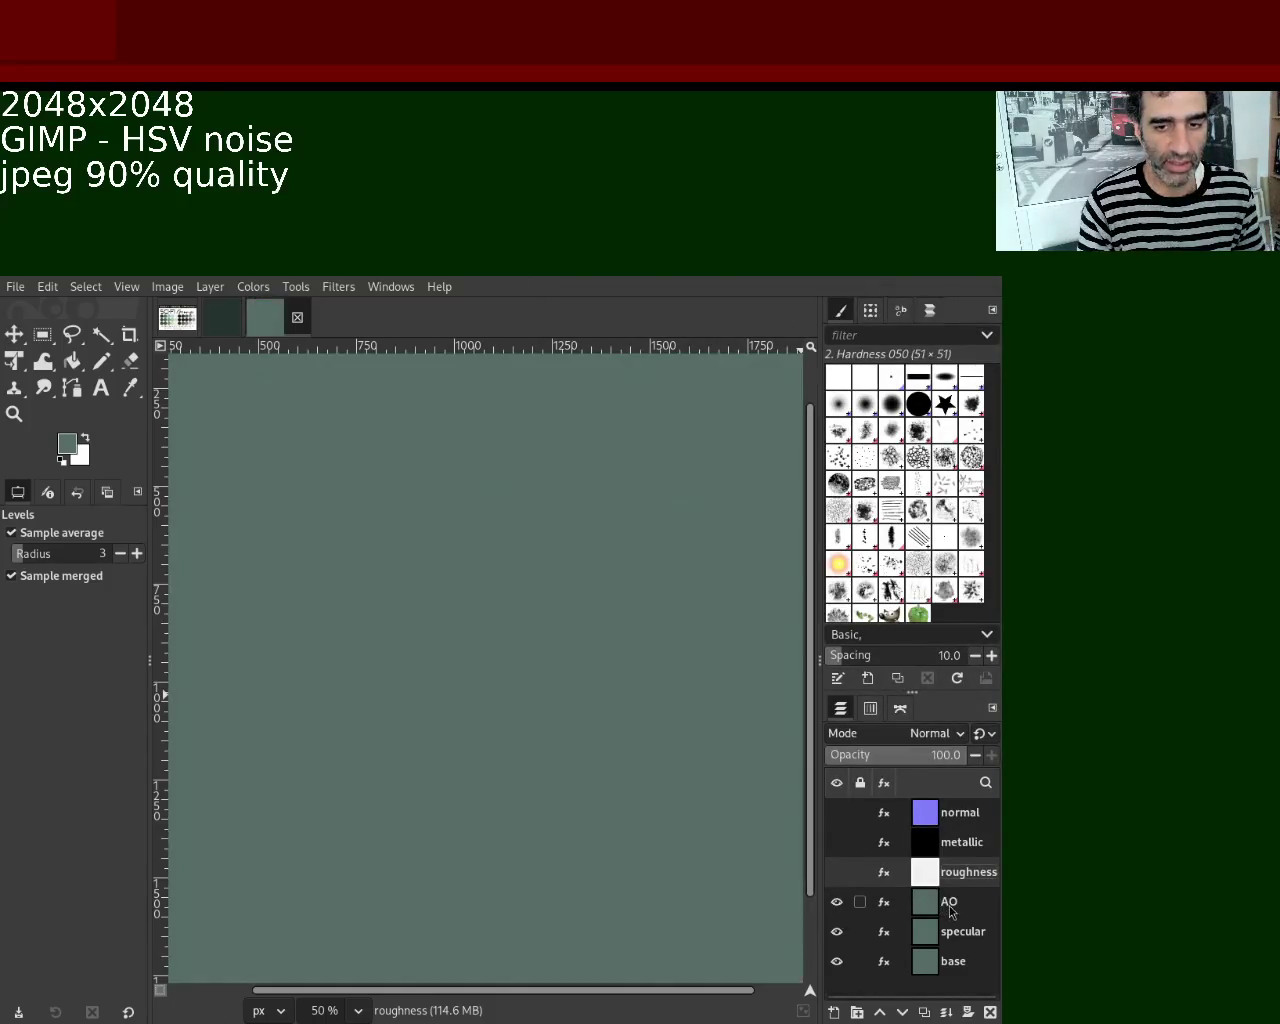
# Repeat the brightening Levels on the AO layer, hide it, and select specular.
pyautogui.click(948, 903)
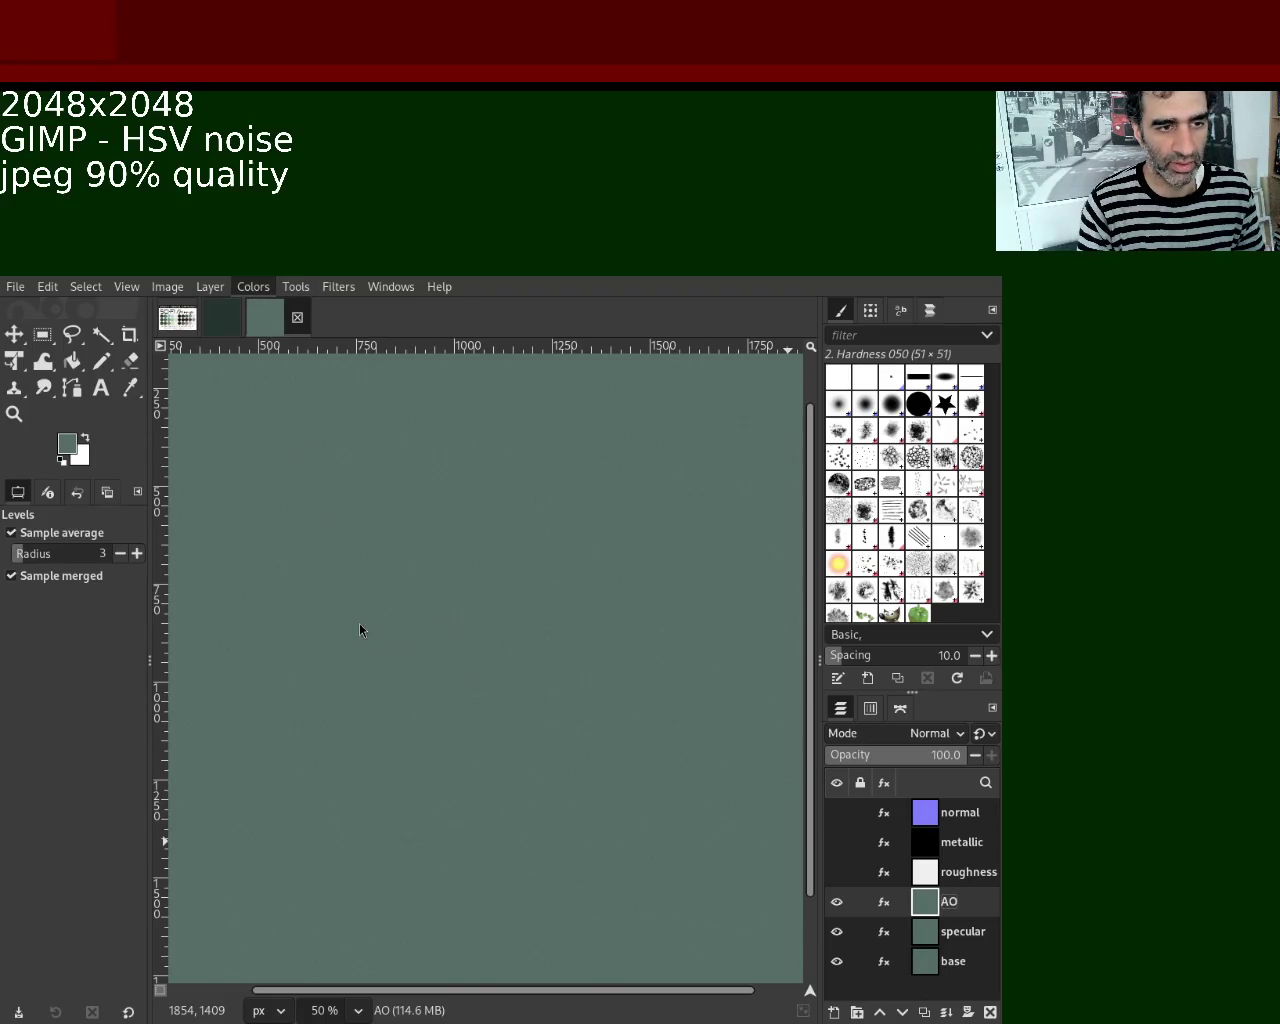
pyautogui.hotkey('ctrl', 'f')
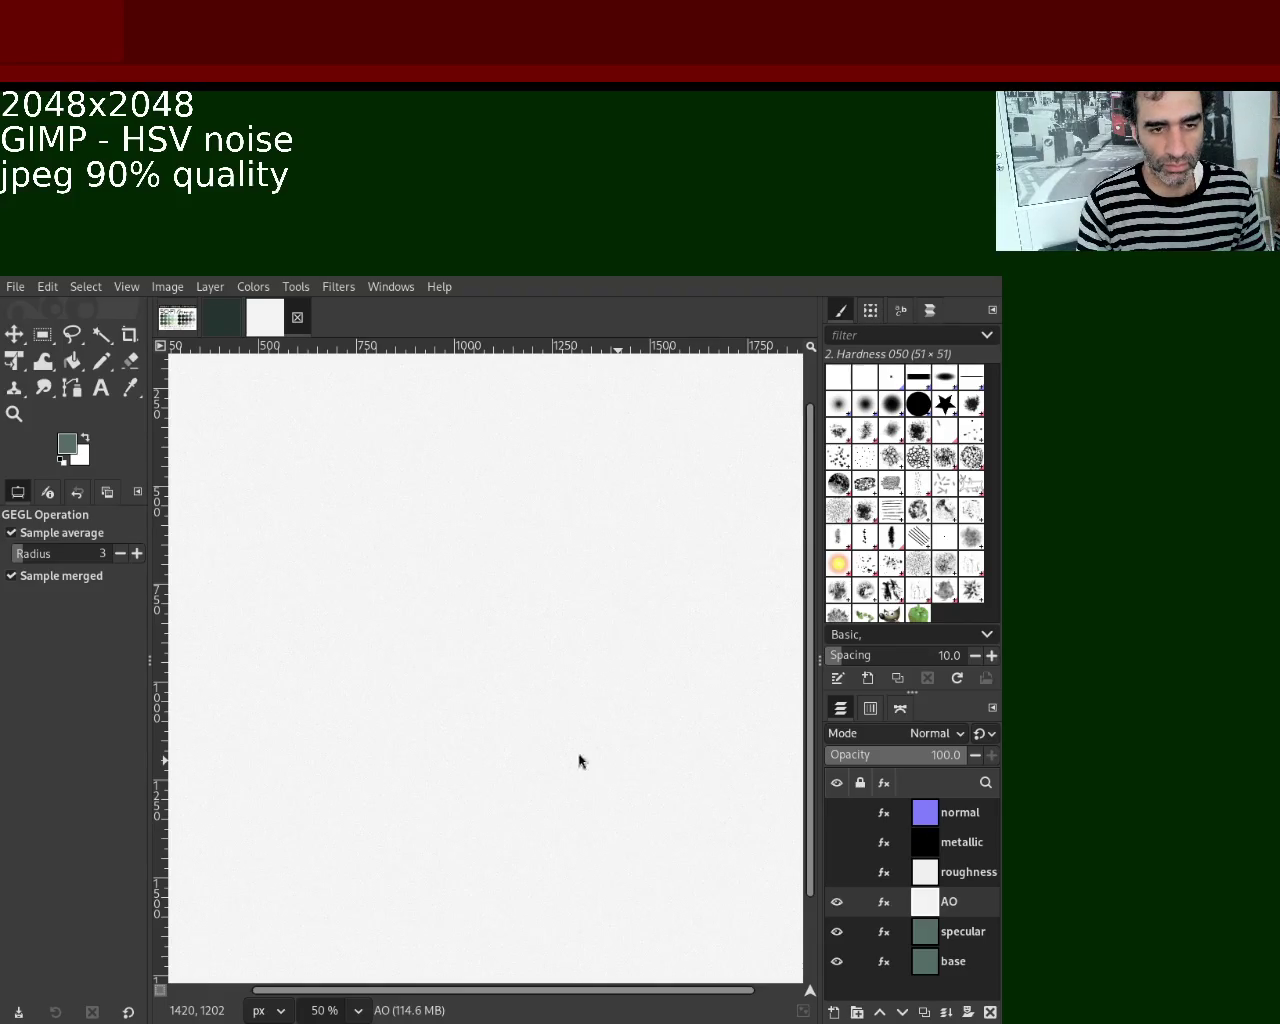
pyautogui.click(837, 901)
pyautogui.click(958, 931)
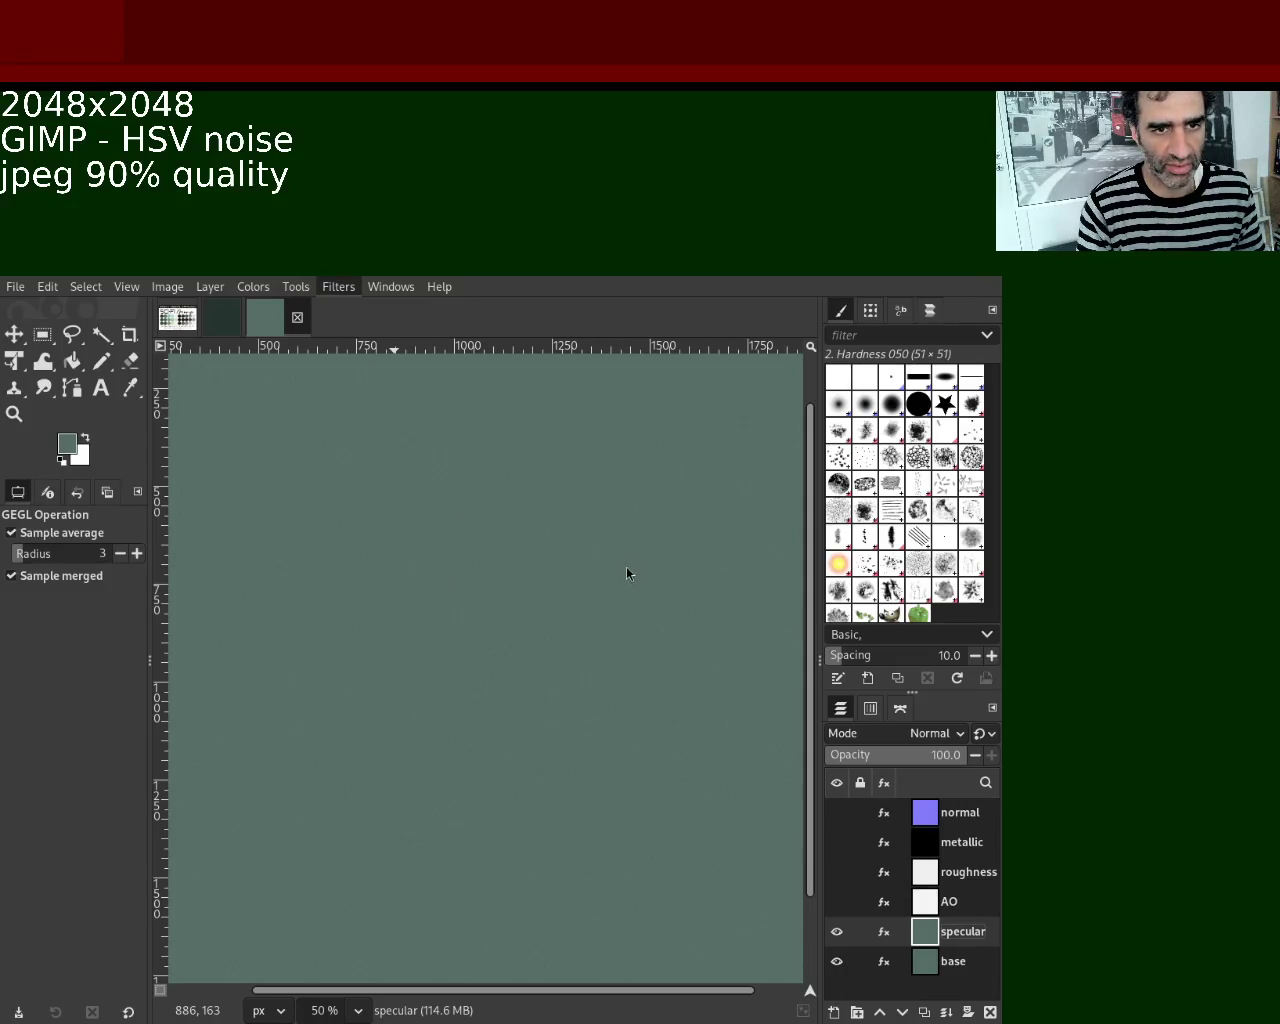
# Repeat the darkening Levels on specular, show AO through normal, and select normal.
pyautogui.hotkey('ctrl', 'f')
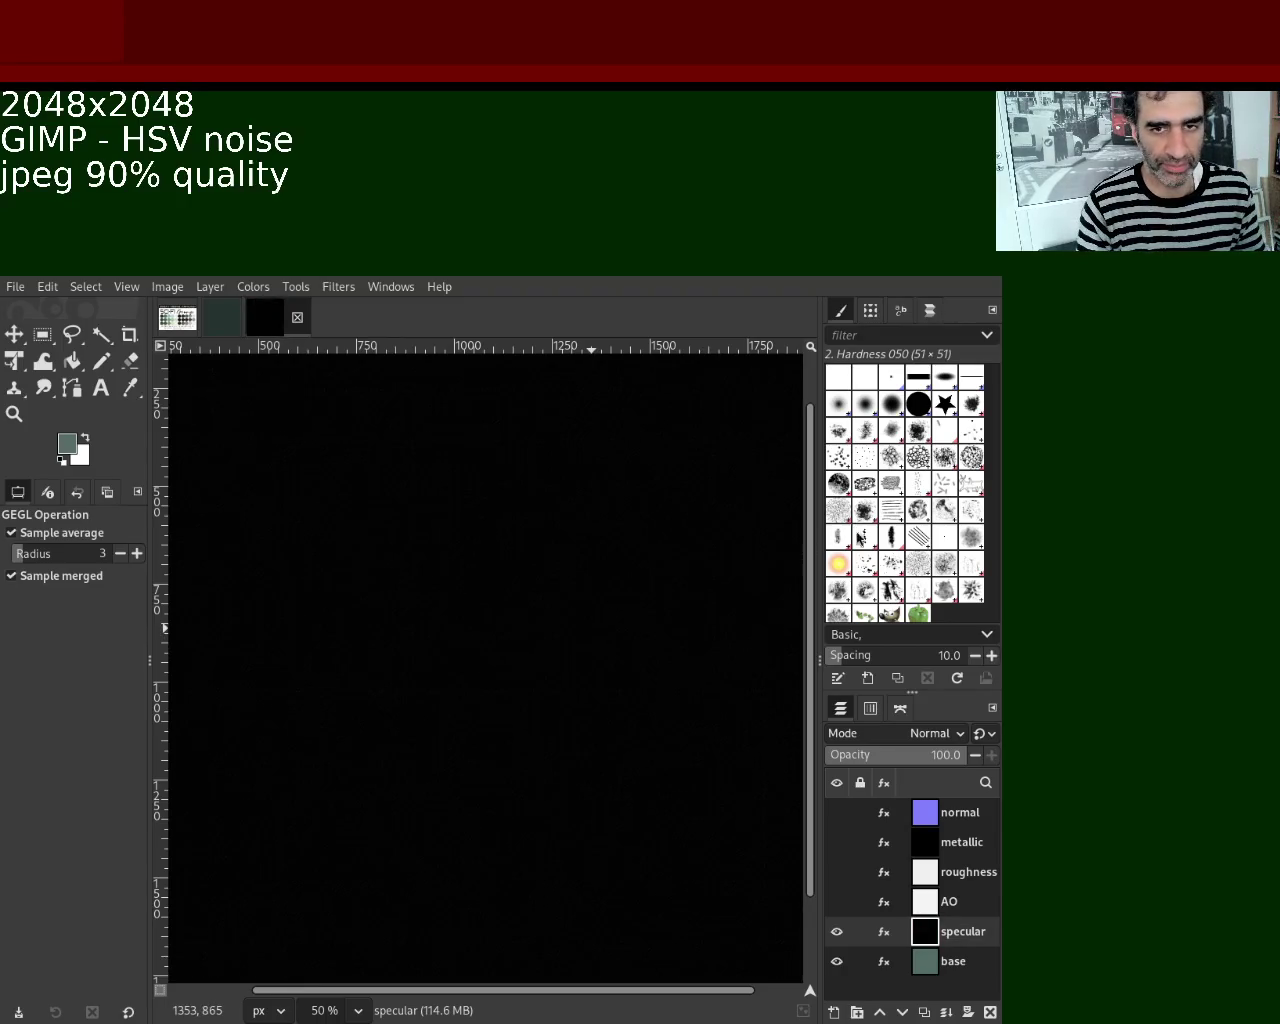
pyautogui.moveTo(837, 901); pyautogui.dragTo(838, 822)
pyautogui.click(955, 812)
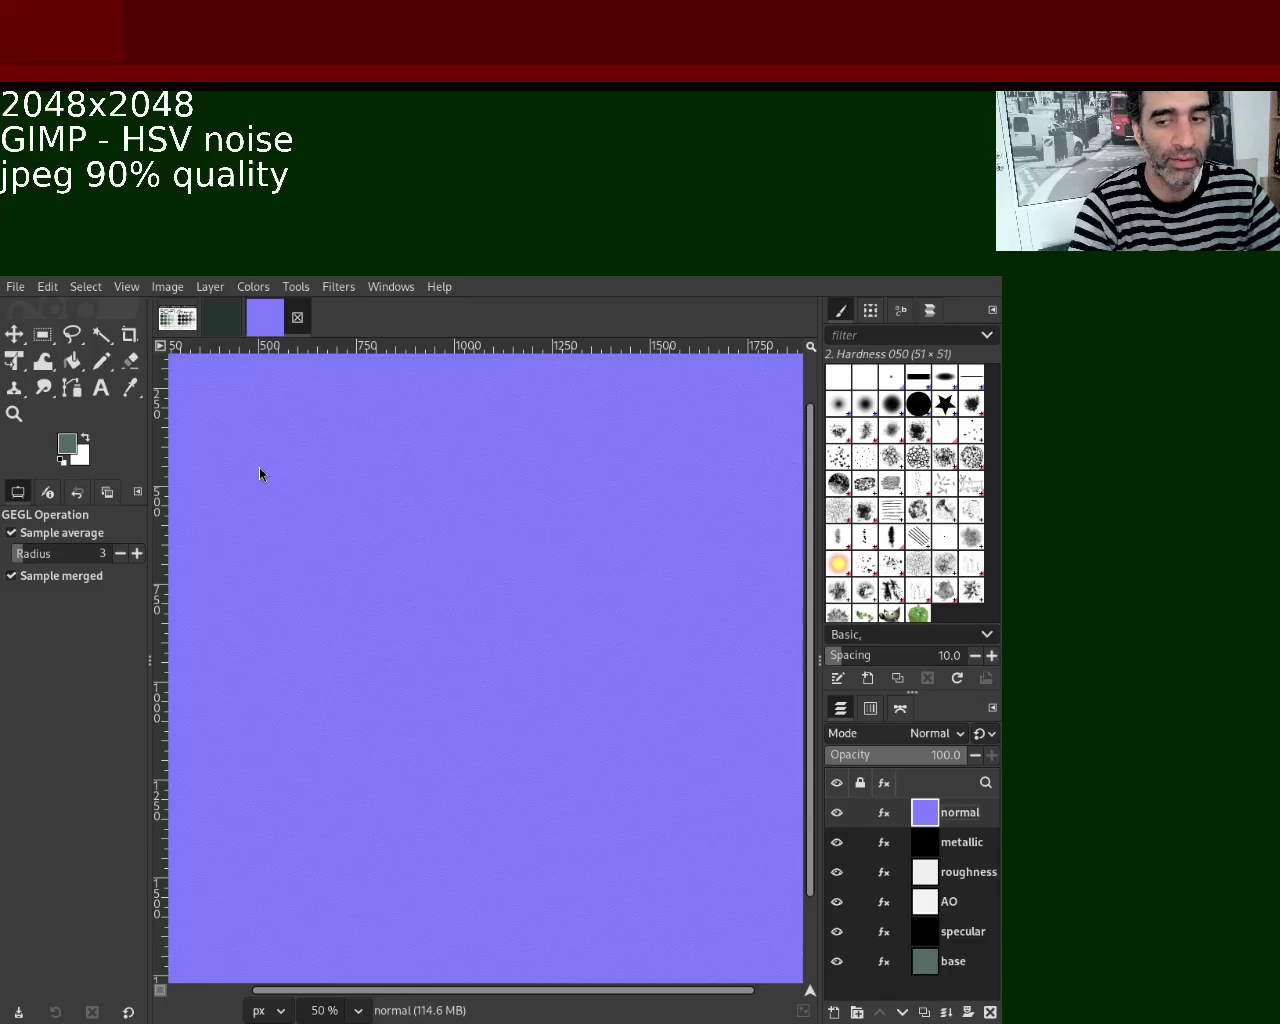
# Hide the normal layer and export the image as the normal JPEG map.
pyautogui.press('space')
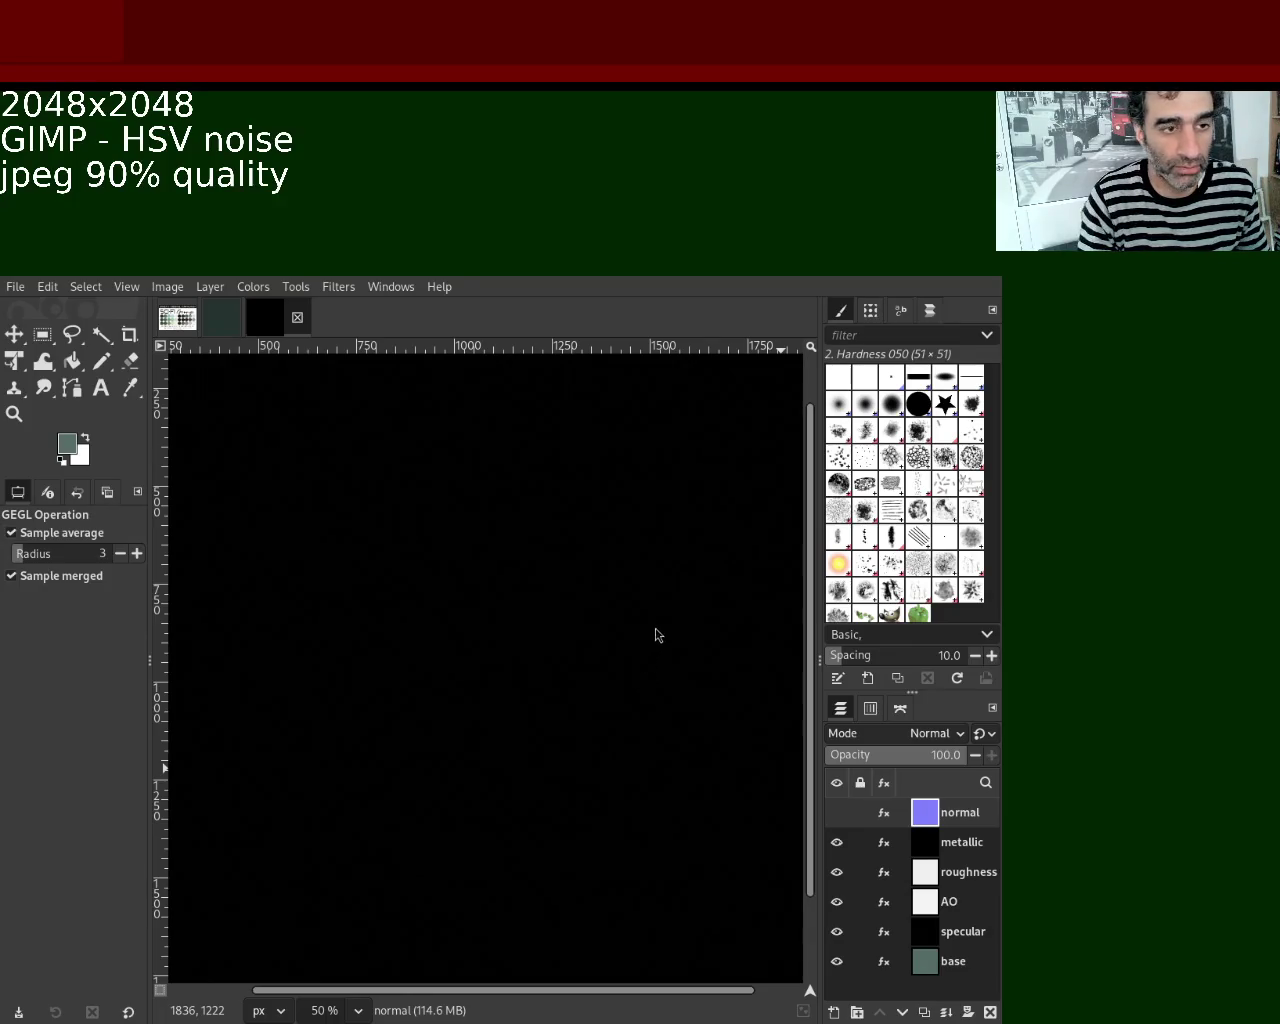
pyautogui.hotkey('ctrl', 'e')
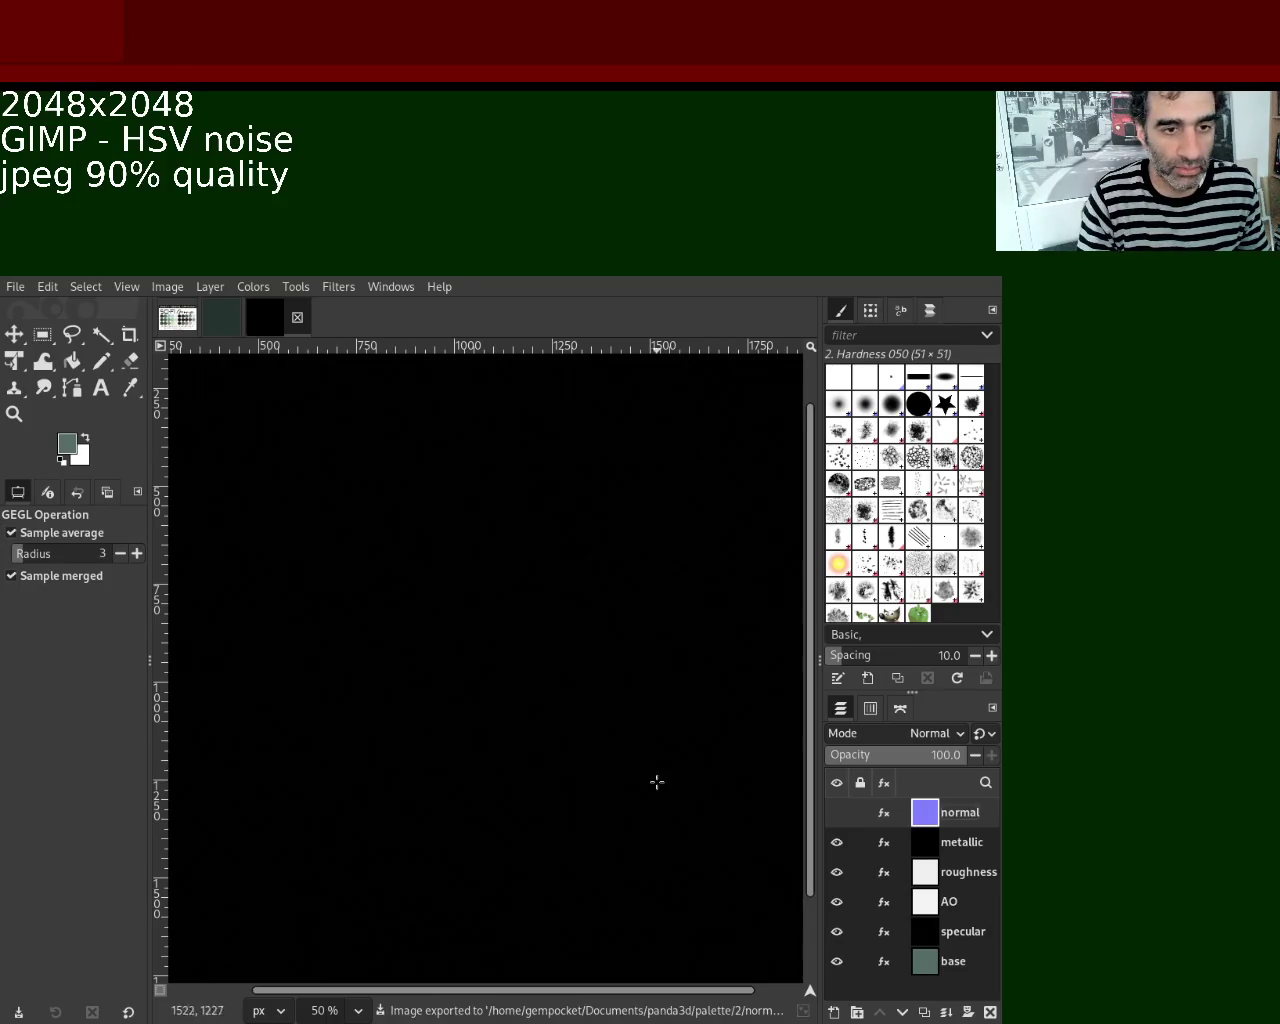
# Make the metallic layer the active layer in the Layers panel.
pyautogui.click(922, 851)
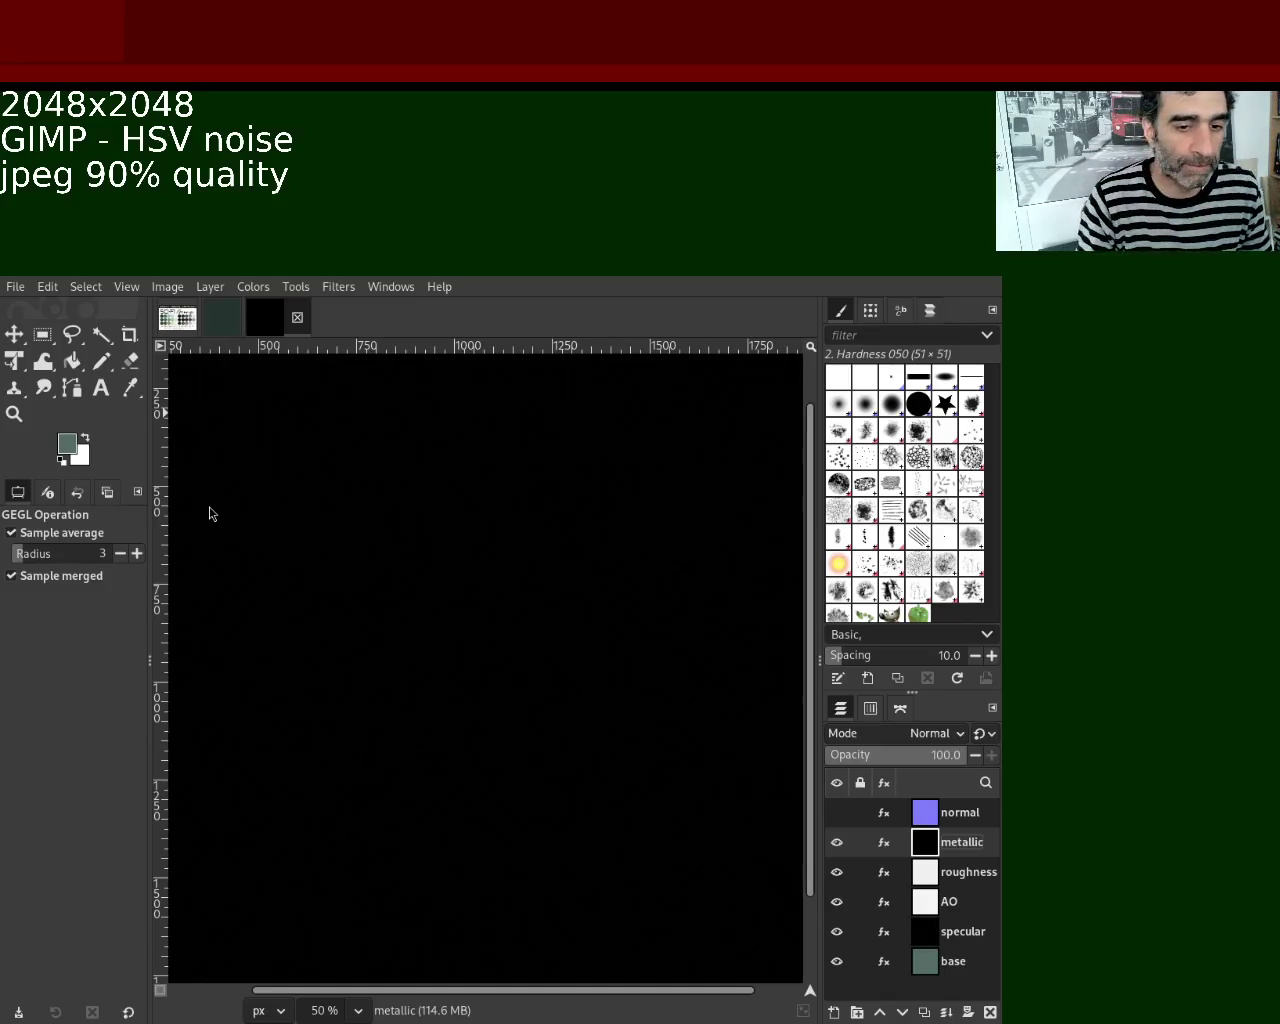
# Export the visible metallic layer as the metallic map, then hide it to reveal roughness.
pyautogui.hotkey('ctrl', 'm')
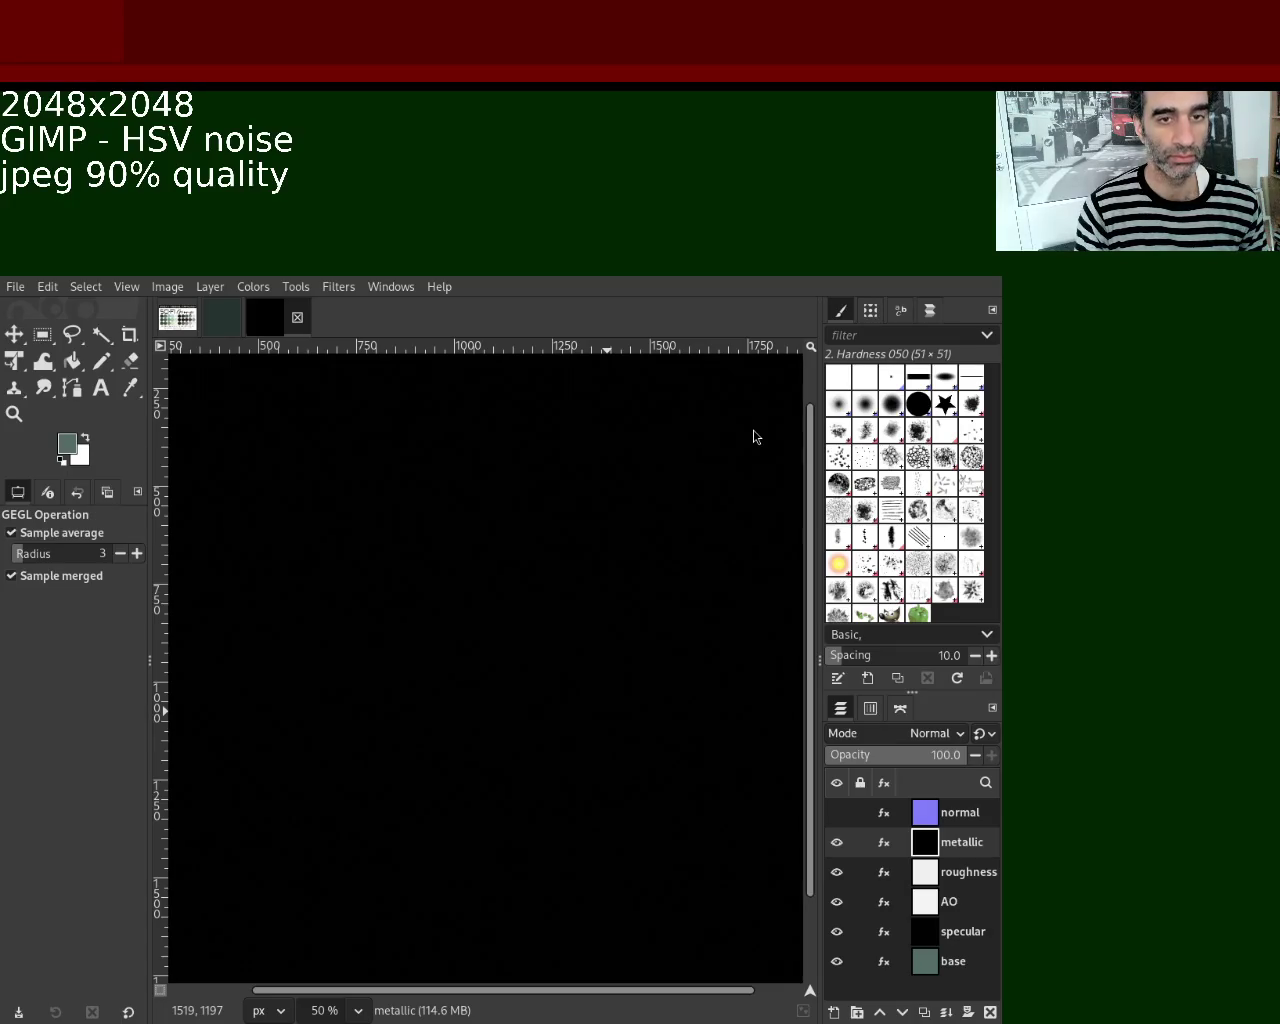
pyautogui.hotkey('ctrl', 'e')
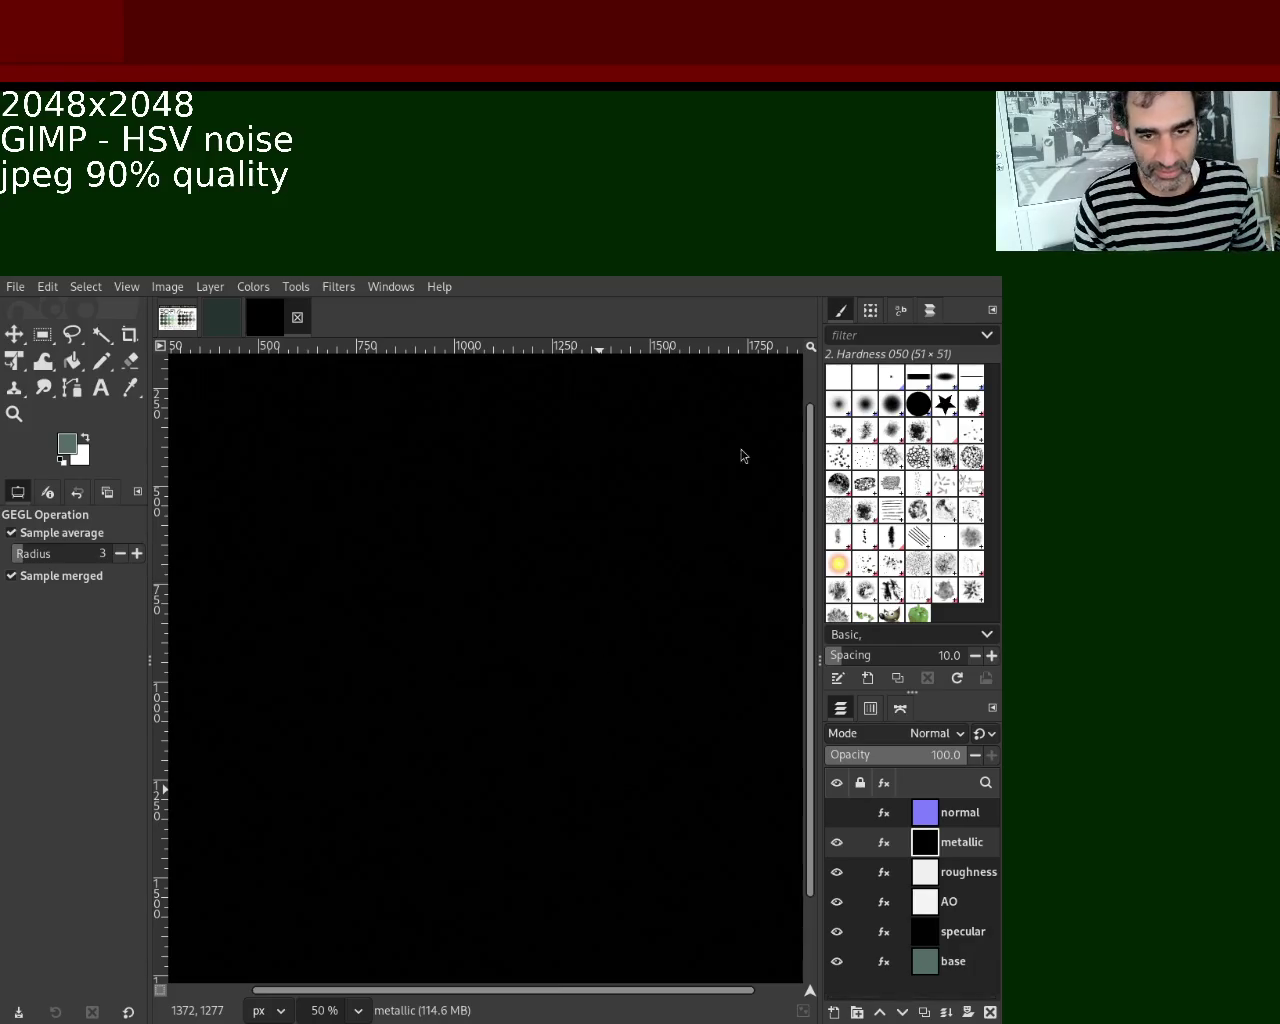
pyautogui.moveTo(843, 849)
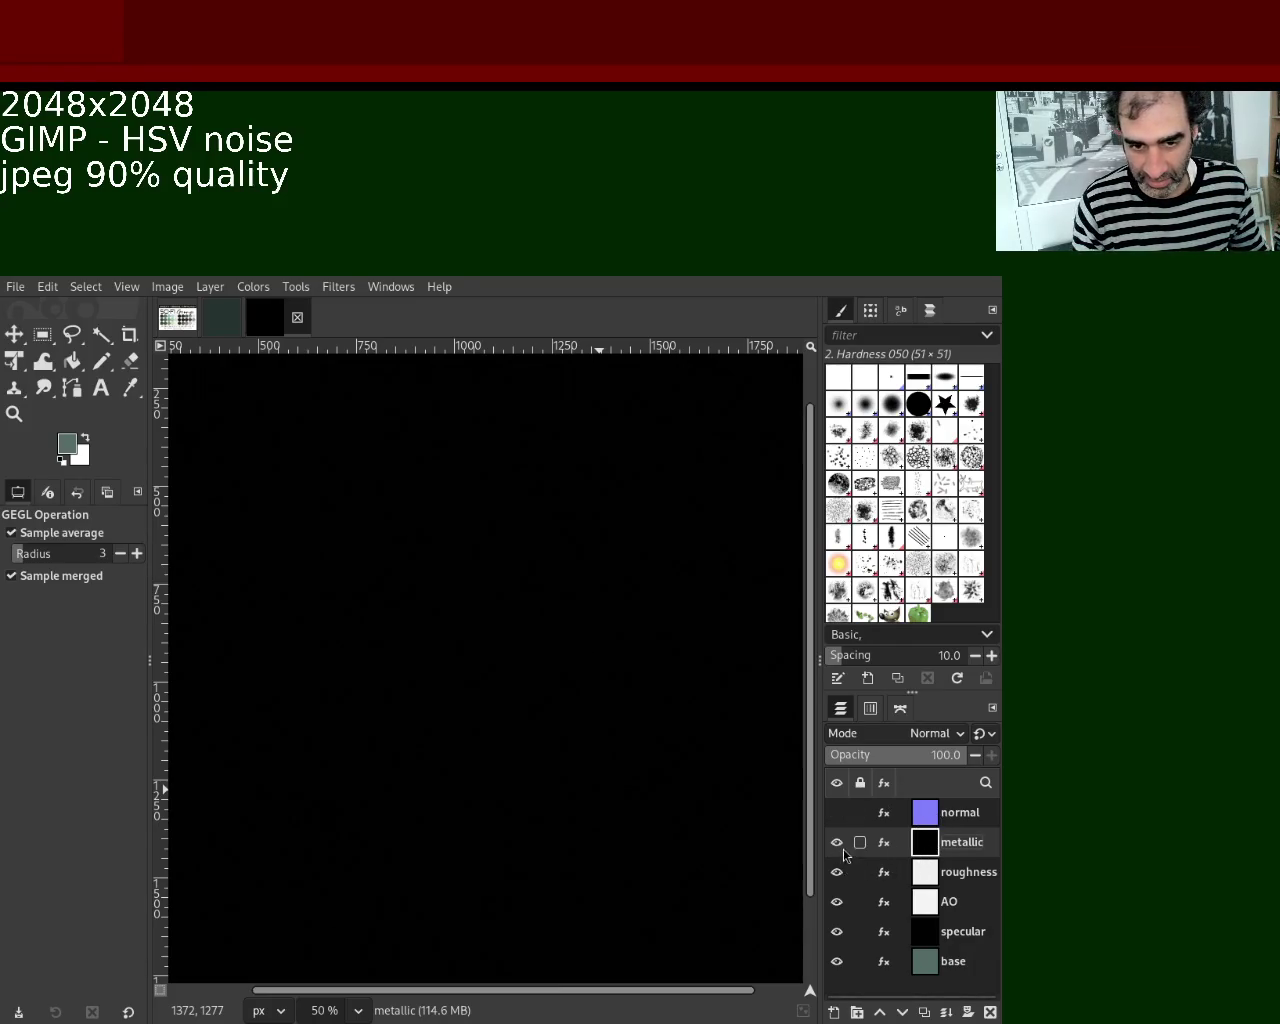
pyautogui.click(837, 842)
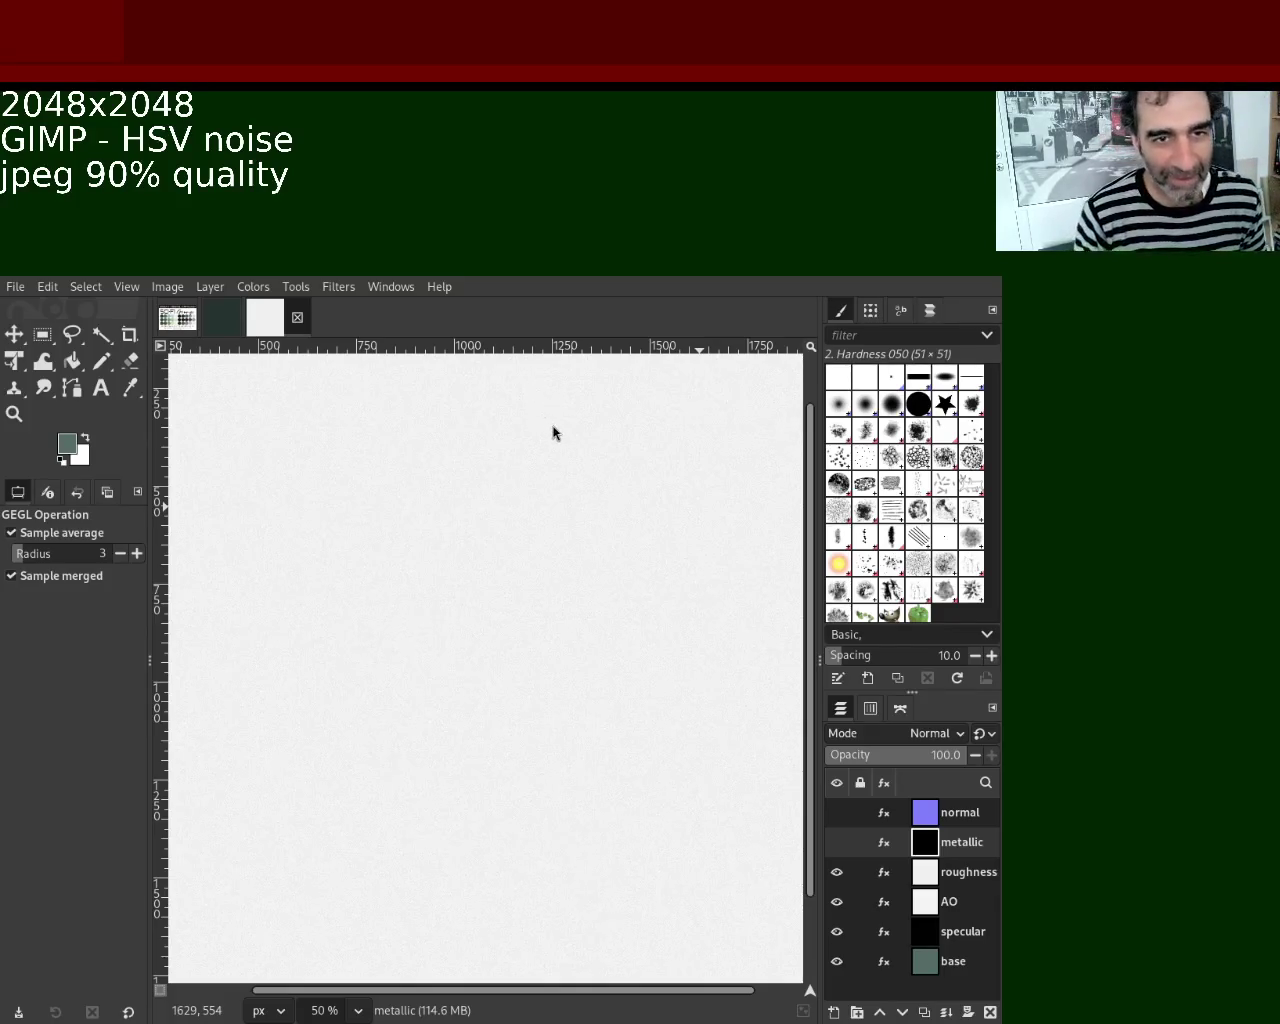
# Export the visible roughness layer as a JPEG and make roughness the active layer.
pyautogui.hotkey('ctrl', 'e')
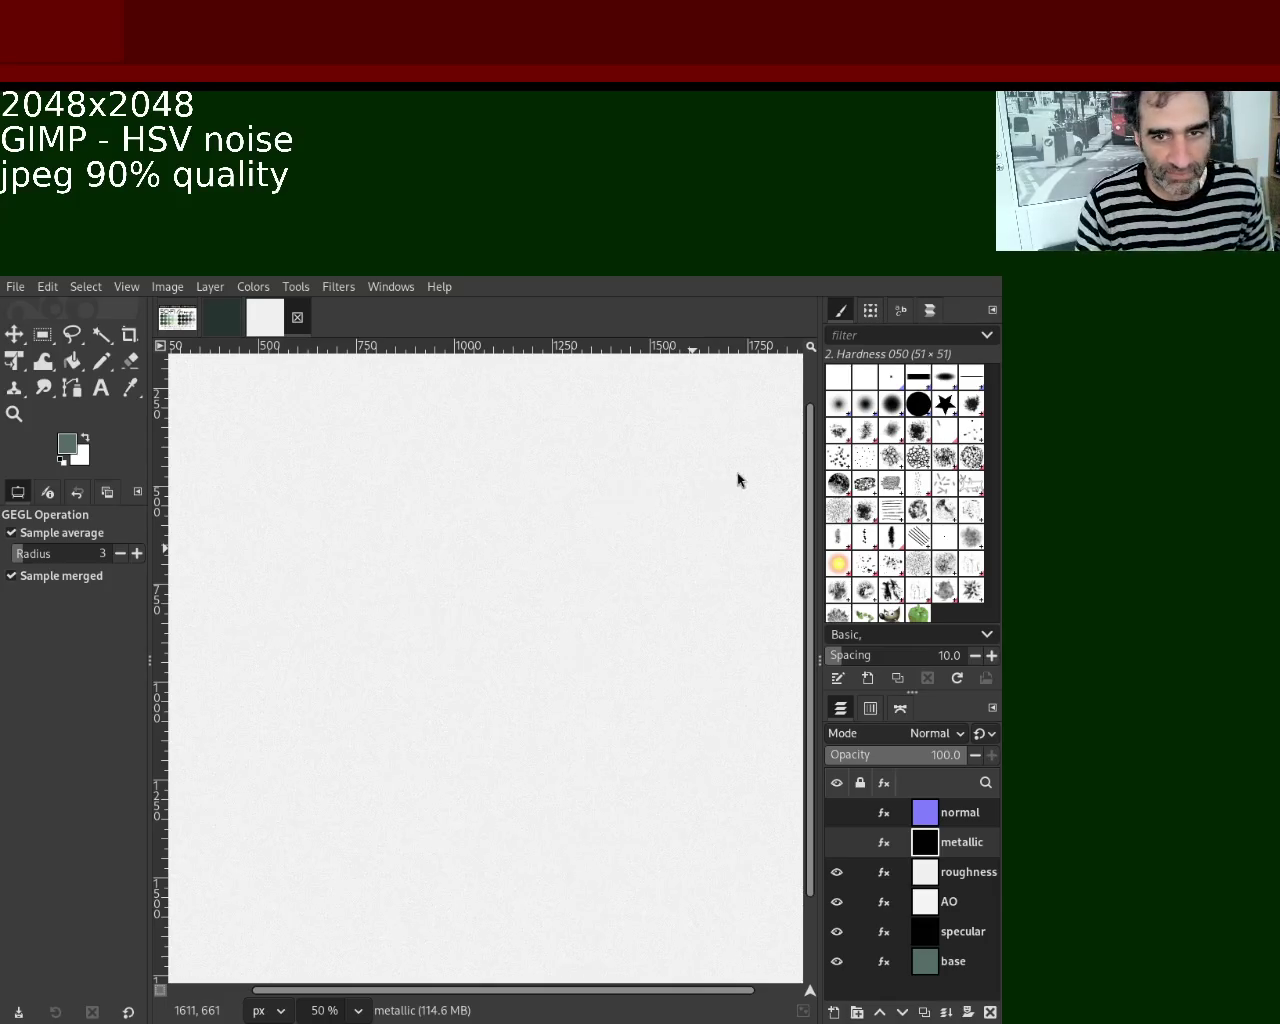
pyautogui.moveTo(901, 873)
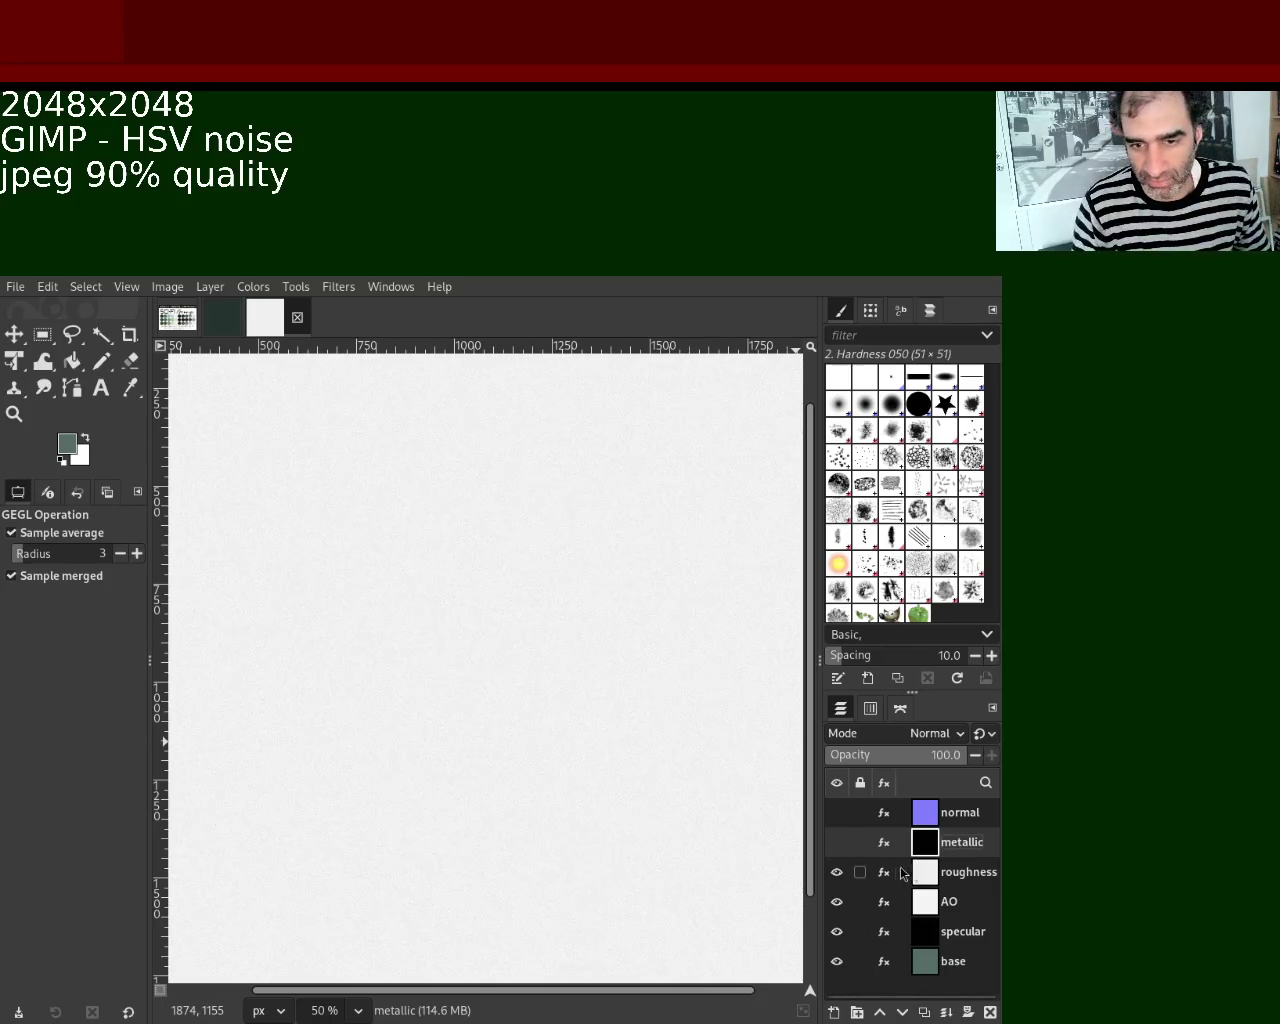
pyautogui.click(930, 880)
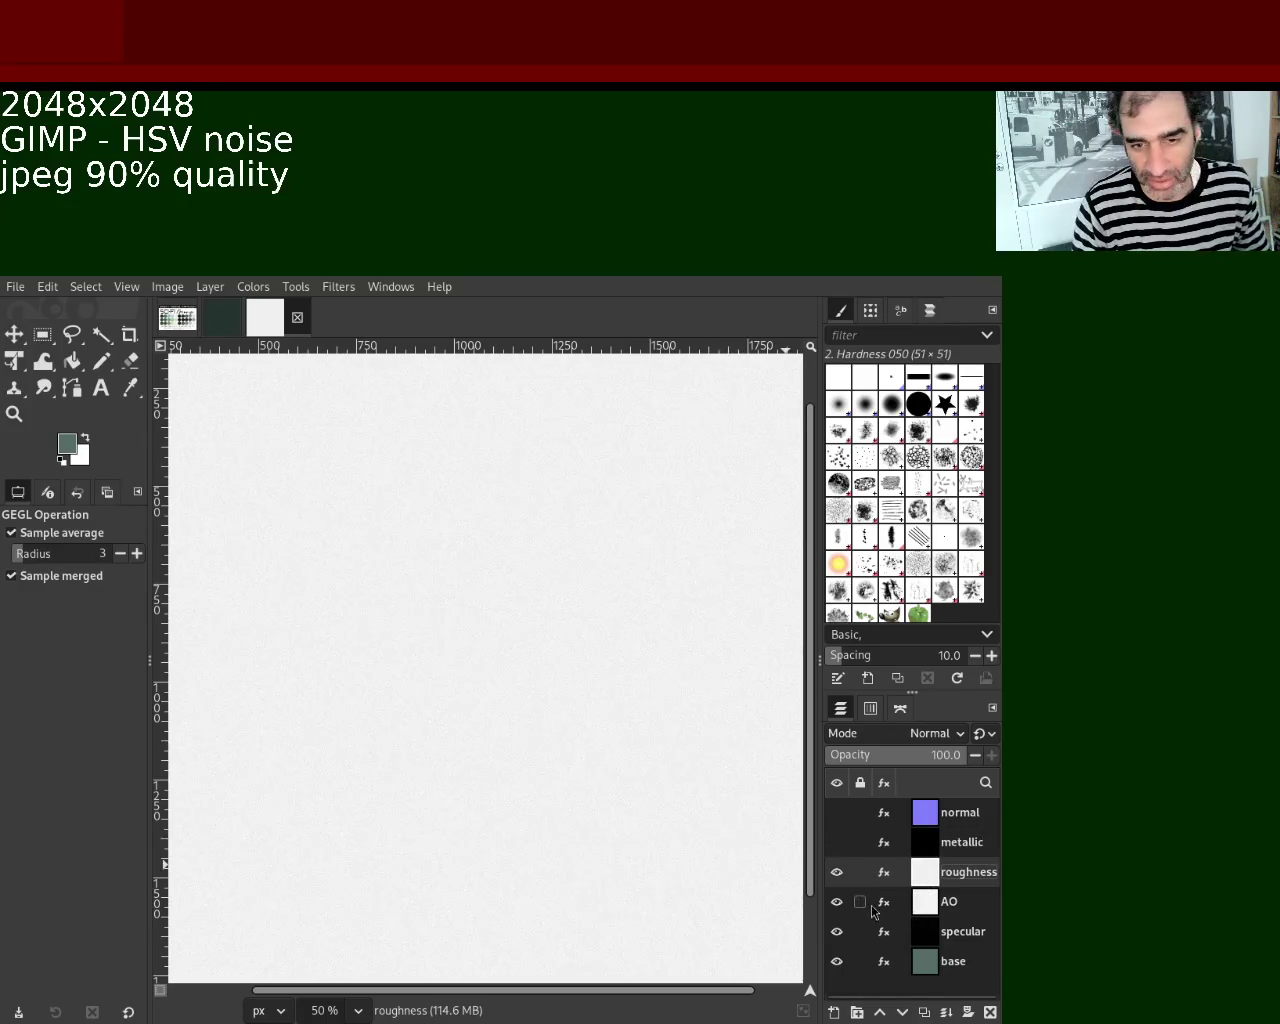
# Hide roughness, export the AO layer as AO.jpg, then hide AO and select specular.
pyautogui.click(837, 872)
pyautogui.click(922, 907)
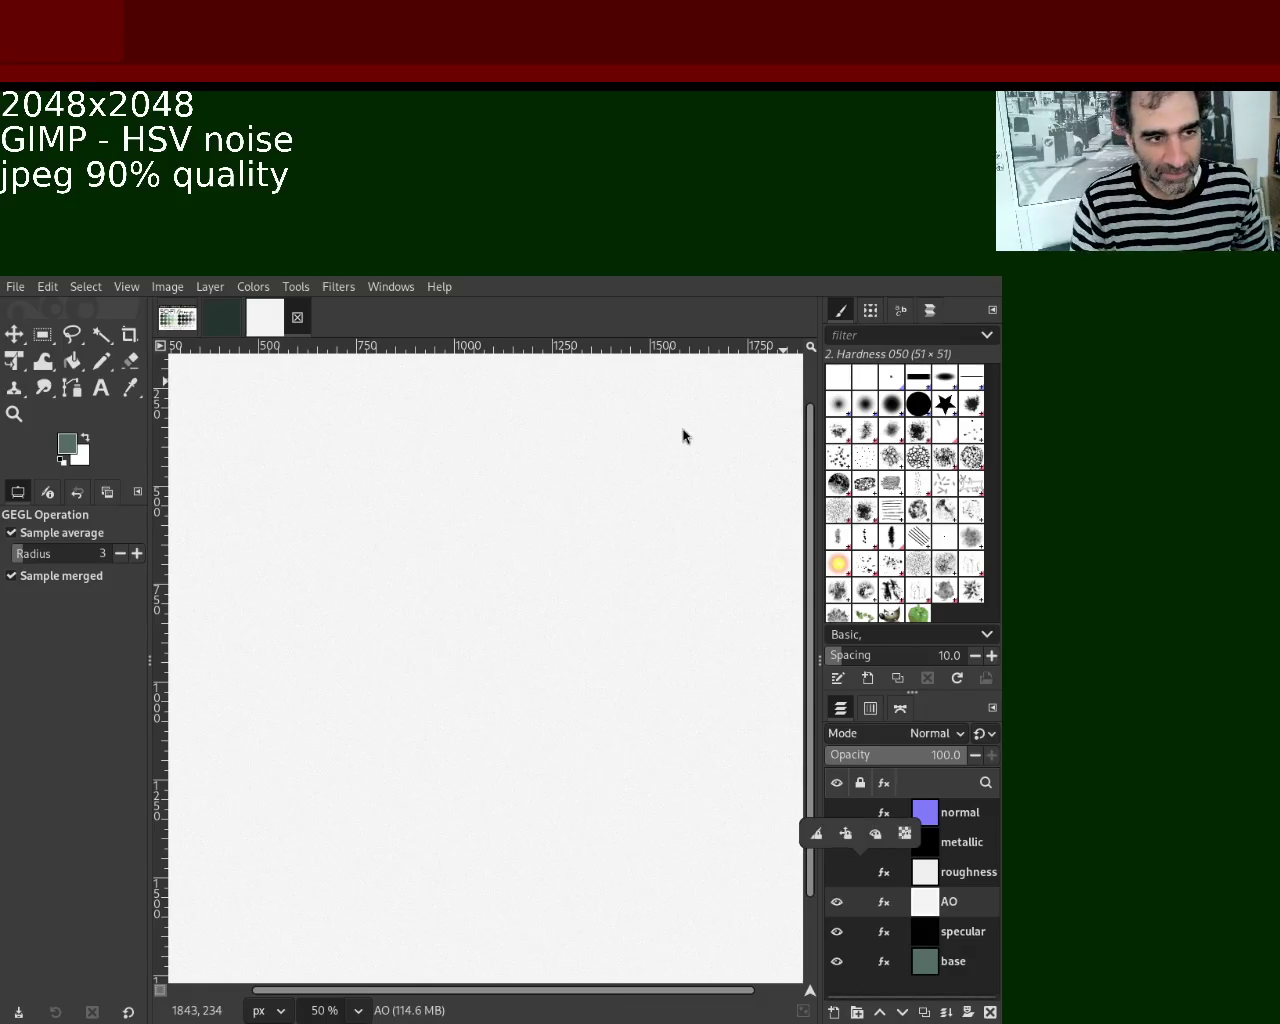
pyautogui.hotkey('ctrl', 'e')
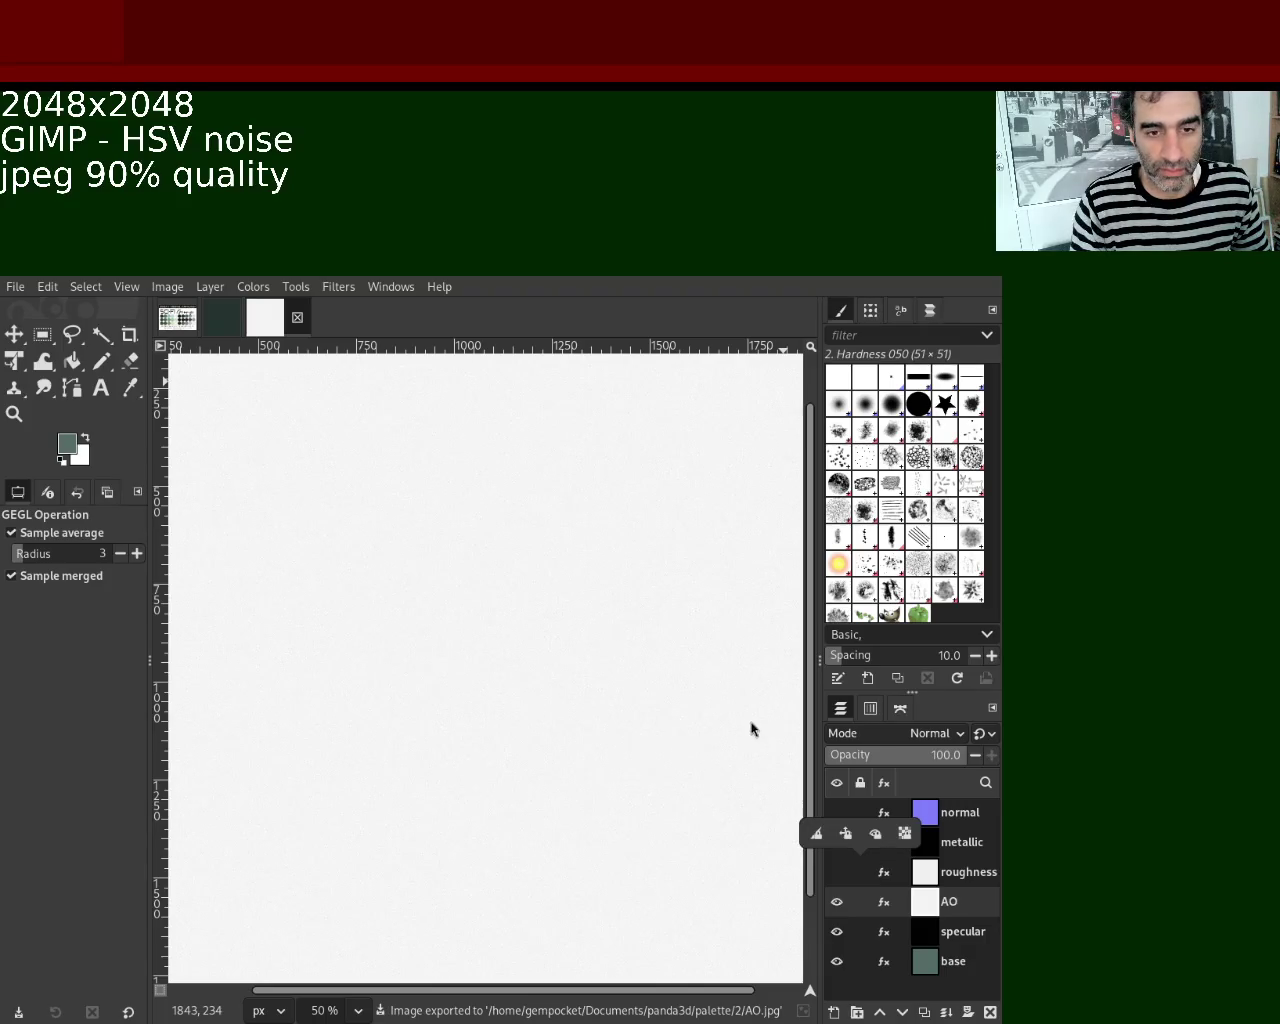
pyautogui.click(838, 902)
pyautogui.click(930, 932)
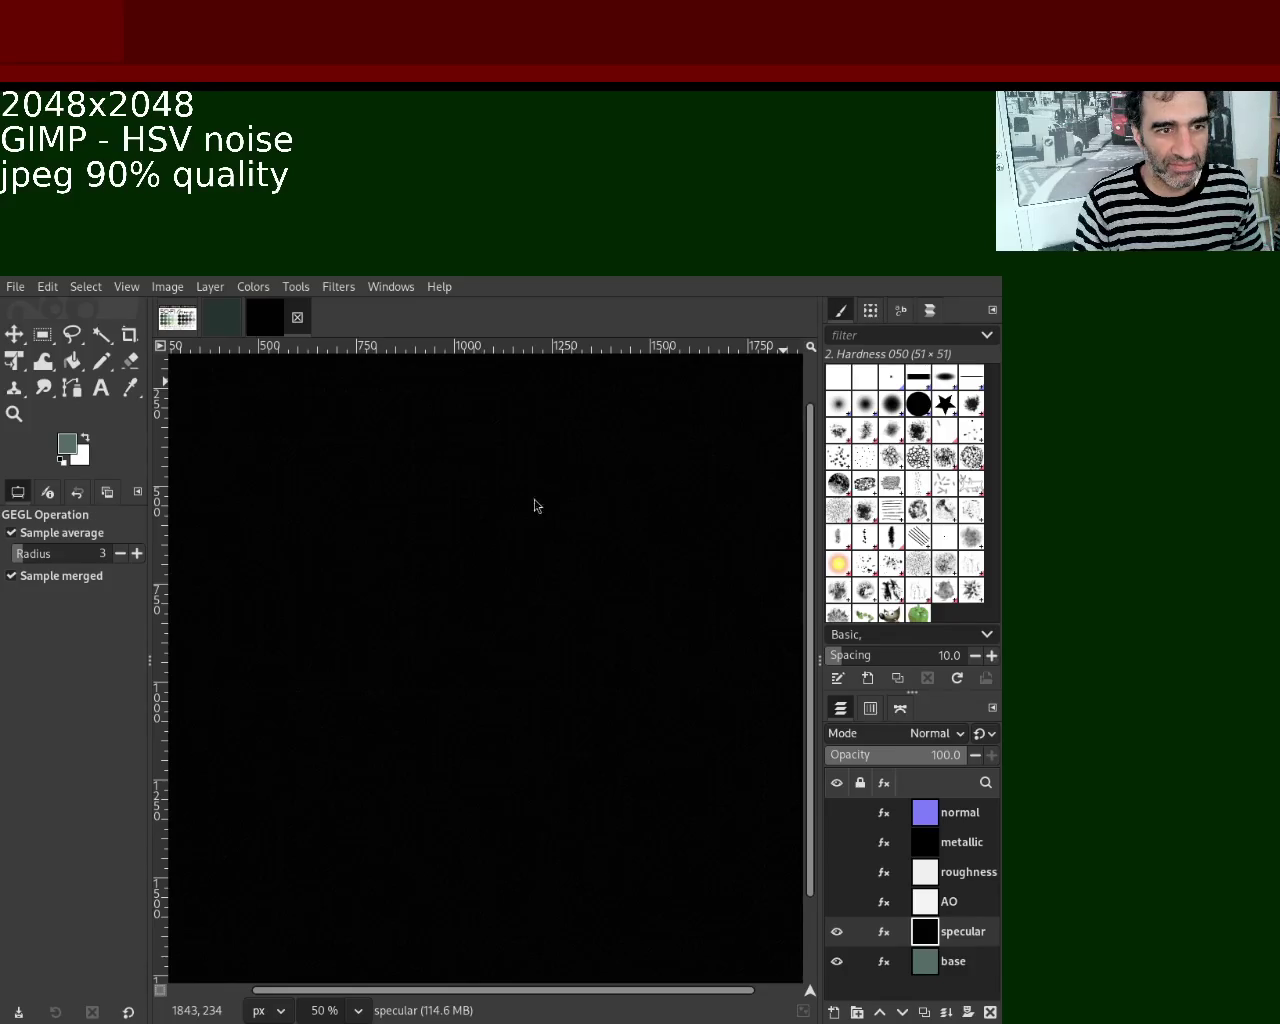
pyautogui.moveTo(860, 932)
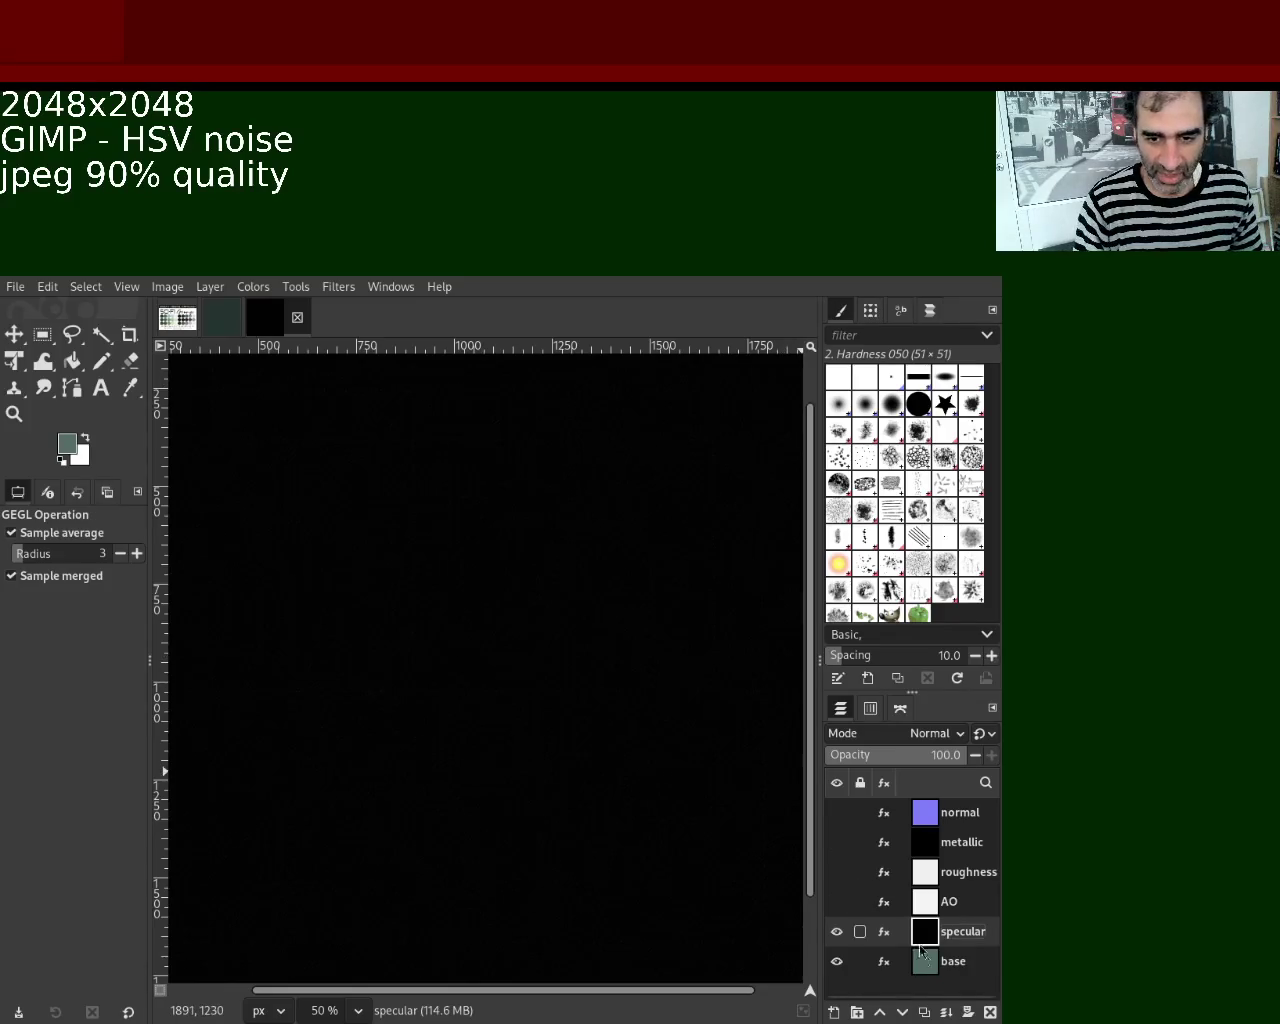
# Export the base map as base.jpg into palette/2, then make the AO layer visible again.
pyautogui.click(837, 931)
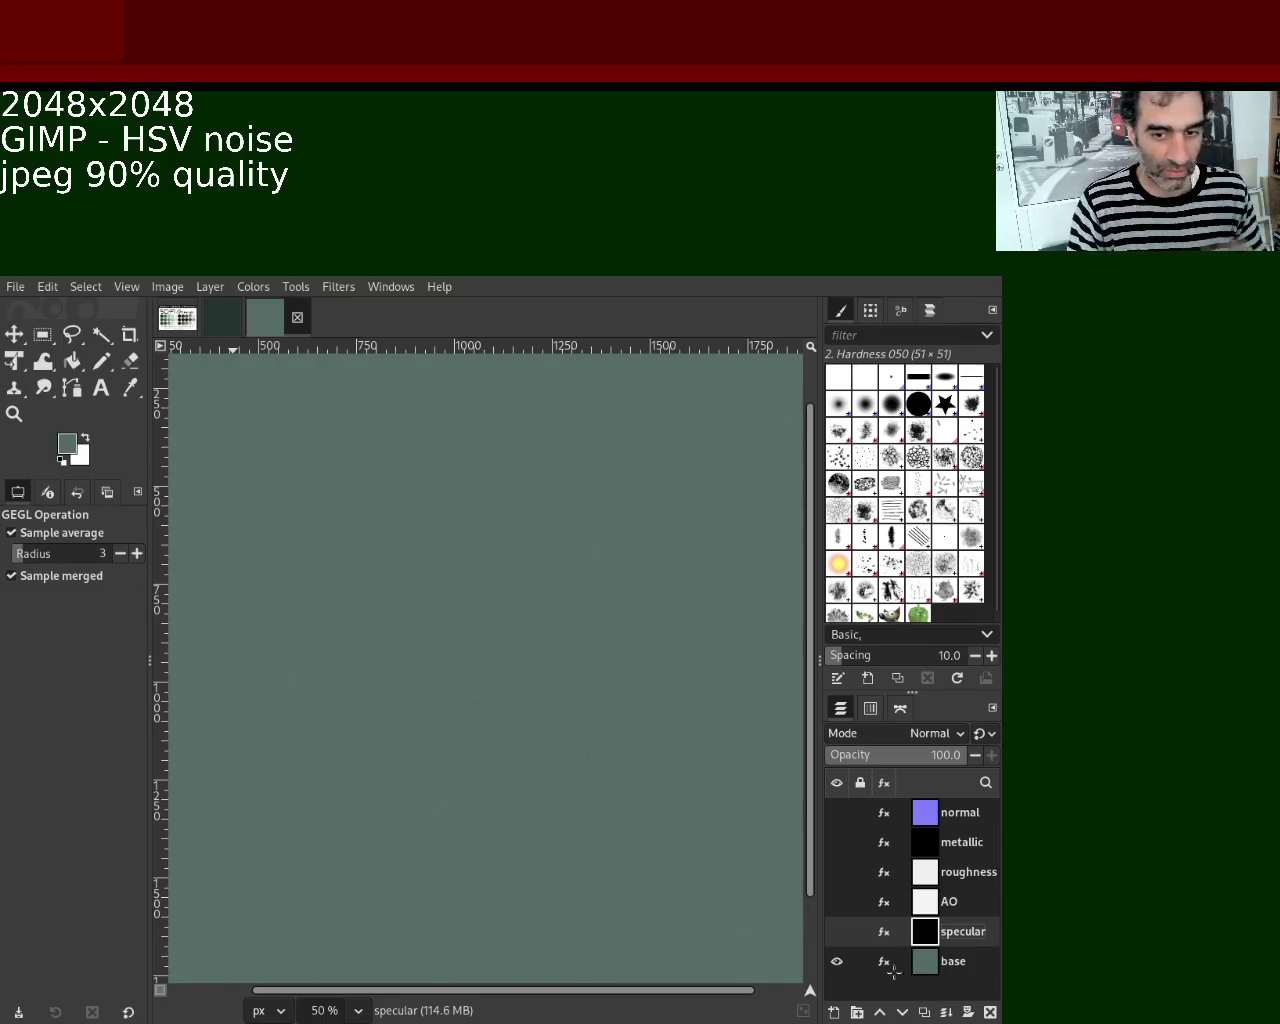
pyautogui.click(837, 931)
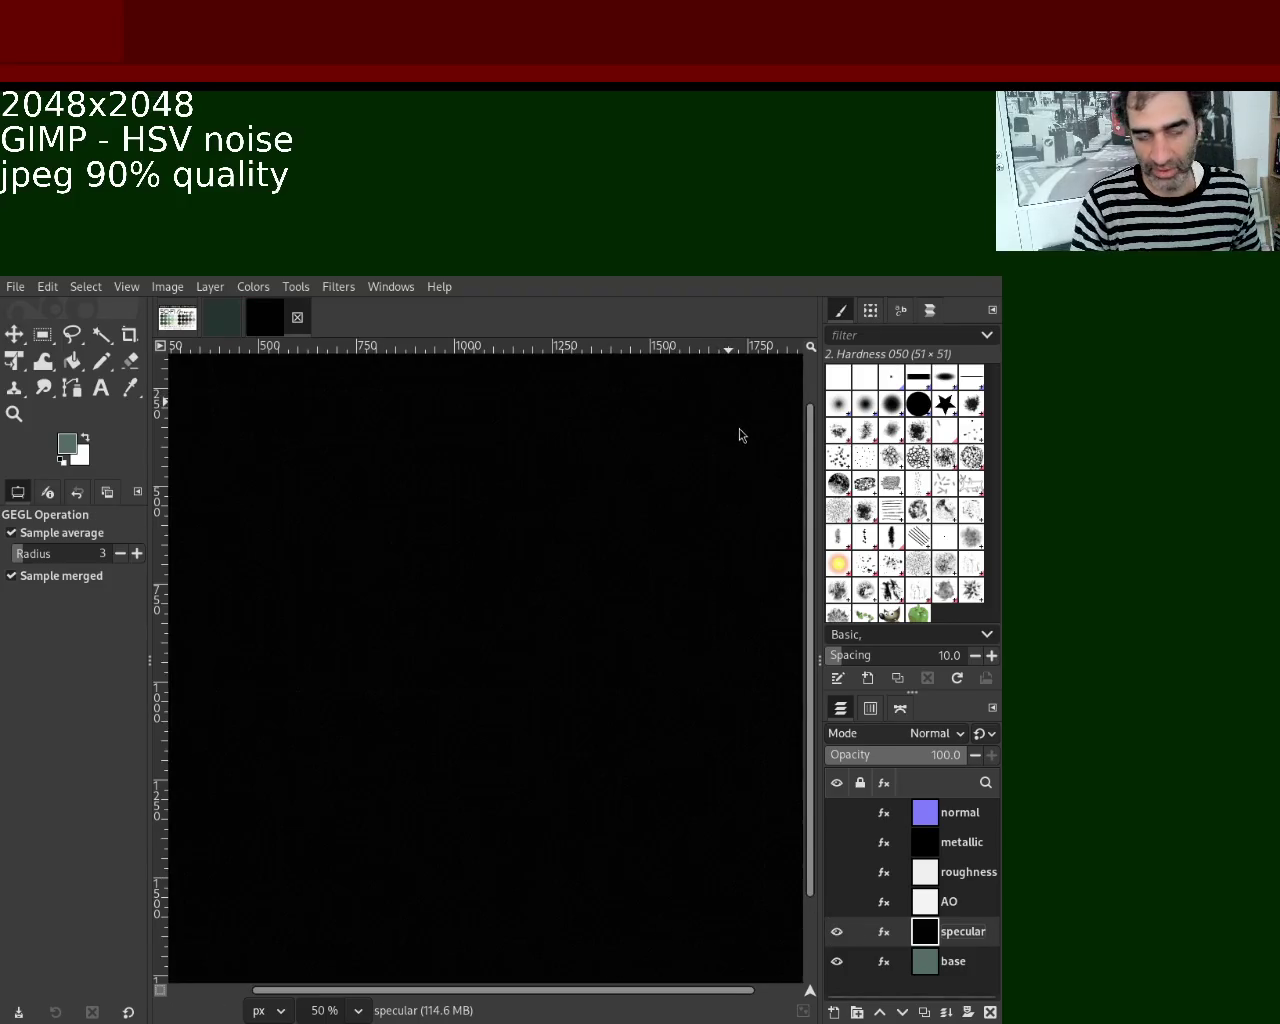
pyautogui.hotkey('ctrl', 'e')
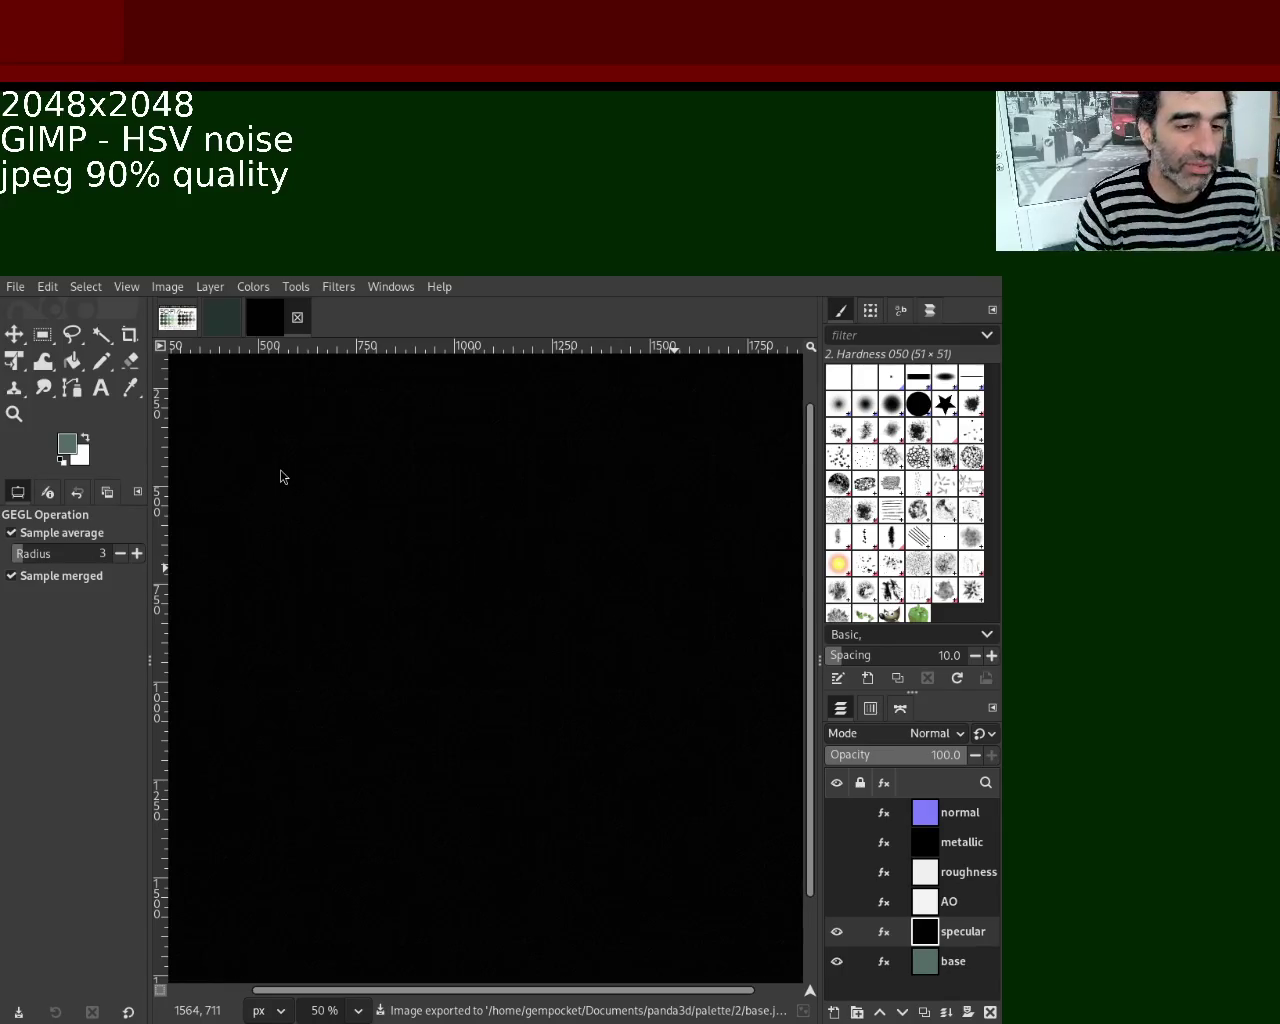
pyautogui.click(837, 902)
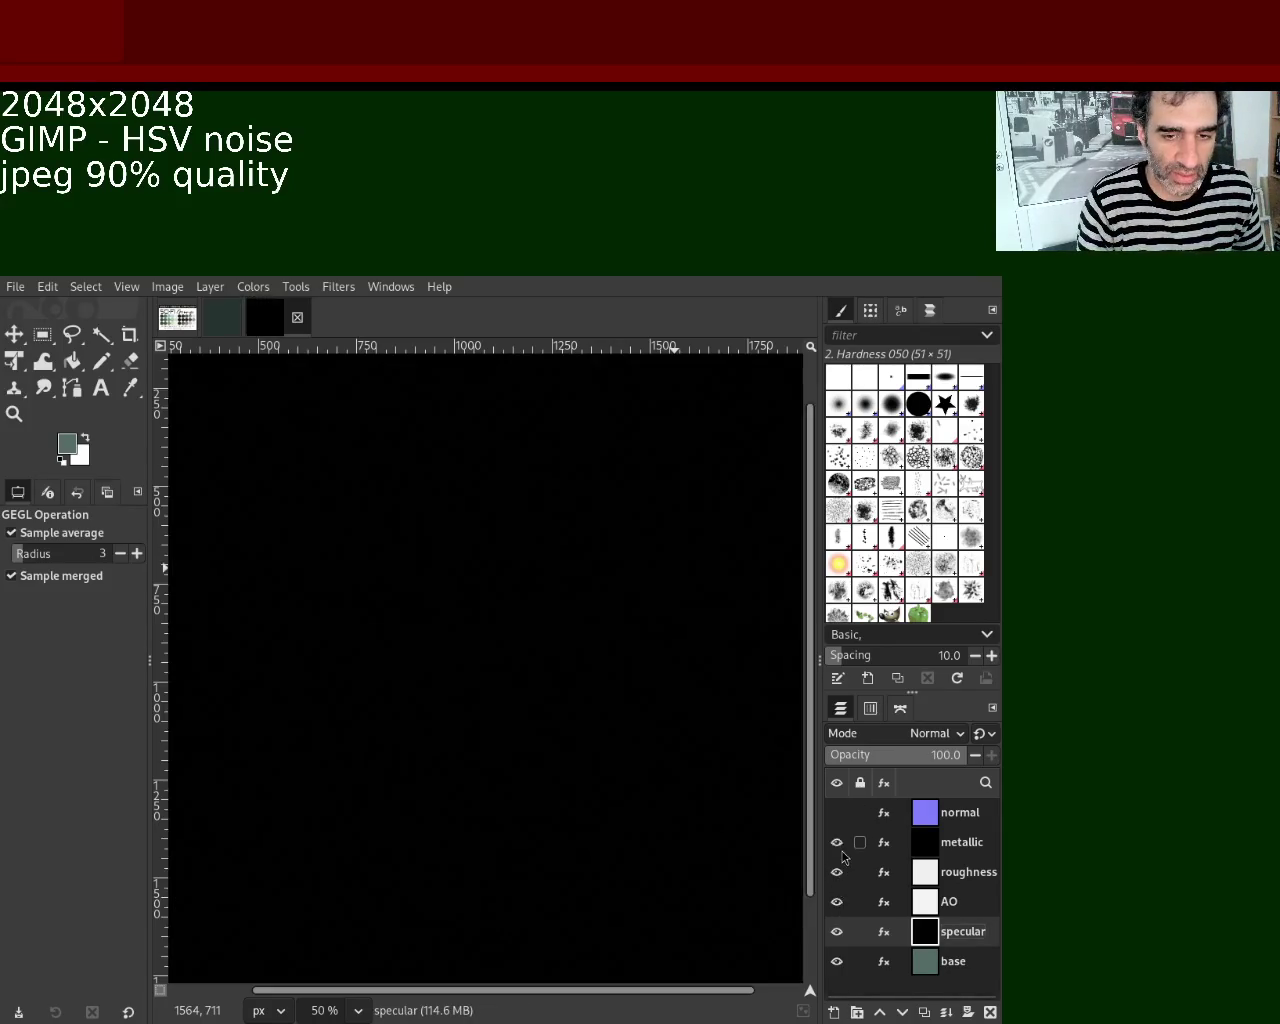
# Show the roughness, metallic and normal layers and save the project as 2.xcf.
pyautogui.moveTo(837, 905); pyautogui.dragTo(837, 812)
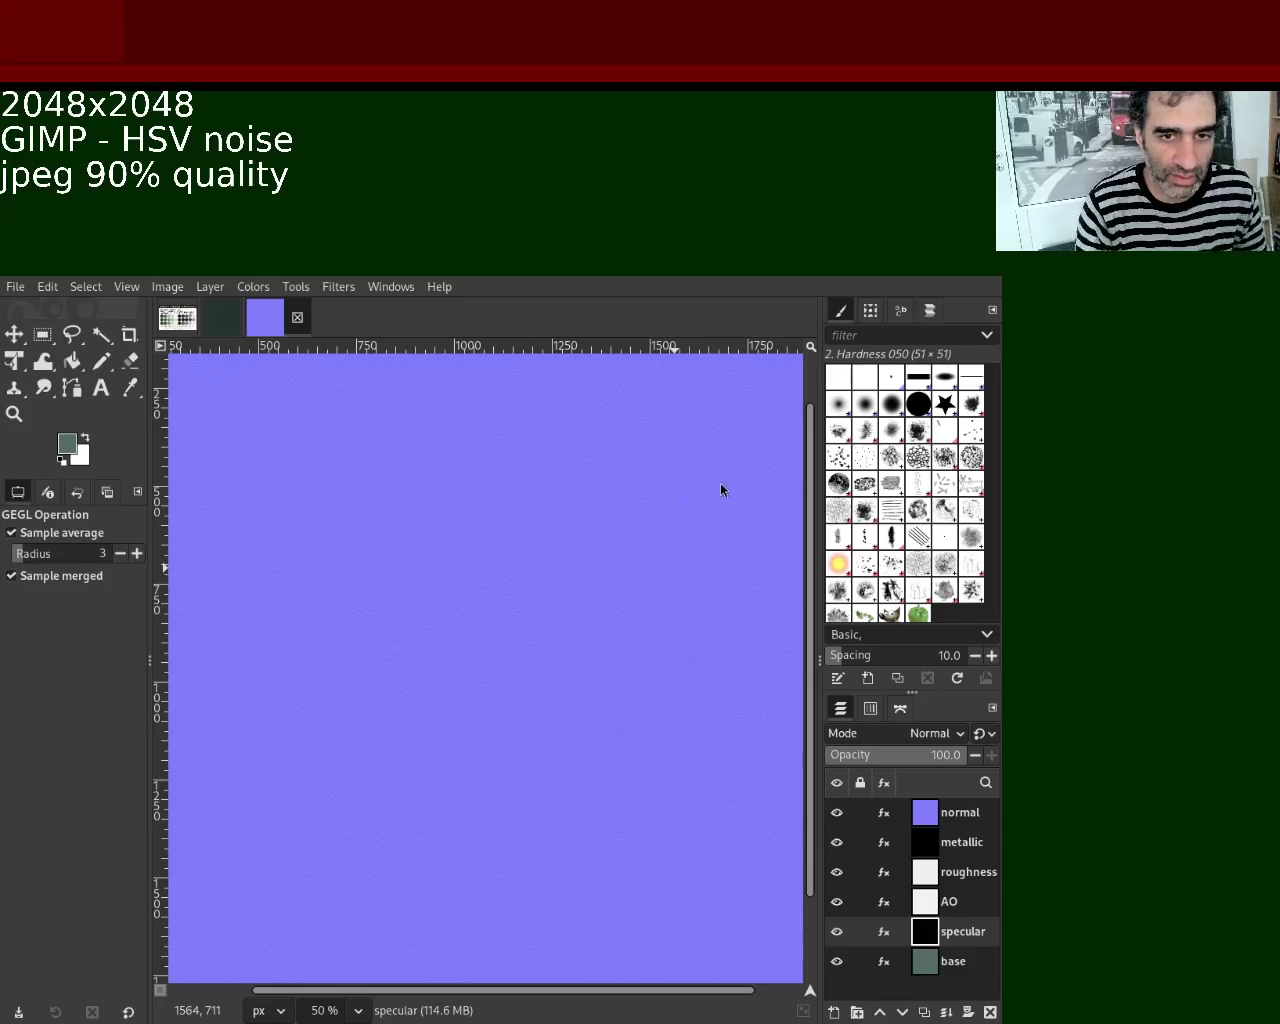
pyautogui.click(926, 822)
pyautogui.click(927, 845)
pyautogui.click(927, 875)
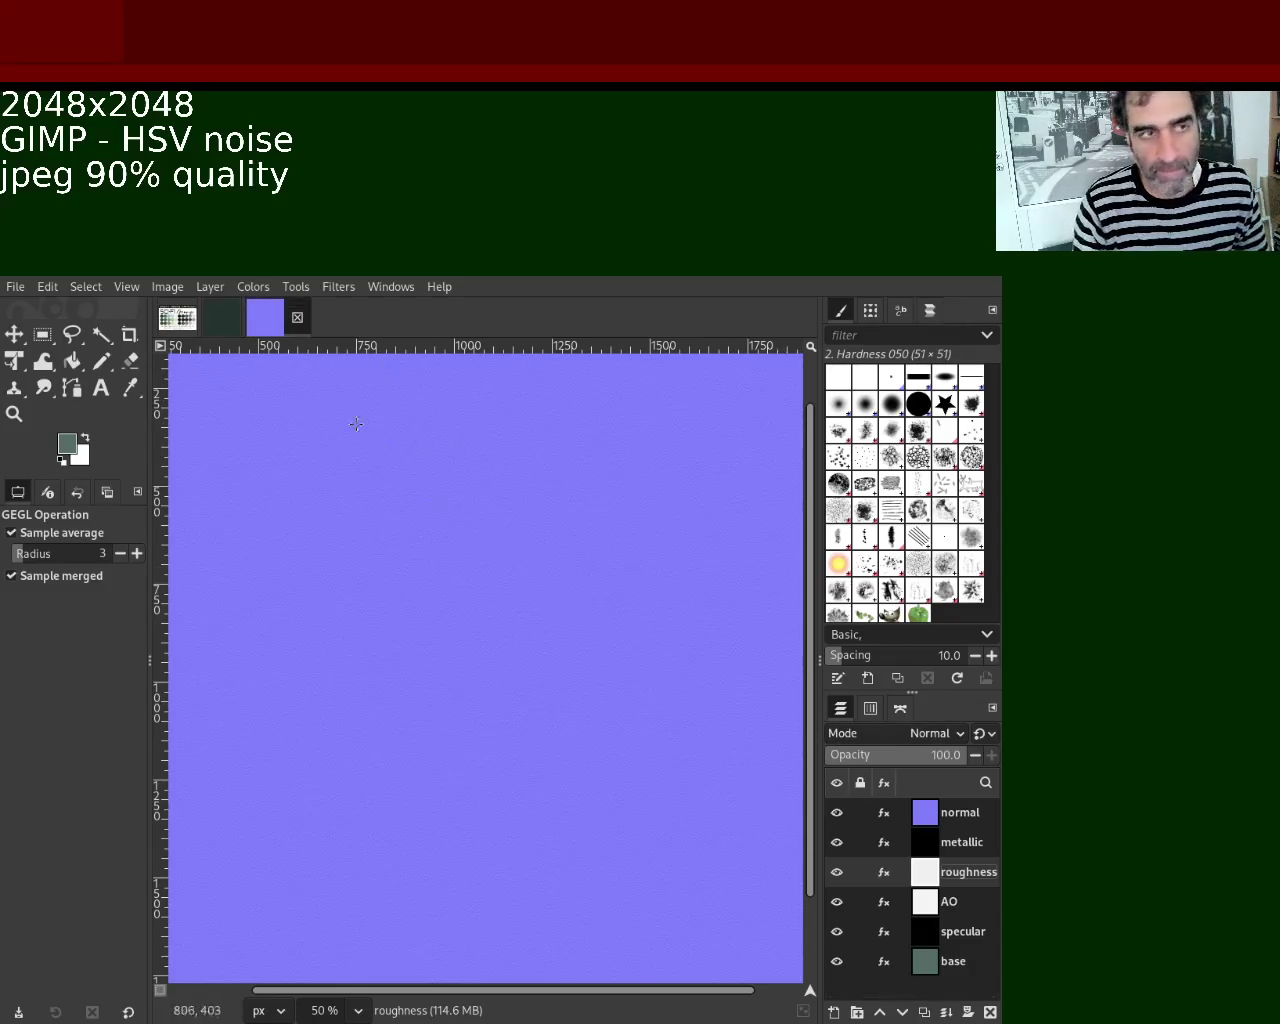
pyautogui.hotkey('ctrl', 's')
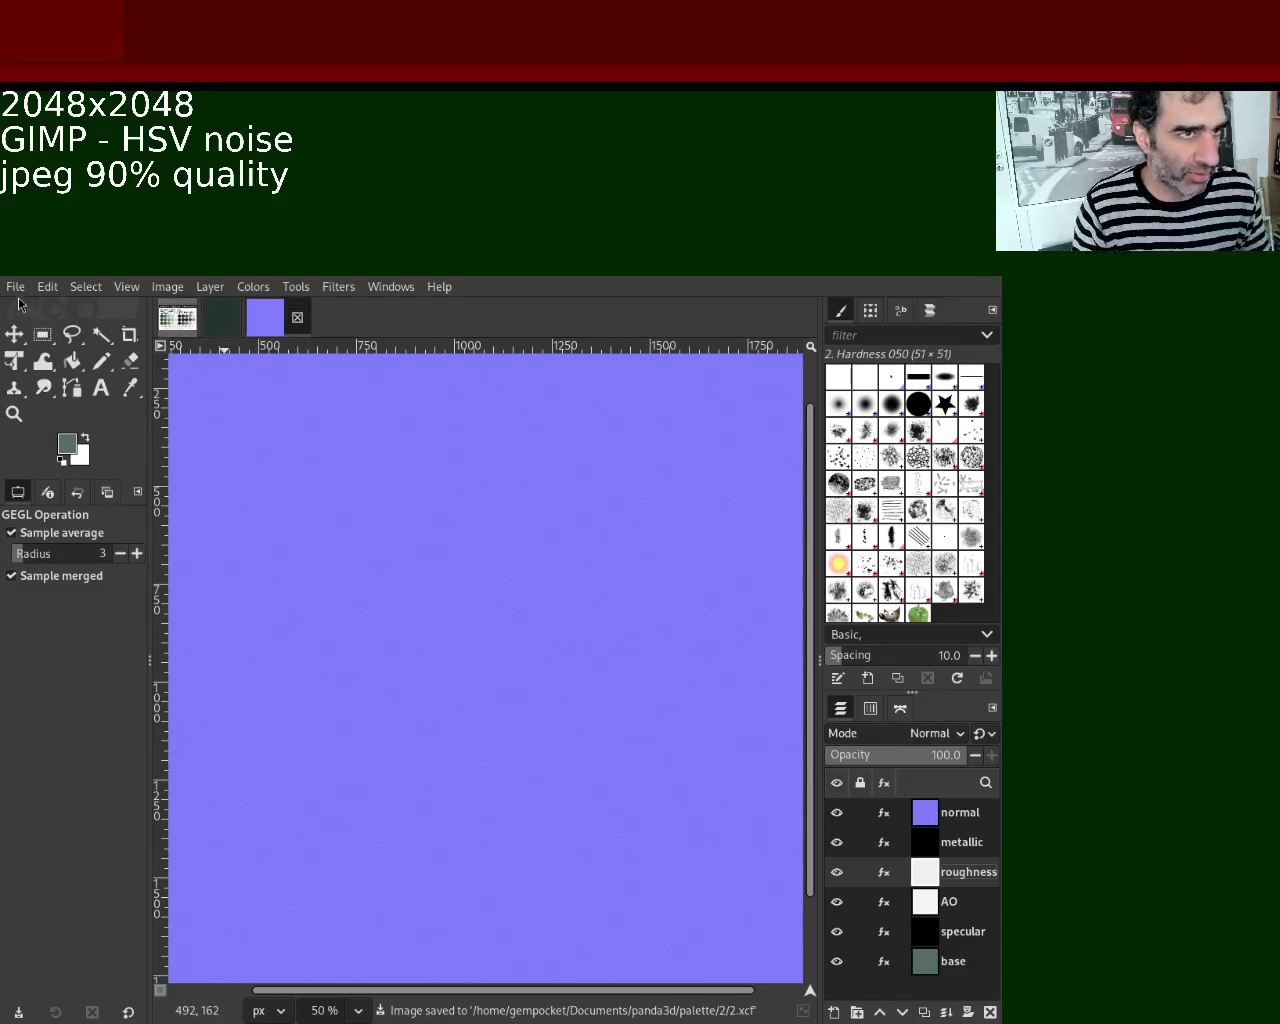
pyautogui.moveTo(925, 958)
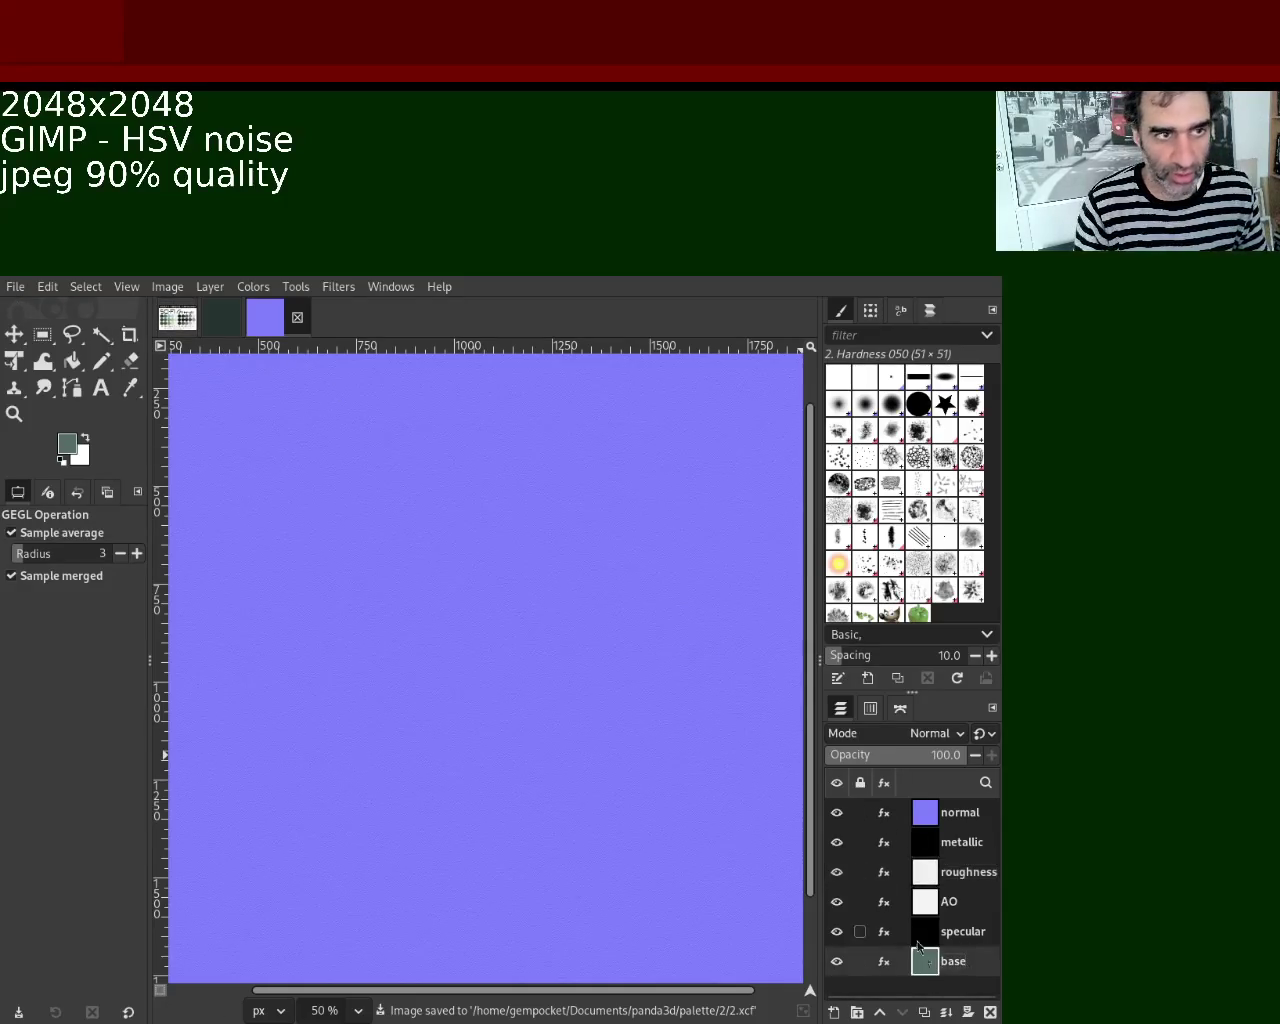
# Hide every layer except base and switch to the darker palette-colour image.
pyautogui.click(837, 813)
pyautogui.moveTo(837, 842); pyautogui.dragTo(837, 932)
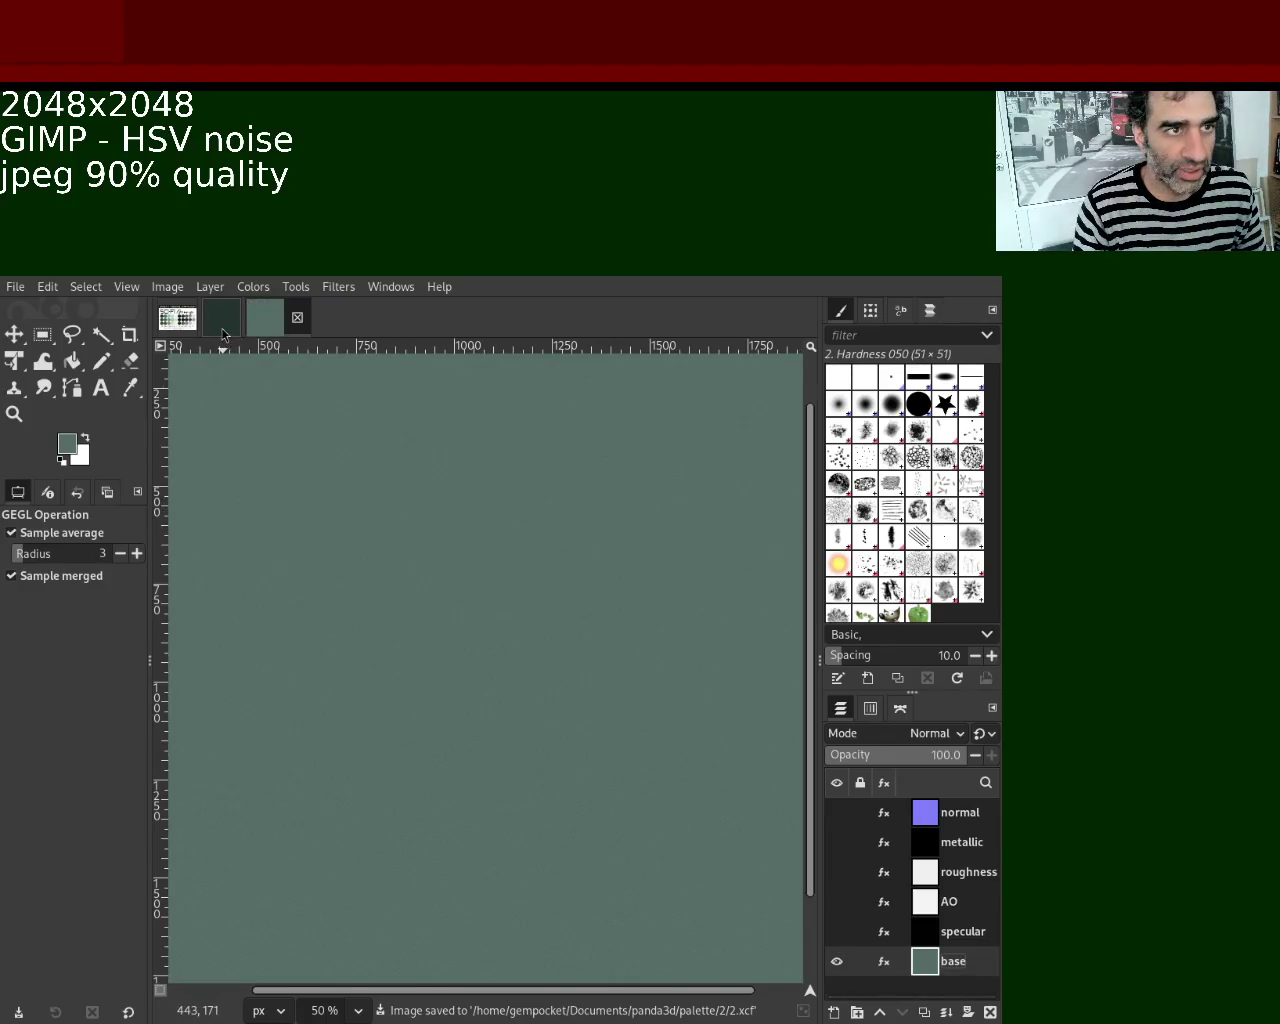
pyautogui.click(223, 334)
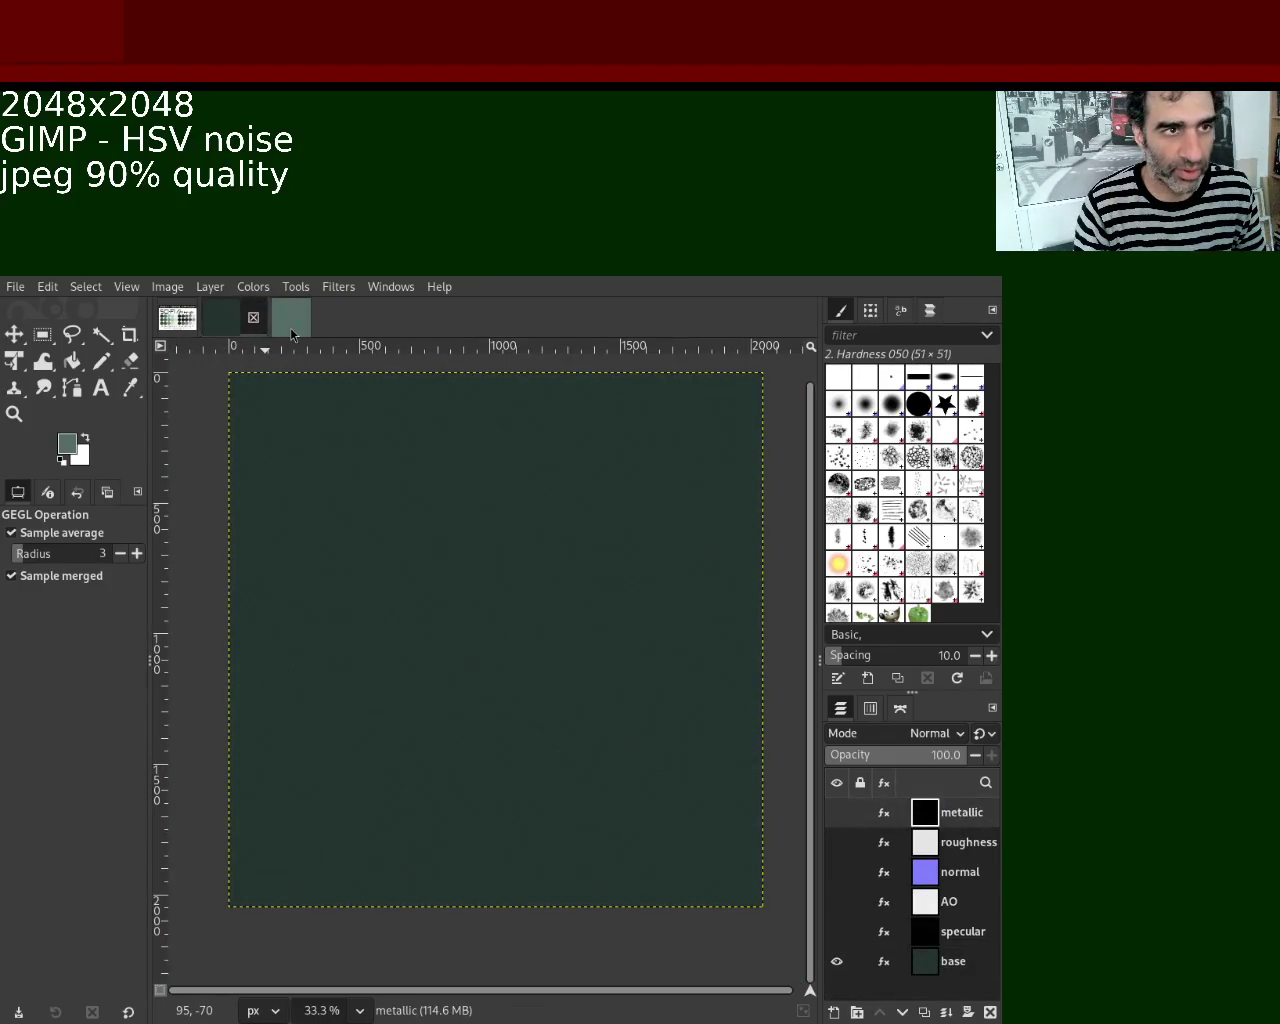
# Create a new 2048x2048 image and pick the palette's light green as foreground colour.
pyautogui.click(291, 318)
pyautogui.hotkey('alt', '1')
pyautogui.press('z')
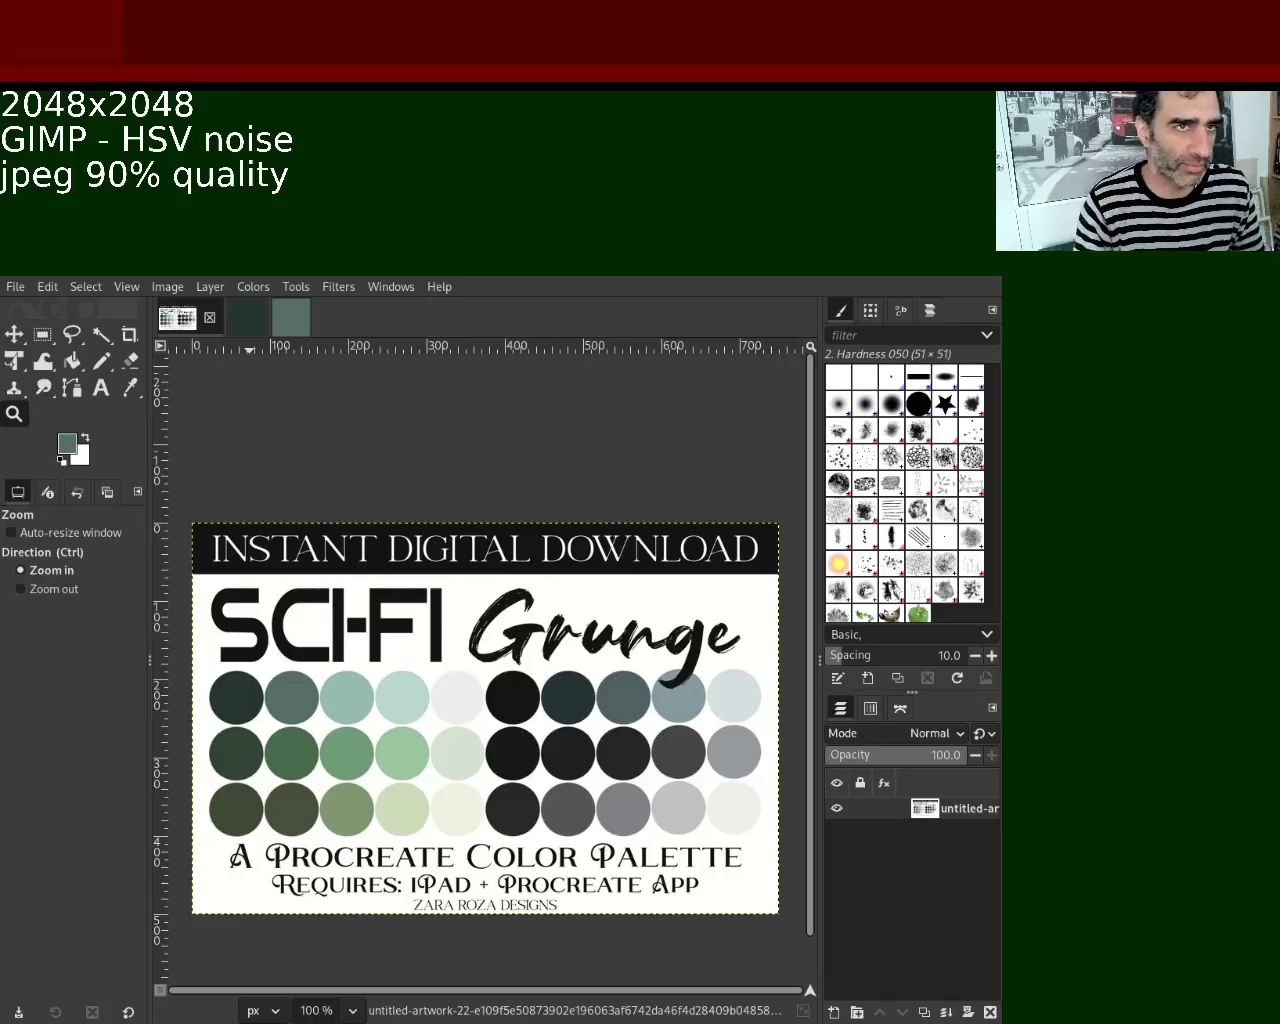
pyautogui.click(177, 318)
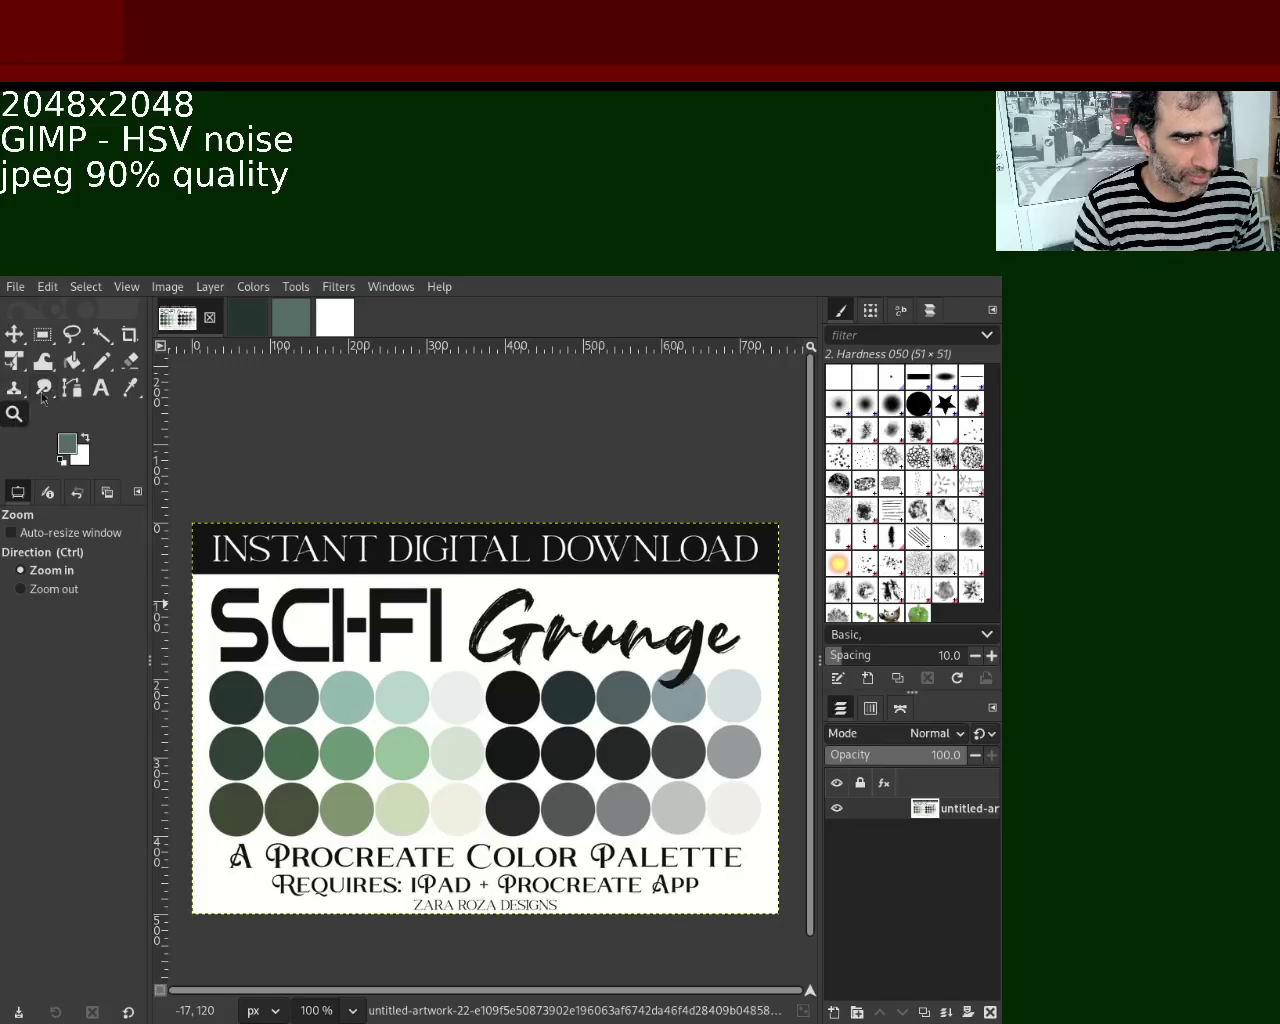
pyautogui.click(130, 388)
pyautogui.click(344, 692)
# Bucket-fill the new white canvas with the light green colour and apply HSV Noise.
pyautogui.click(335, 318)
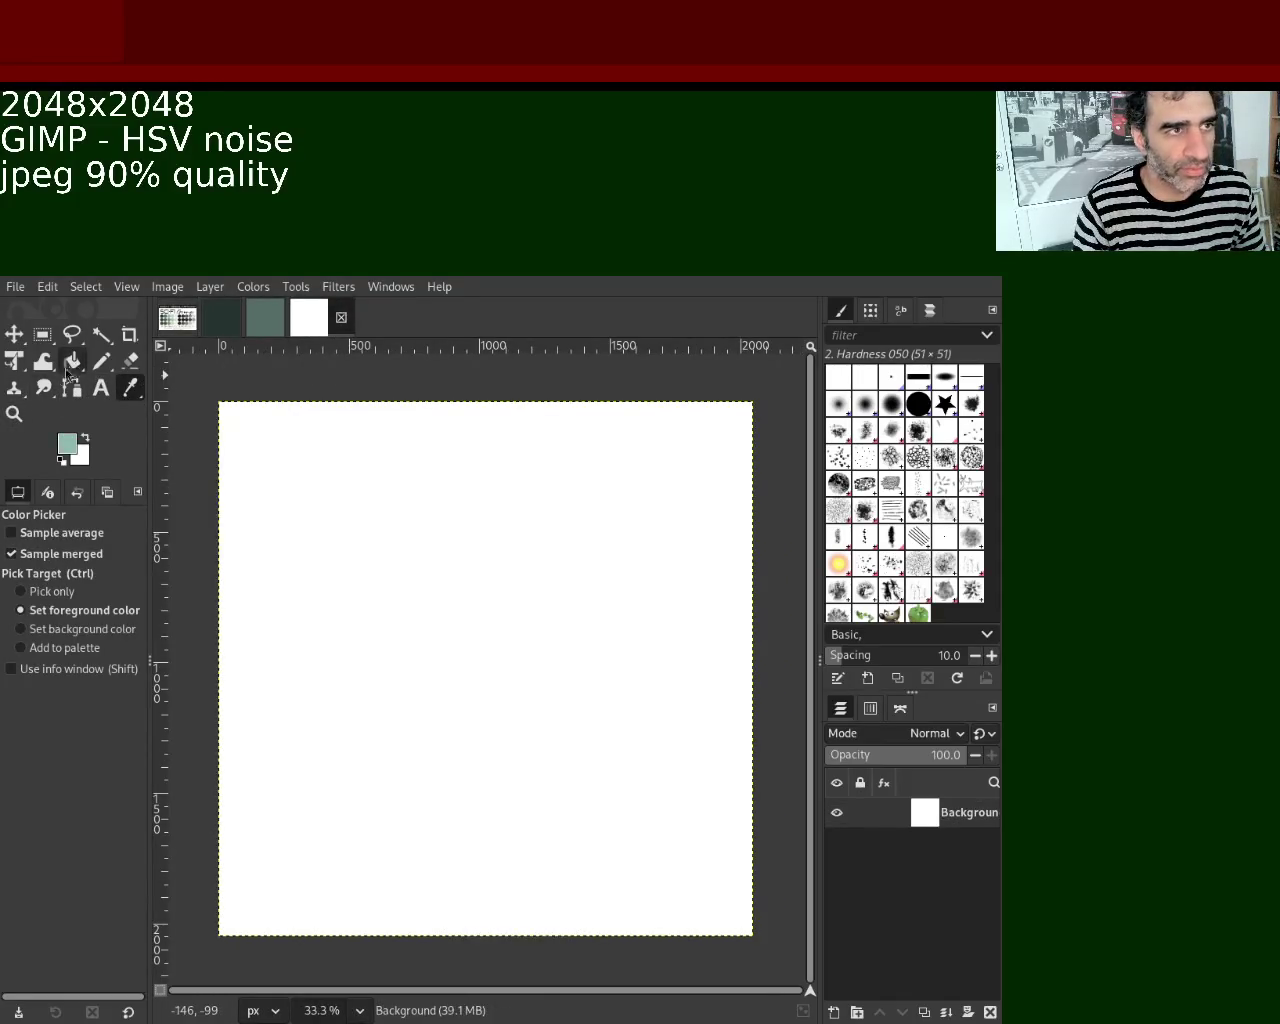
pyautogui.click(72, 361)
pyautogui.click(462, 552)
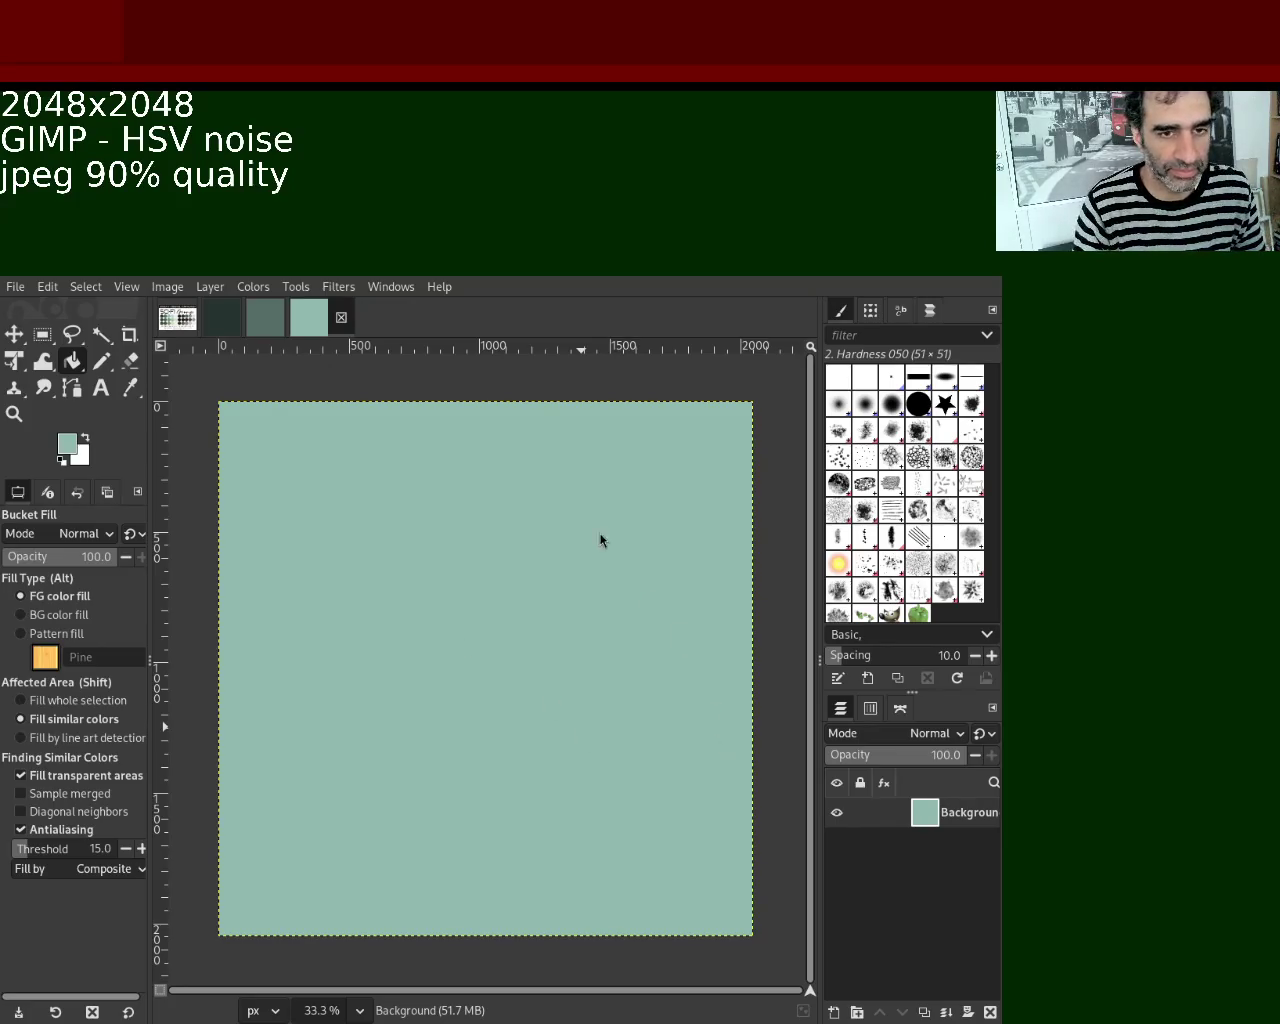
pyautogui.moveTo(925, 813)
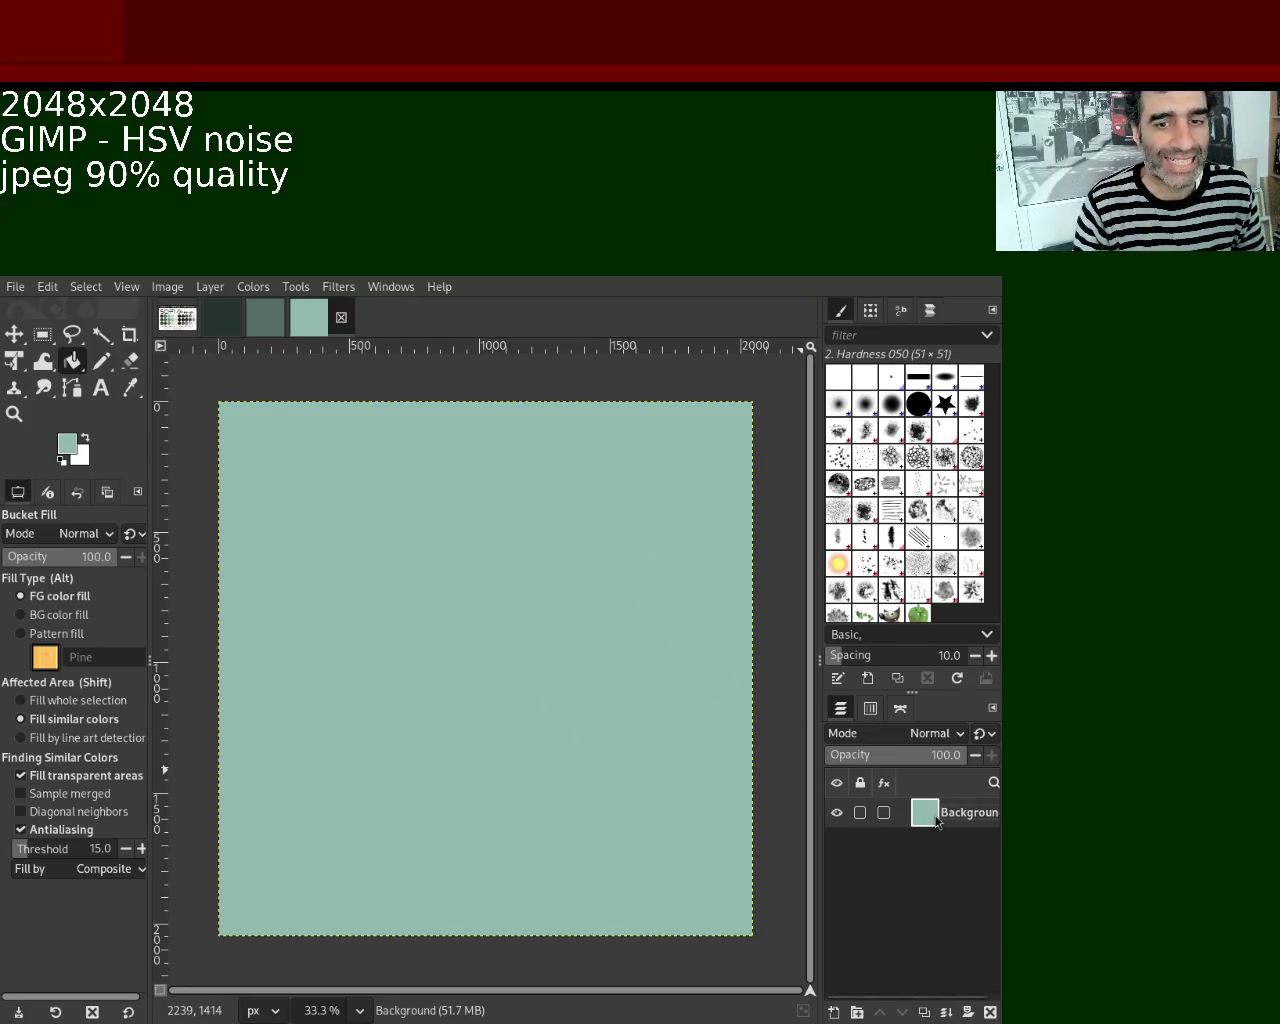
pyautogui.hotkey('shift', 'ctrl', 'd')
pyautogui.hotkey('shift', 'ctrl', 'd')
pyautogui.hotkey('shift', 'ctrl', 'd')
pyautogui.hotkey('shift', 'ctrl', 'd')
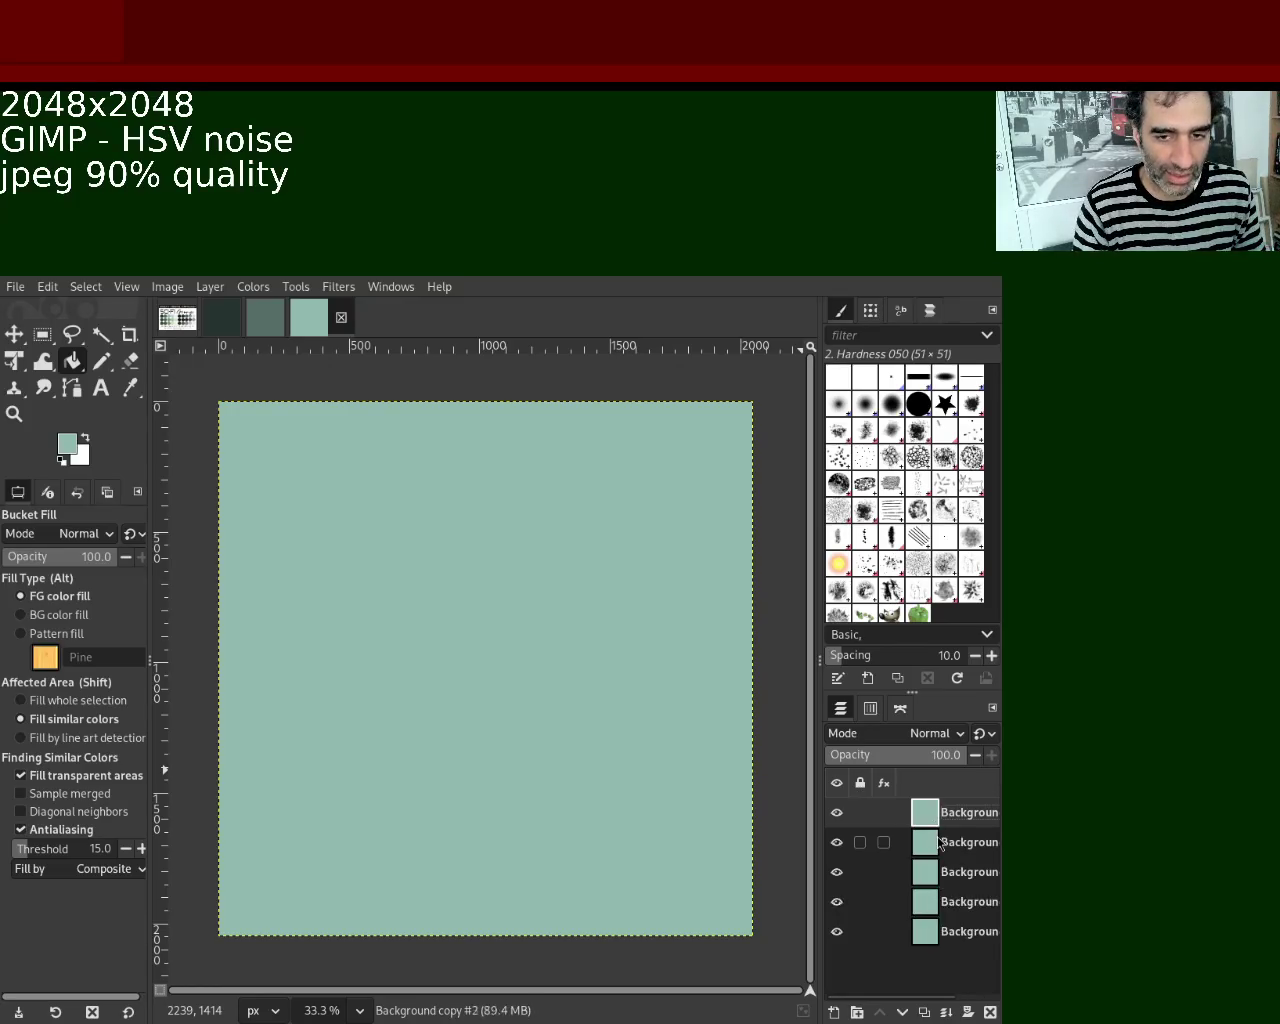
pyautogui.hotkey('ctrl', 'z')
pyautogui.hotkey('ctrl', 'z')
pyautogui.hotkey('ctrl', 'z')
pyautogui.hotkey('ctrl', 'z')
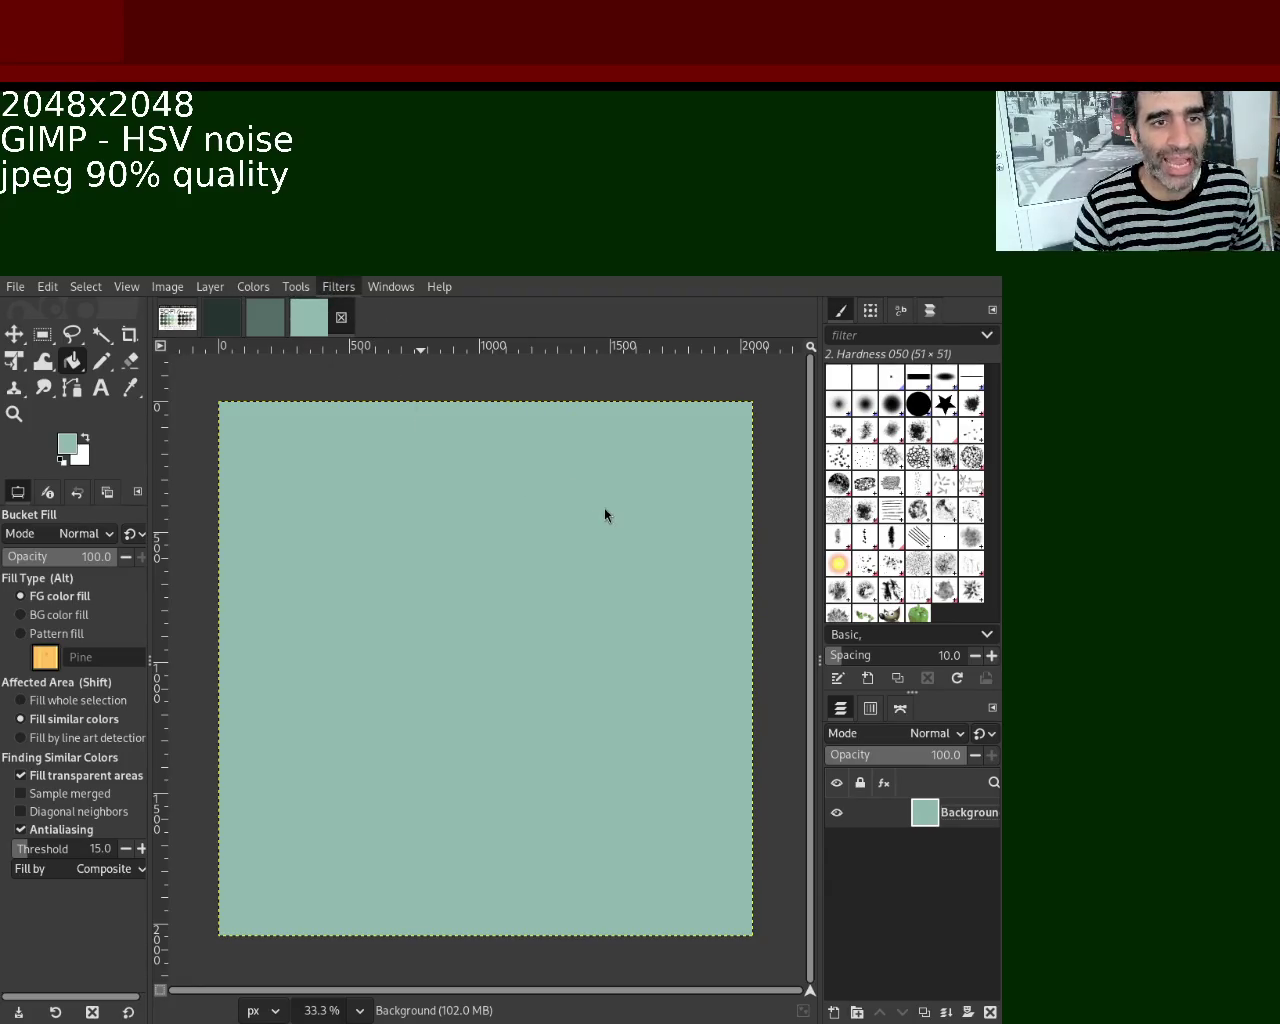
pyautogui.hotkey('ctrl', 'shift', 'f')
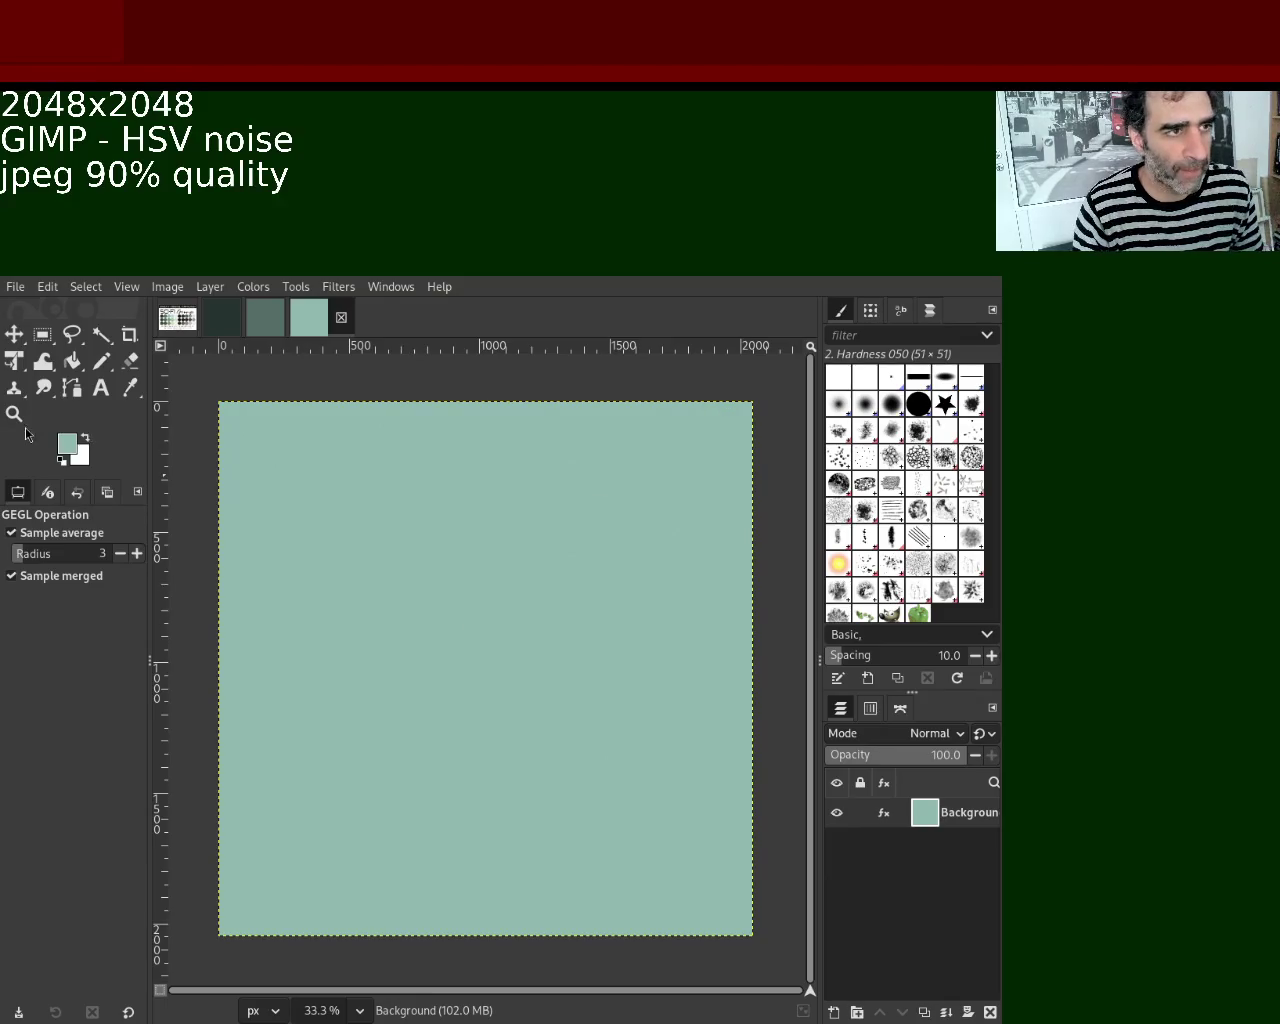
# Zoom in on the noise and duplicate the Background layer into six layers.
pyautogui.click(14, 413)
pyautogui.keyDown('ctrl'); pyautogui.scroll(-1, 474, 571); pyautogui.keyUp('ctrl')
pyautogui.keyDown('ctrl'); pyautogui.scroll(3, 480, 564); pyautogui.keyUp('ctrl')
pyautogui.keyDown('ctrl'); pyautogui.scroll(3, 480, 564); pyautogui.keyUp('ctrl')
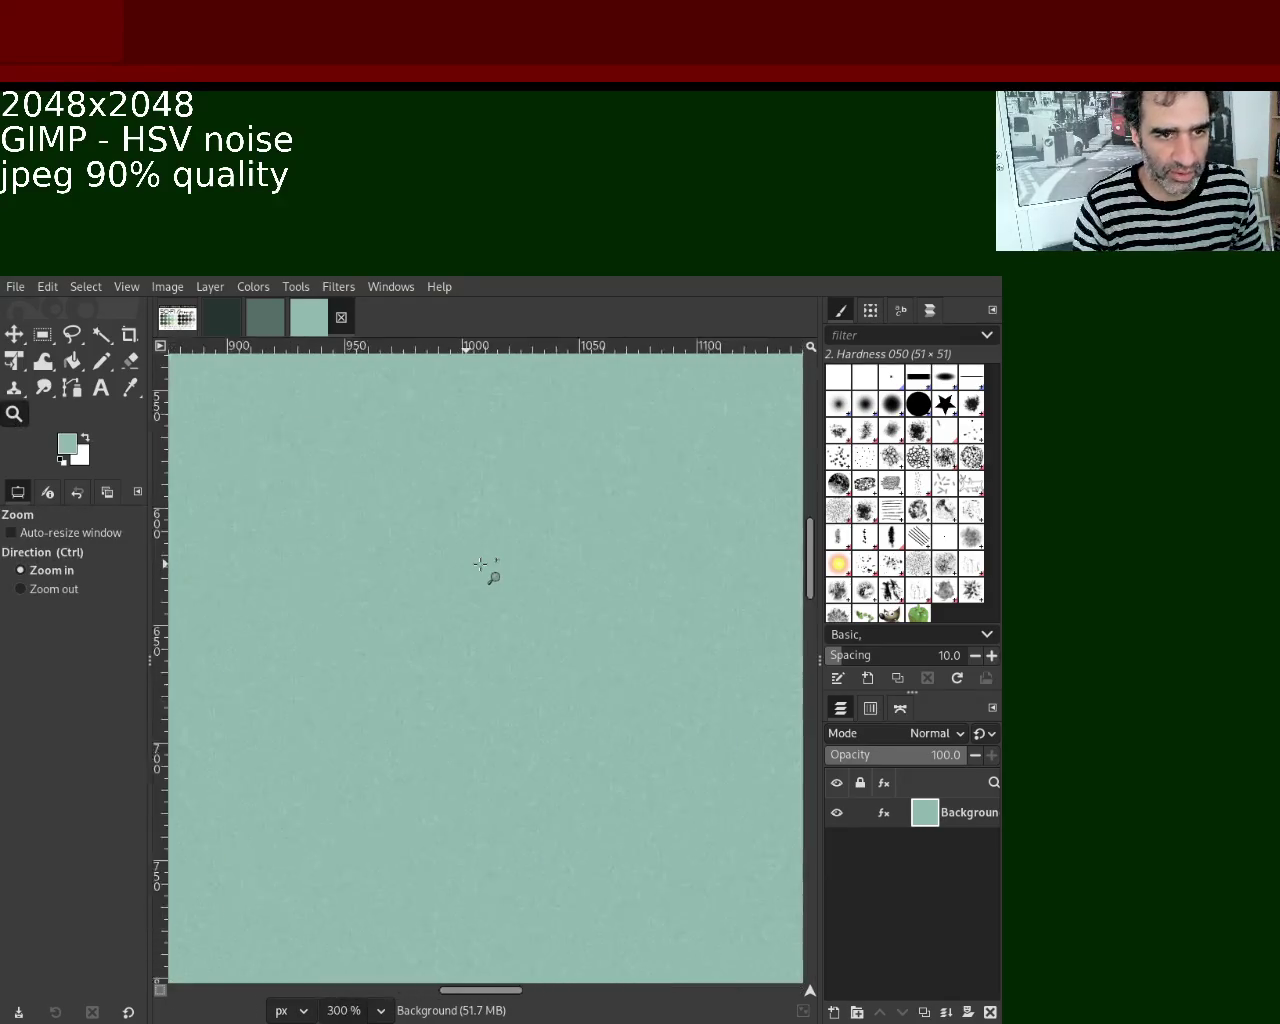
pyautogui.keyDown('ctrl'); pyautogui.scroll(5, 480, 564); pyautogui.keyUp('ctrl')
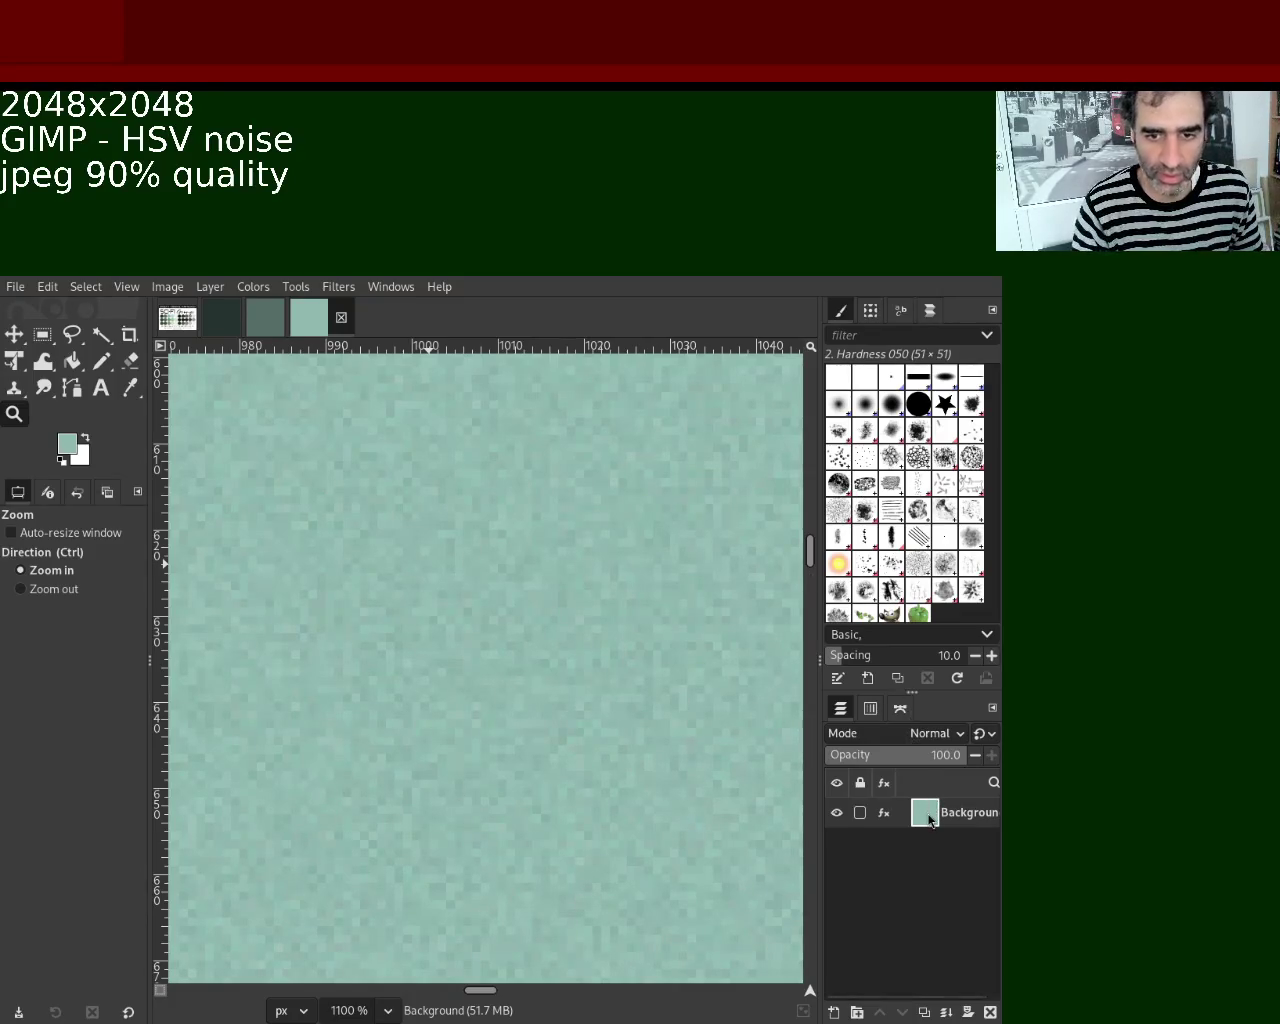
pyautogui.hotkey('ctrl', 'shift', 'd')
pyautogui.hotkey('ctrl', 'shift', 'd')
pyautogui.hotkey('ctrl', 'shift', 'd')
pyautogui.hotkey('ctrl', 'shift', 'd')
pyautogui.hotkey('ctrl', 'shift', 'd')
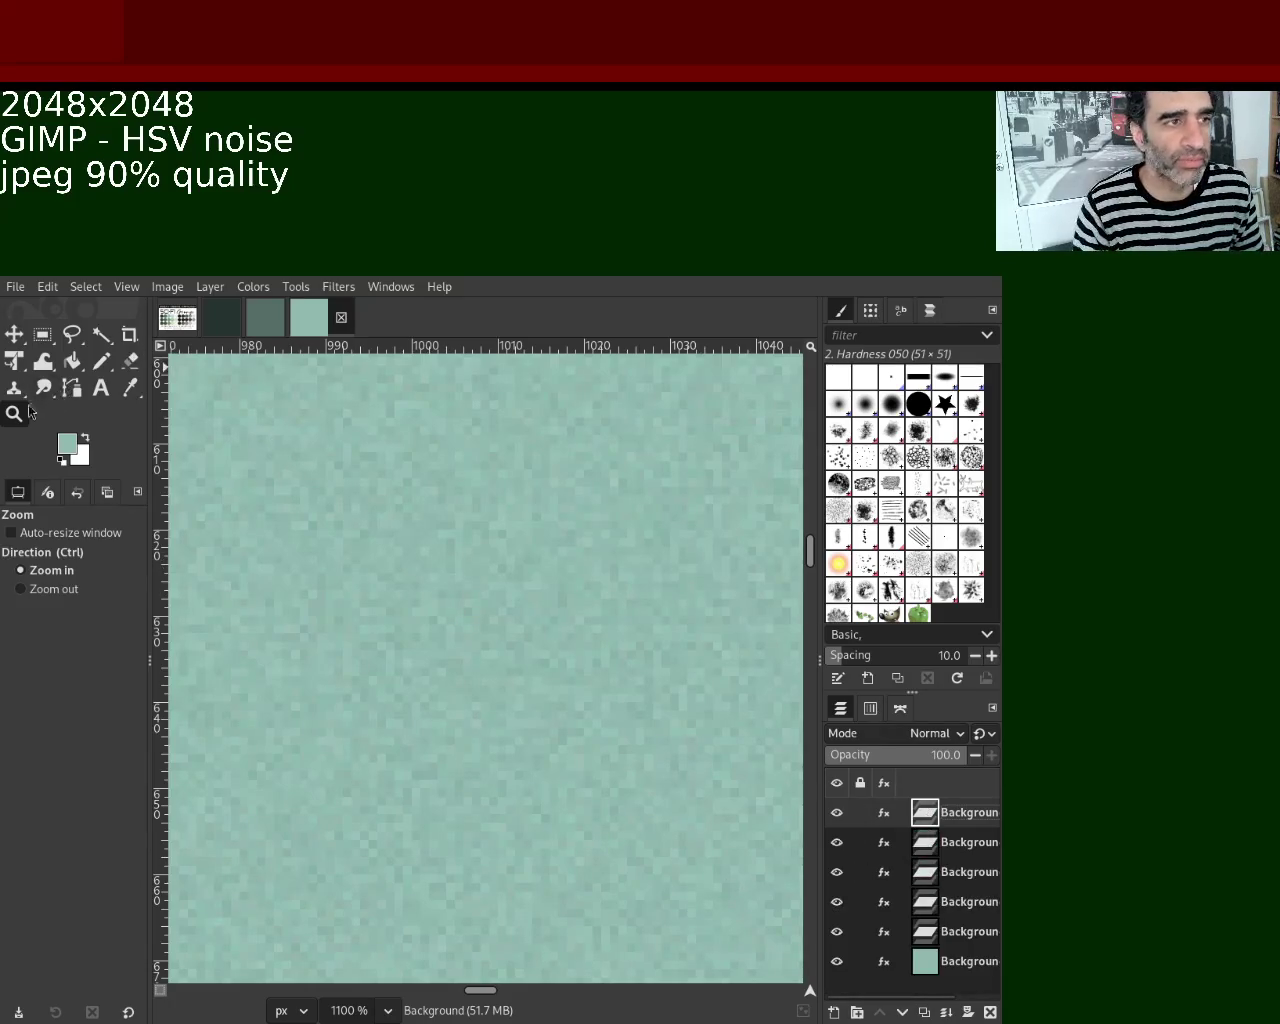
# Zoom back out until the whole 2048x2048 canvas is framed in view.
pyautogui.keyDown('ctrl'); pyautogui.click(492, 612); pyautogui.keyUp('ctrl')
pyautogui.keyDown('ctrl'); pyautogui.click(492, 612); pyautogui.keyUp('ctrl')
pyautogui.keyDown('ctrl'); pyautogui.click(494, 611); pyautogui.keyUp('ctrl')
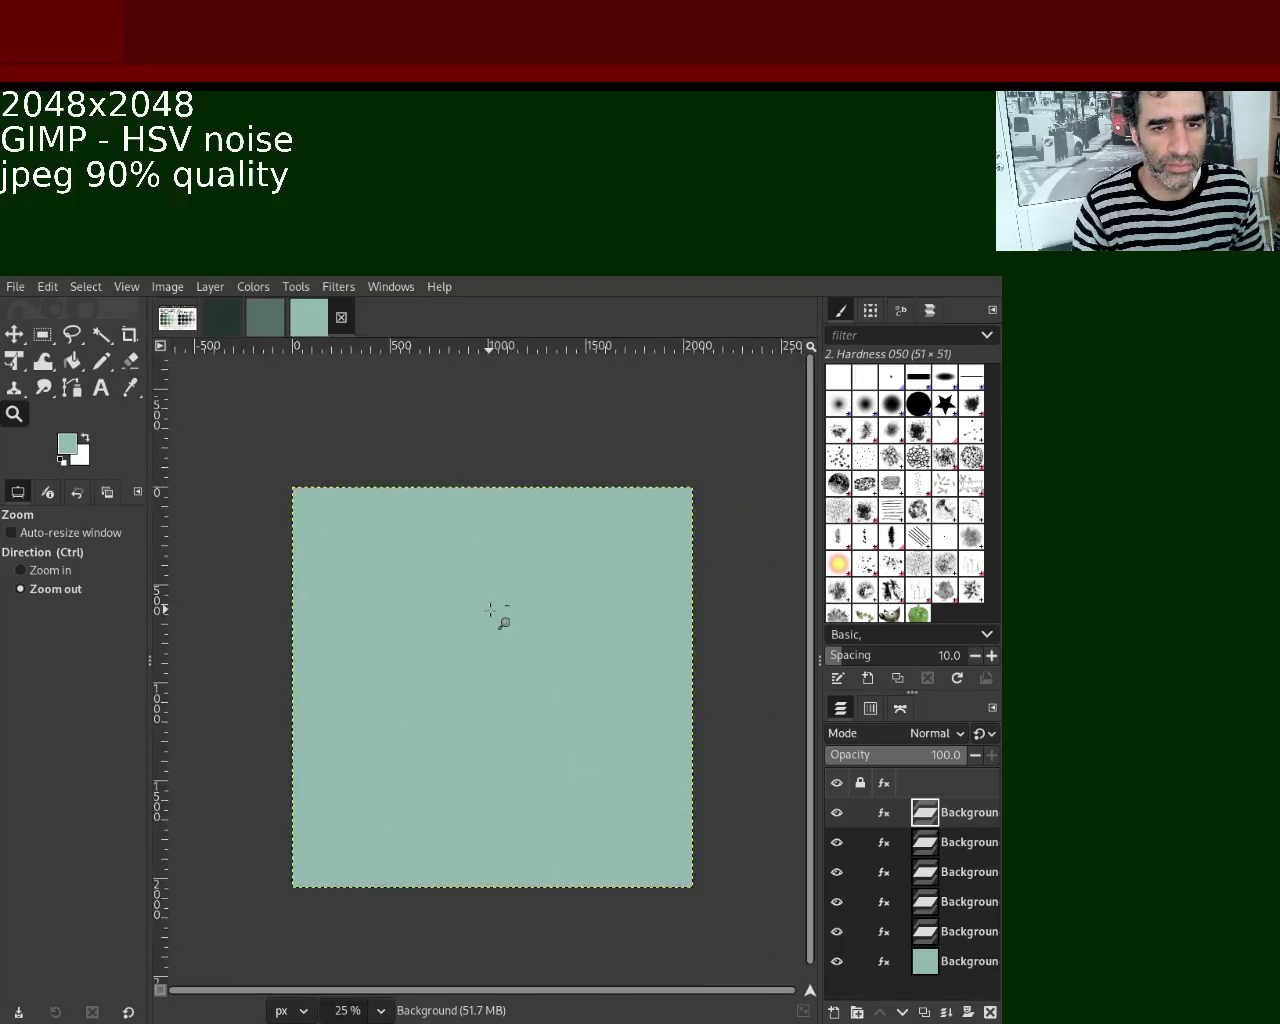
pyautogui.keyDown('ctrl'); pyautogui.click(494, 611); pyautogui.keyUp('ctrl')
pyautogui.click(512, 649)
pyautogui.click(508, 645)
pyautogui.keyDown('ctrl'); pyautogui.click(500, 635); pyautogui.keyUp('ctrl')
pyautogui.click(466, 634)
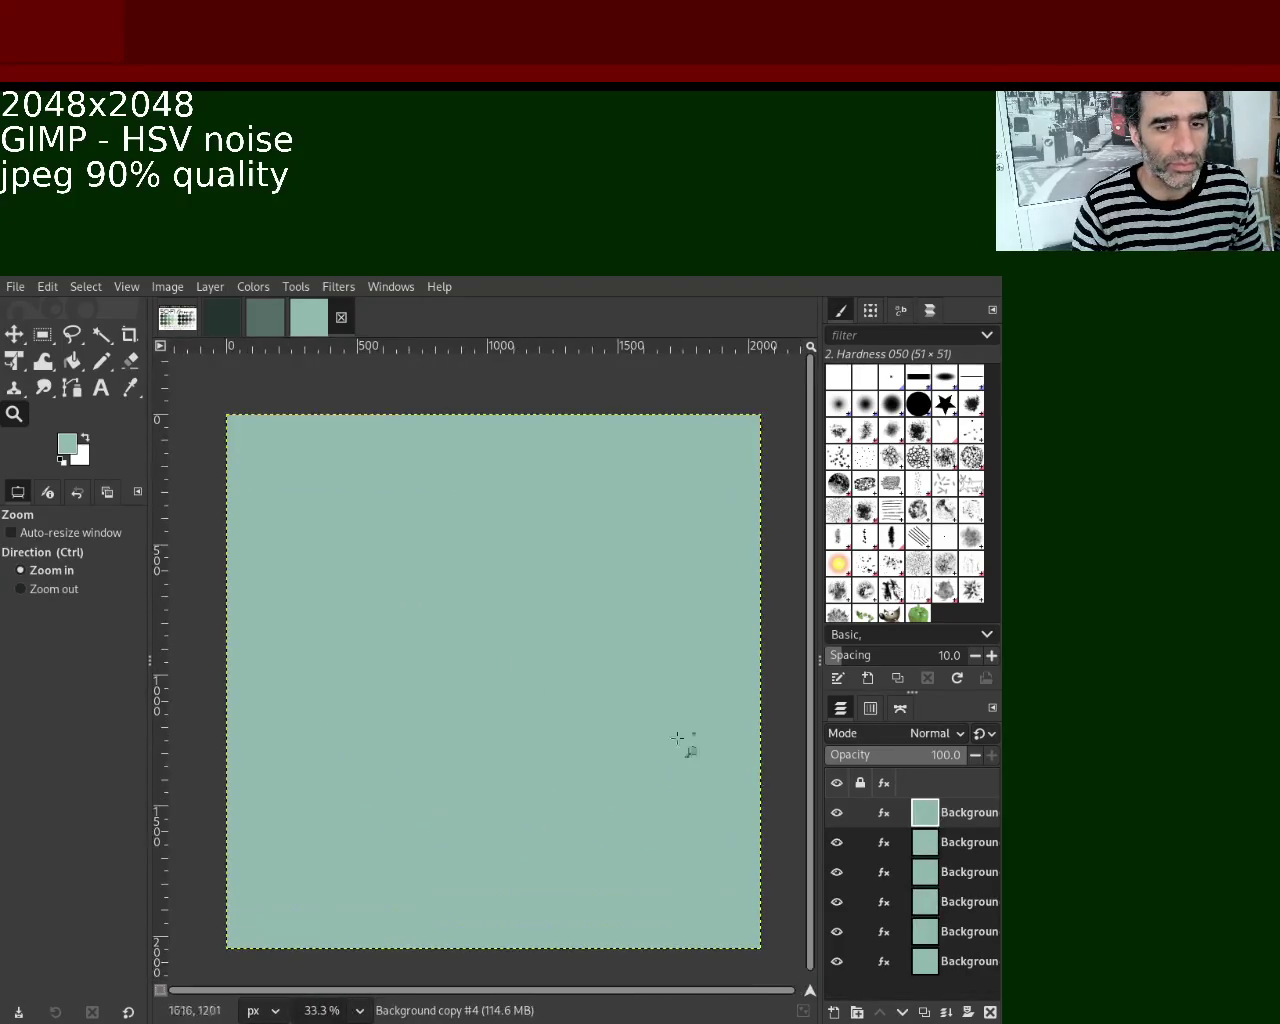
# Rename the top three layers to normal, metallic and roughness.
pyautogui.doubleClick(968, 820)
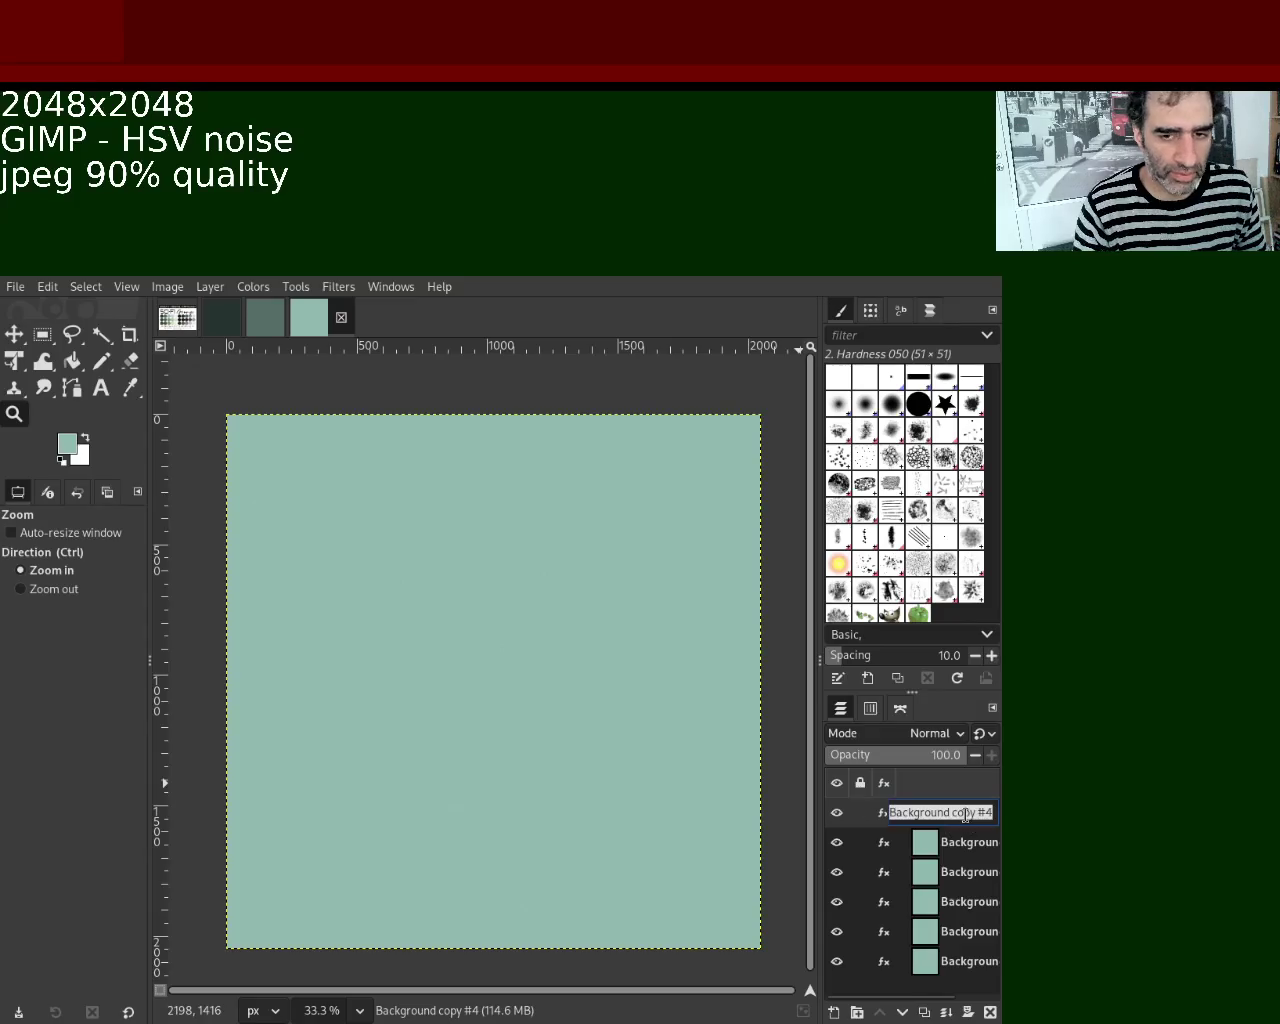
pyautogui.write('normal')
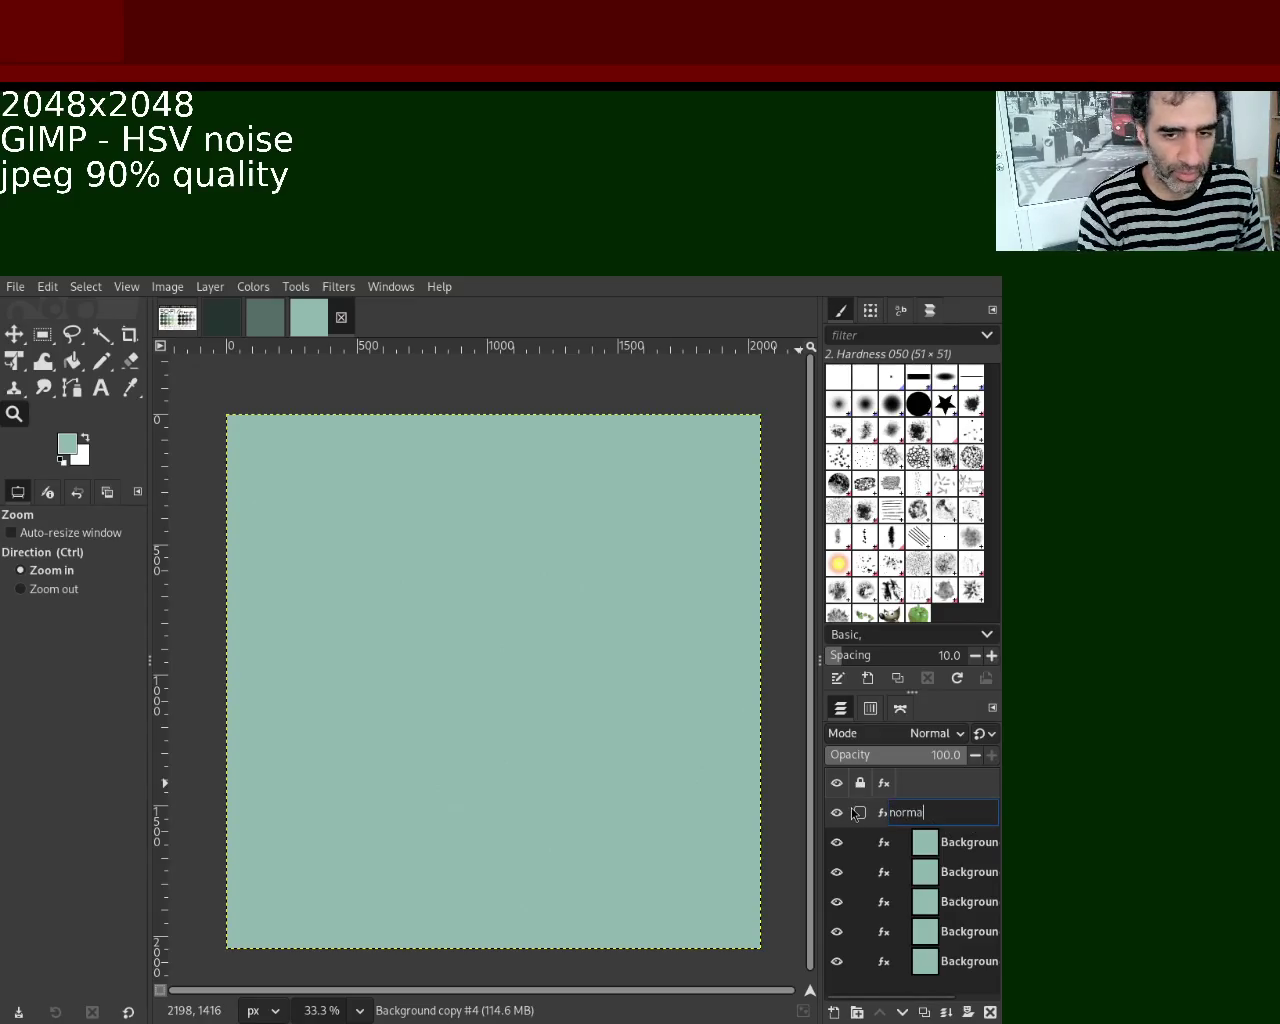
pyautogui.press('Return')
pyautogui.doubleClick(966, 845)
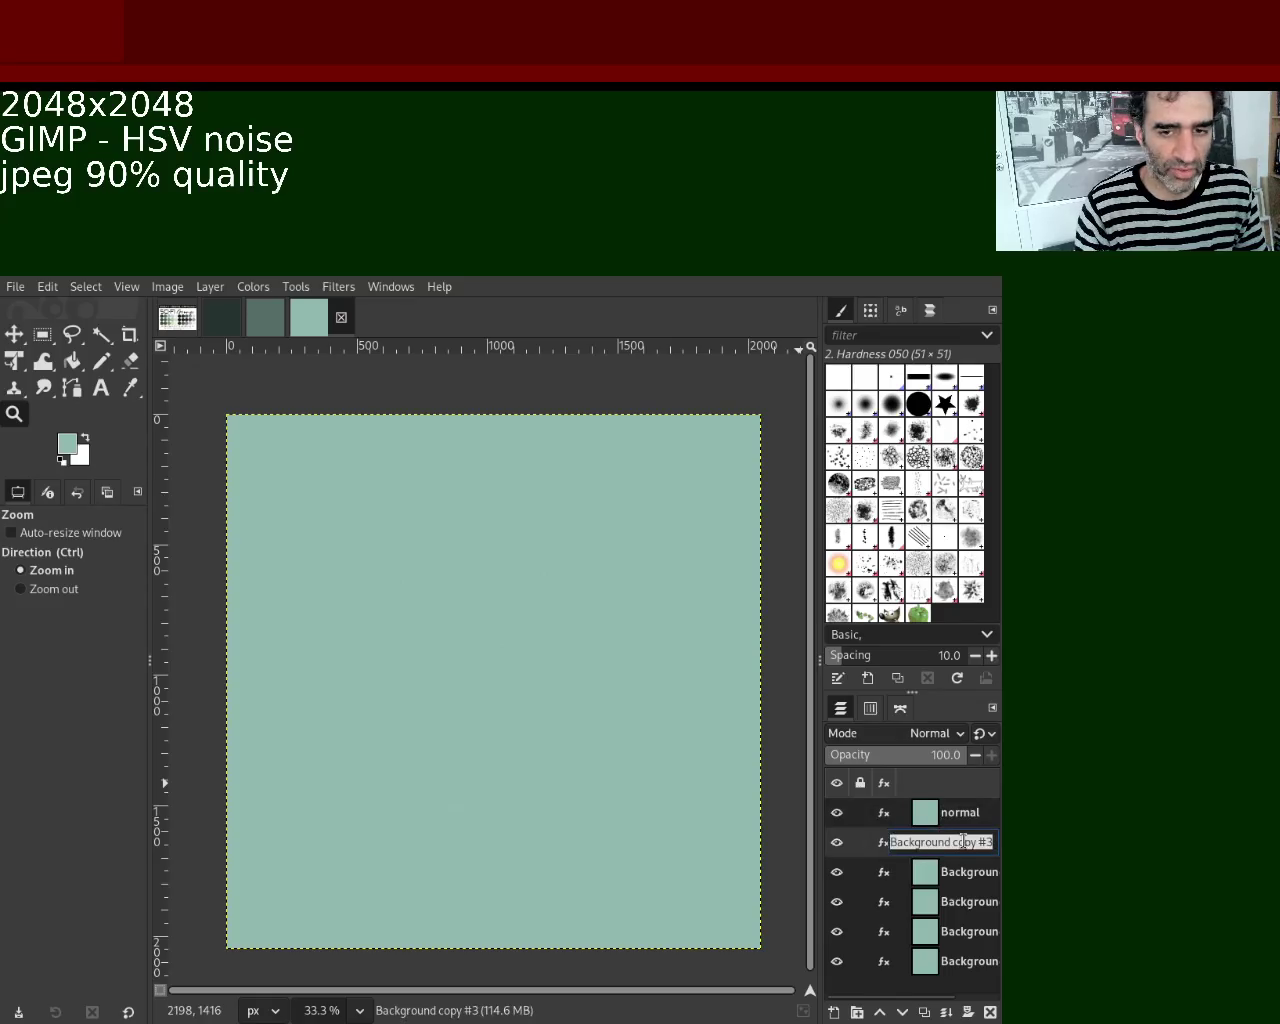
pyautogui.write('metallic')
pyautogui.press('Return')
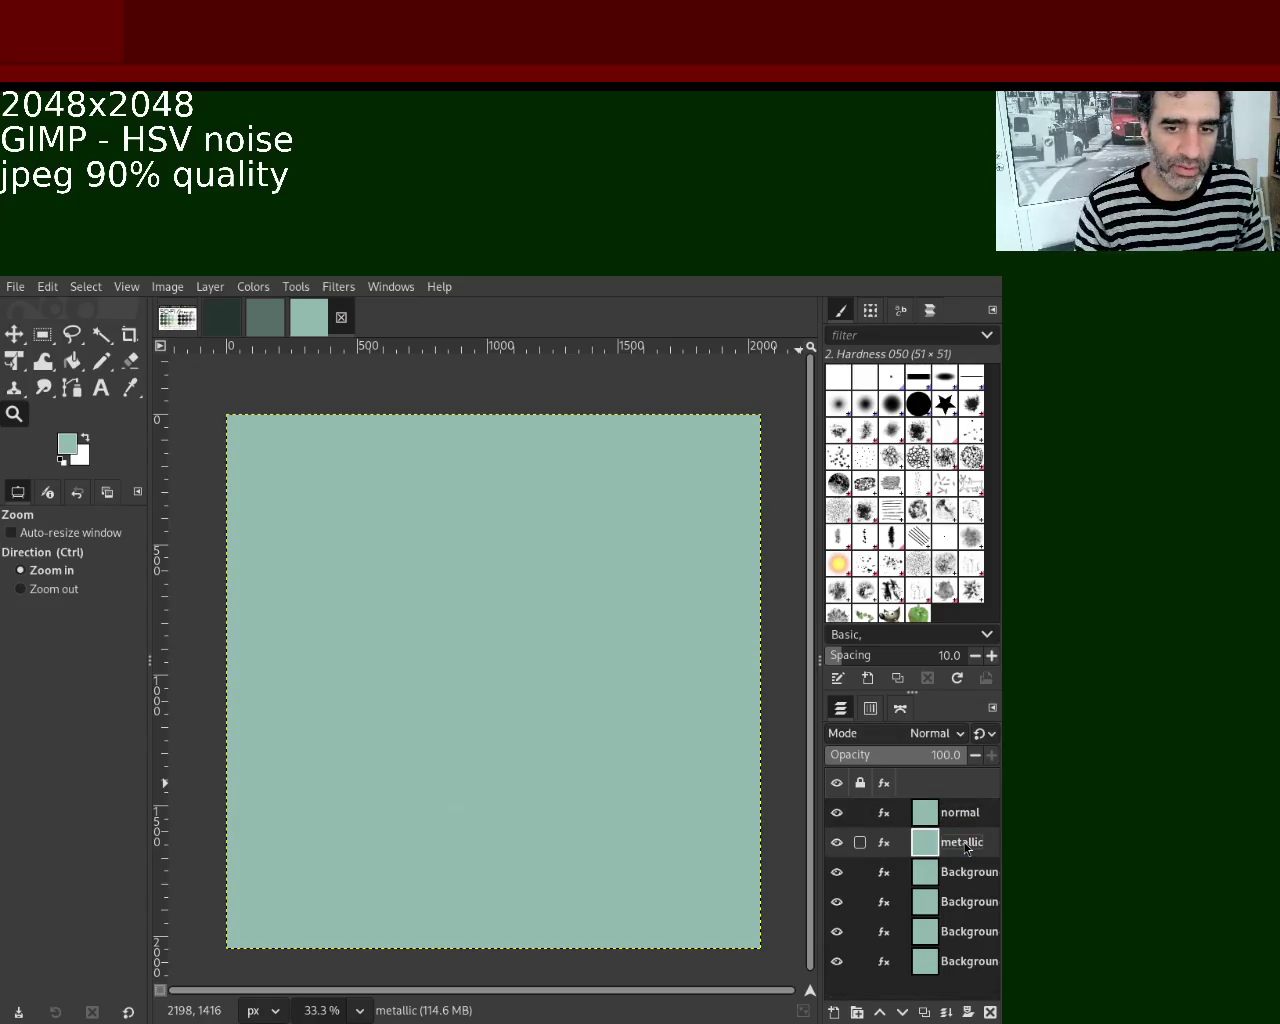
pyautogui.doubleClick(966, 872)
pyautogui.write('rouighness')
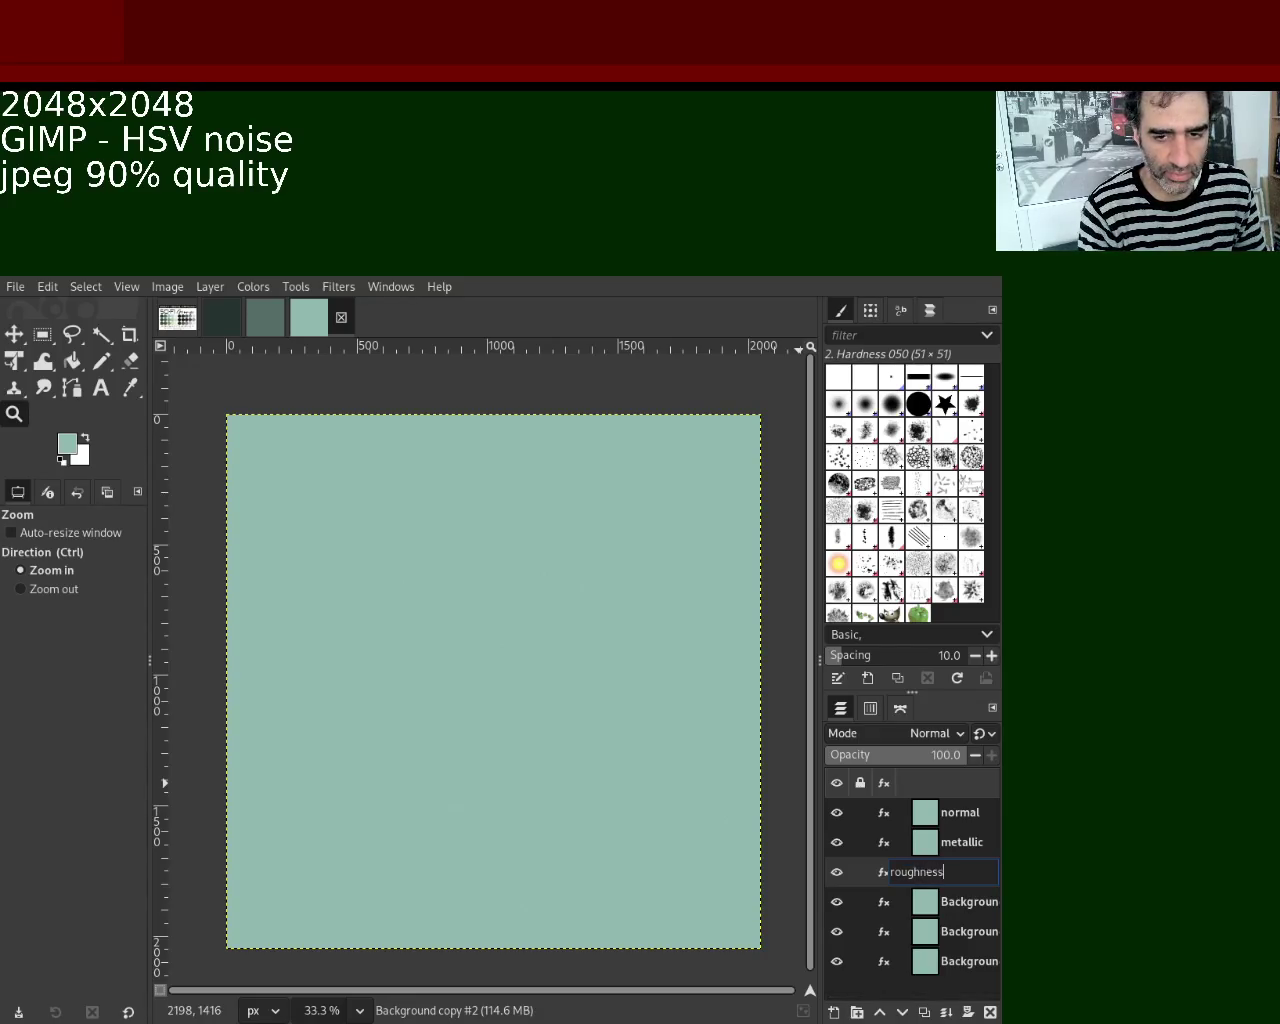
pyautogui.press('Return')
# Rename the bottom three layers to AO, specular and base, fixing the base typo.
pyautogui.doubleClick(985, 900)
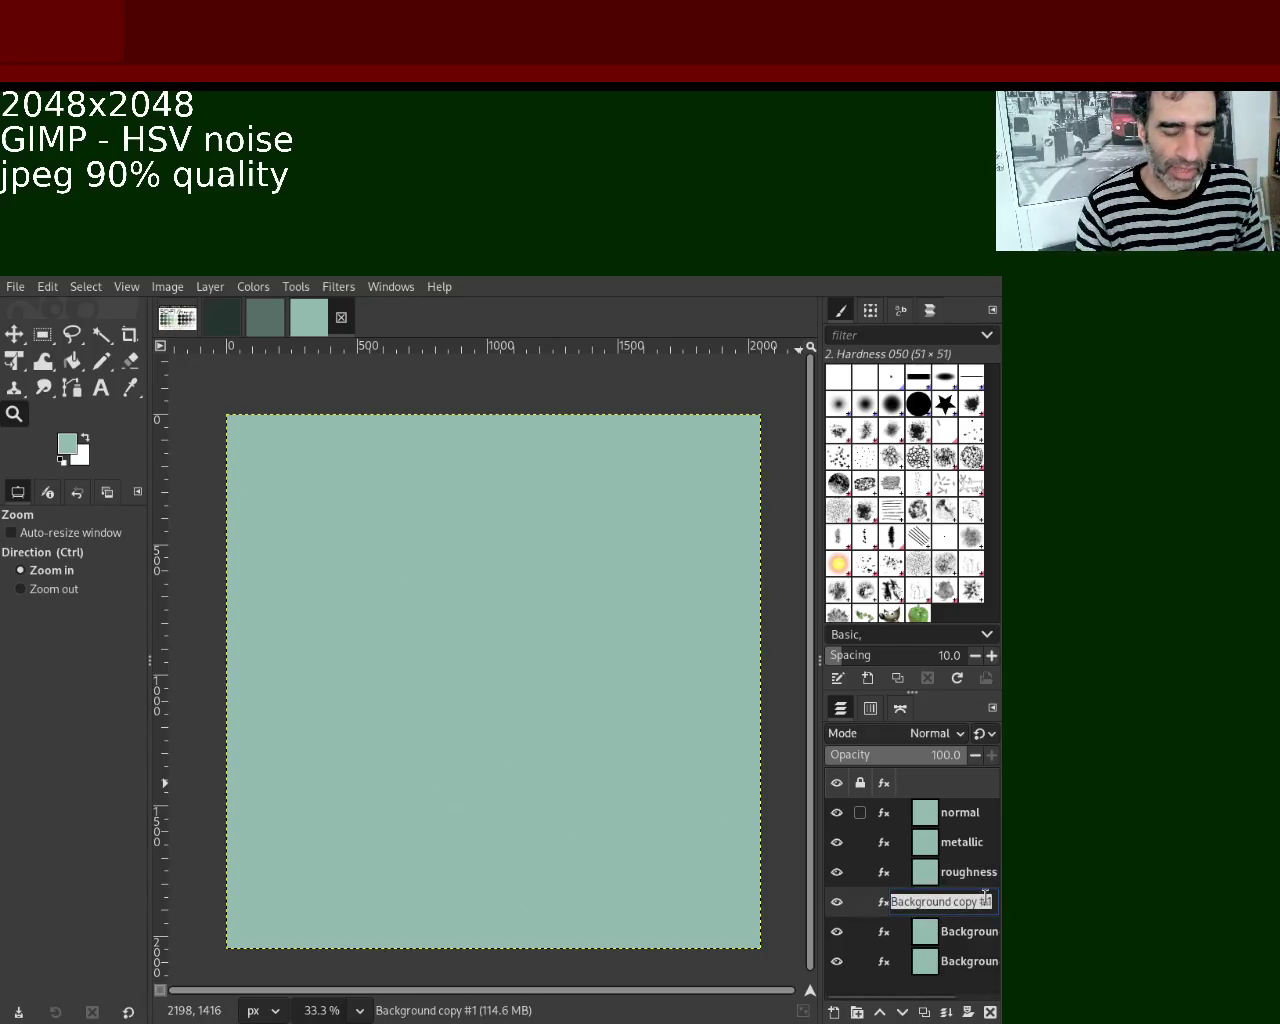
pyautogui.write('AO')
pyautogui.press('Return')
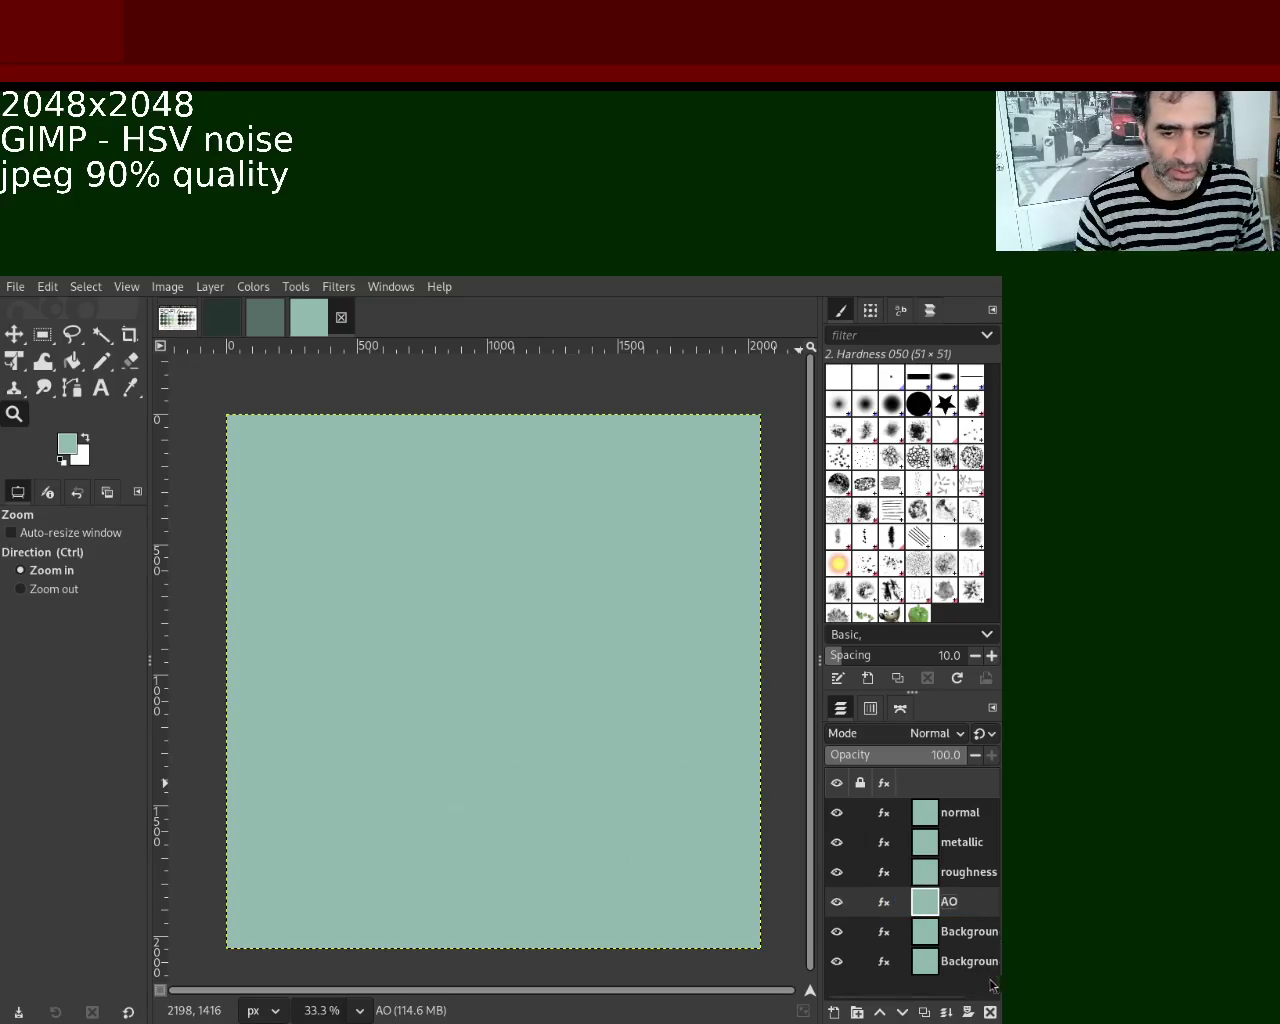
pyautogui.doubleClick(975, 930)
pyautogui.write('specul')
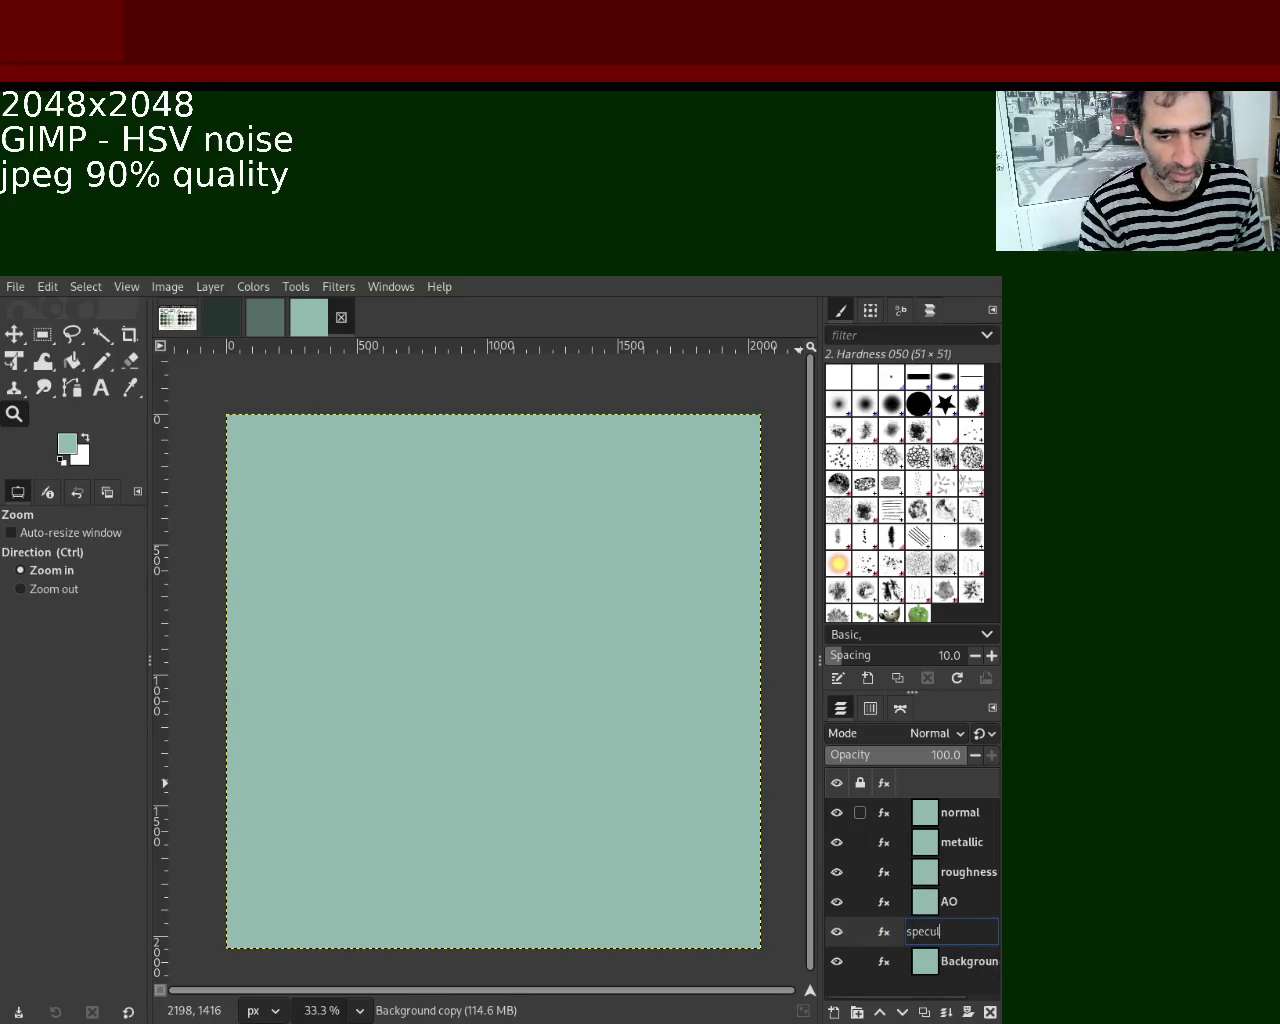
pyautogui.write('ar')
pyautogui.press('Return')
pyautogui.doubleClick(968, 961)
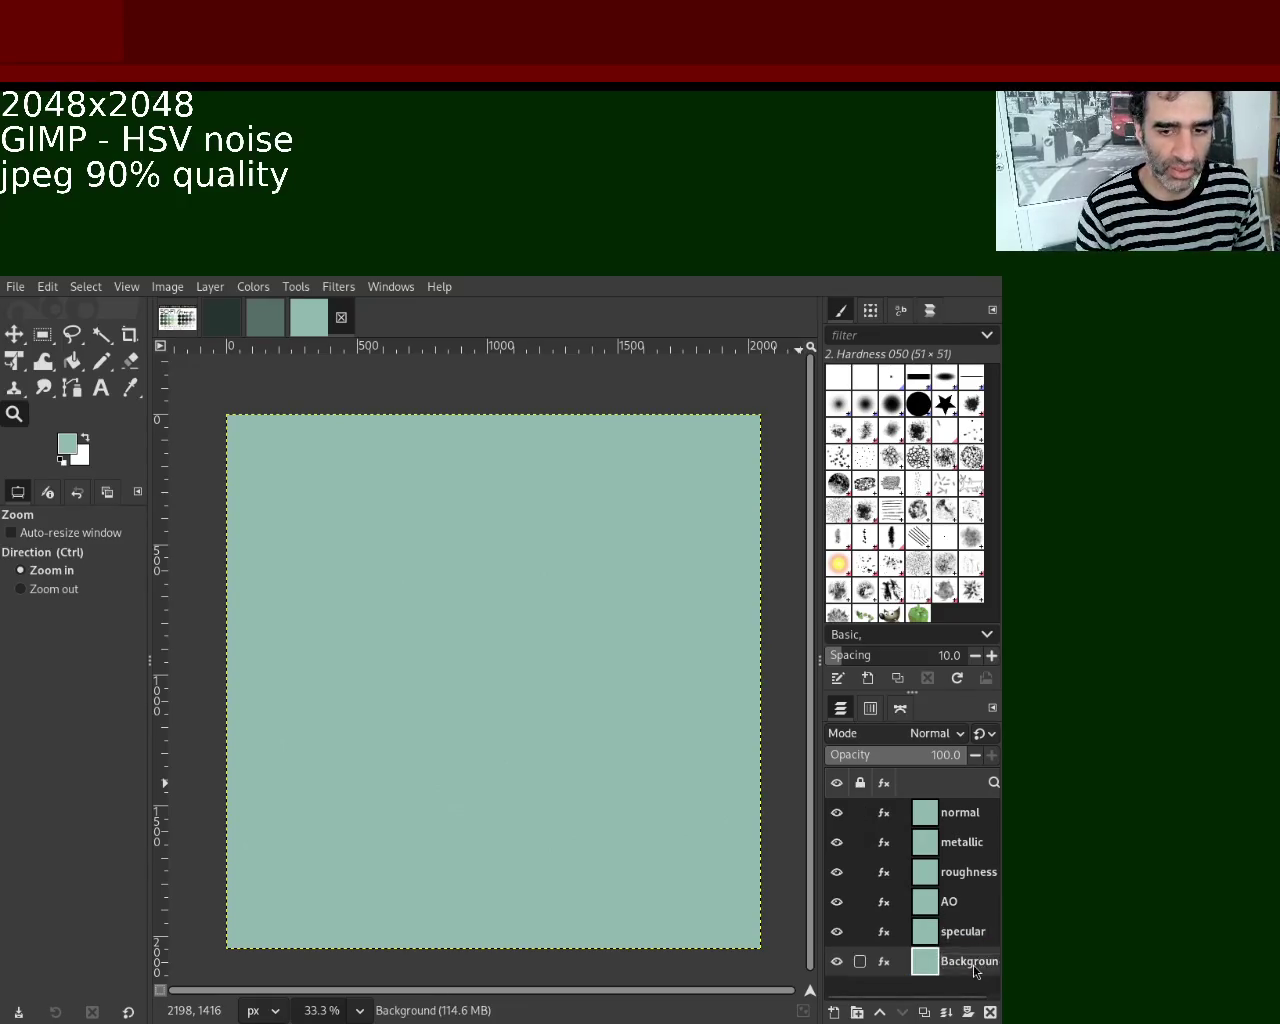
pyautogui.write('baser')
pyautogui.press('Return')
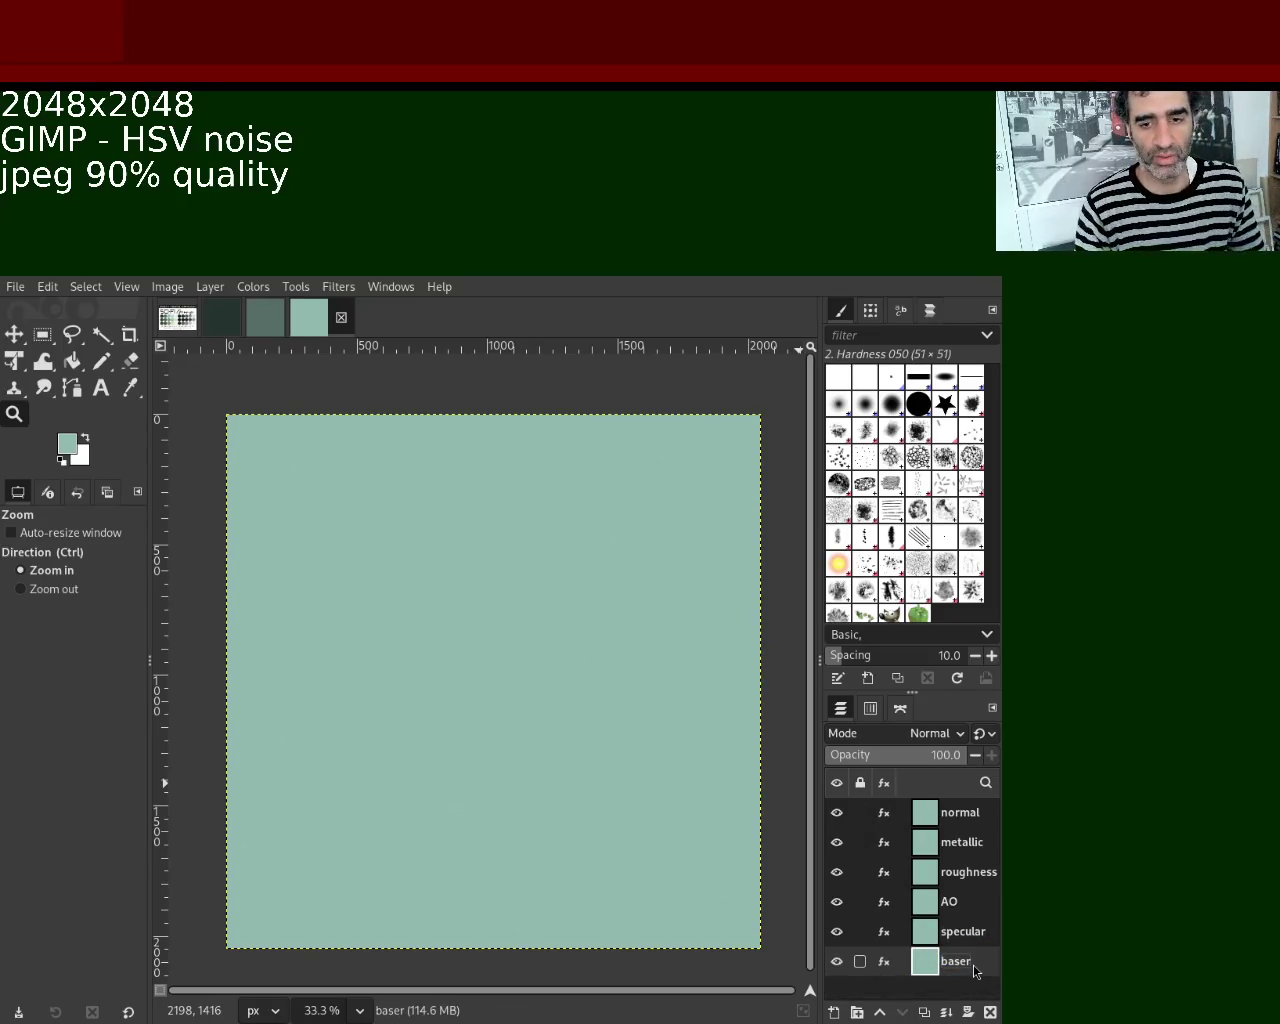
pyautogui.doubleClick(973, 965)
pyautogui.press('BackSpace')
pyautogui.press('Return')
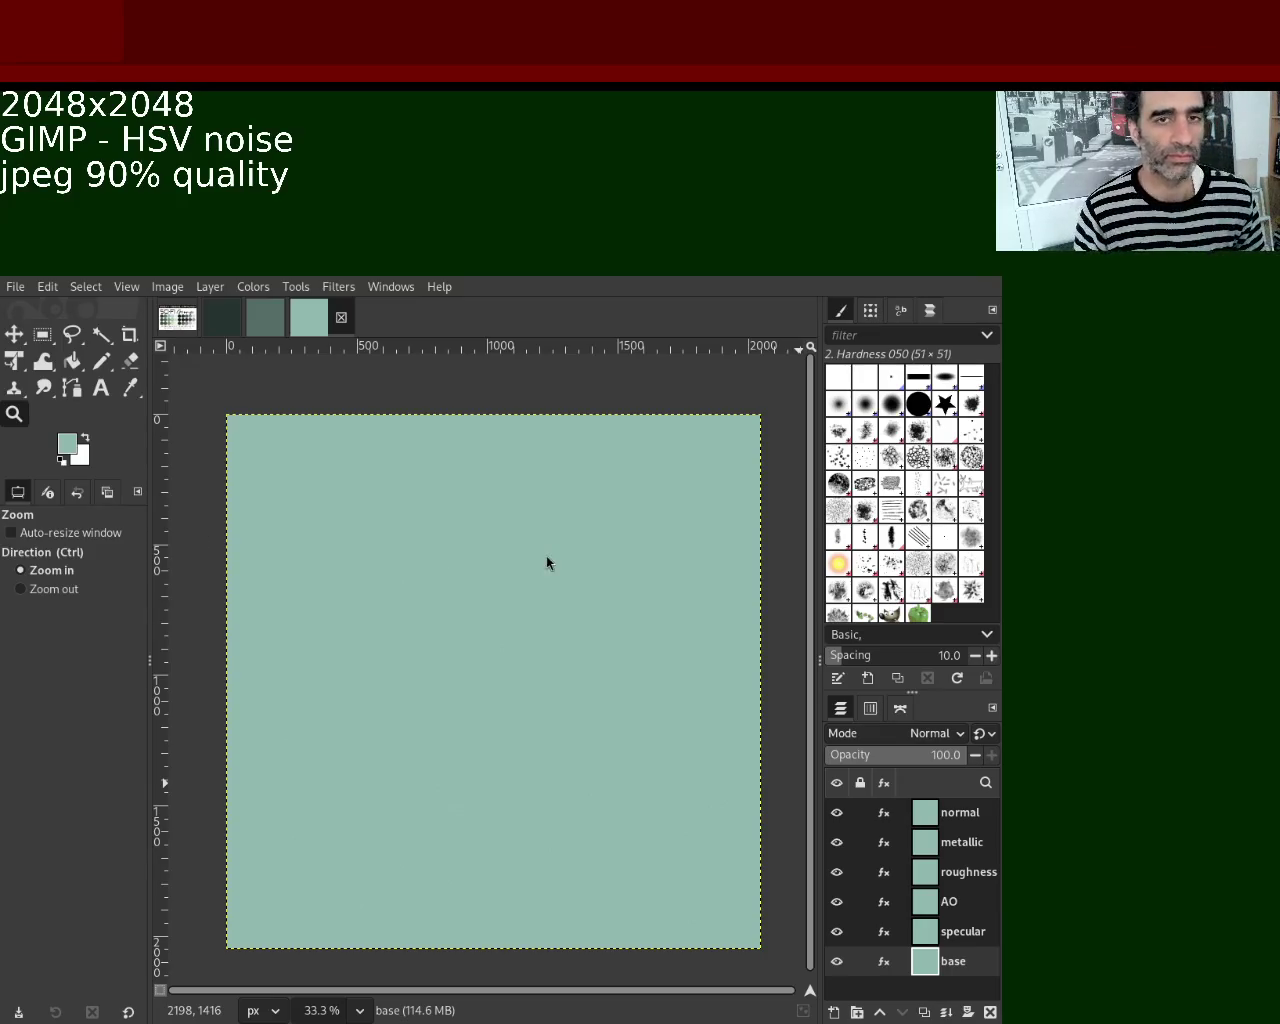
# Fill the normal layer with flat normal-map blue, then hide it and select the metallic layer.
pyautogui.click(965, 820)
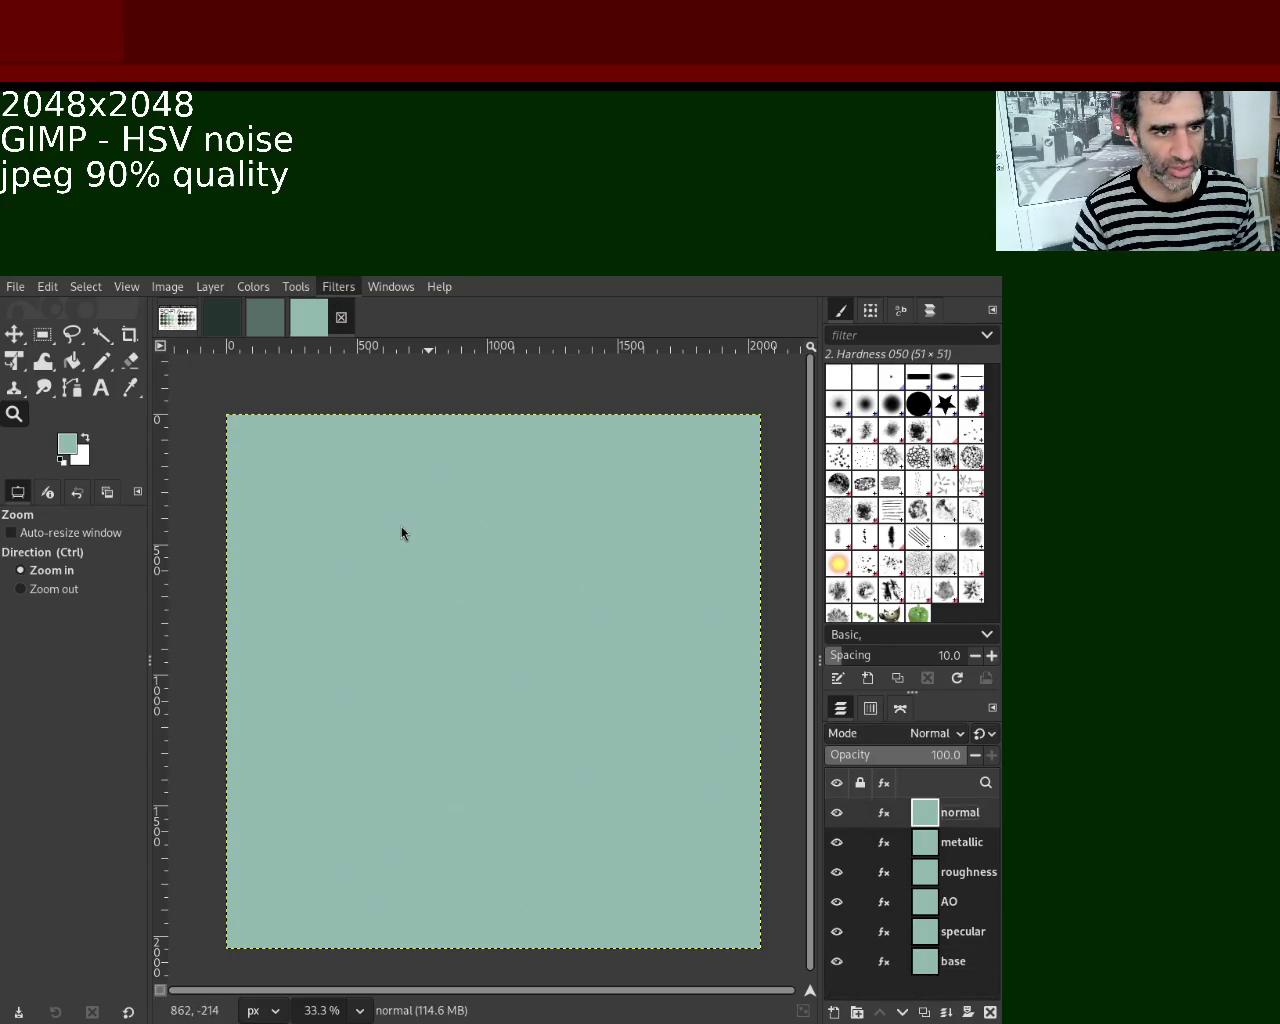
pyautogui.hotkey('ctrl', 'f')
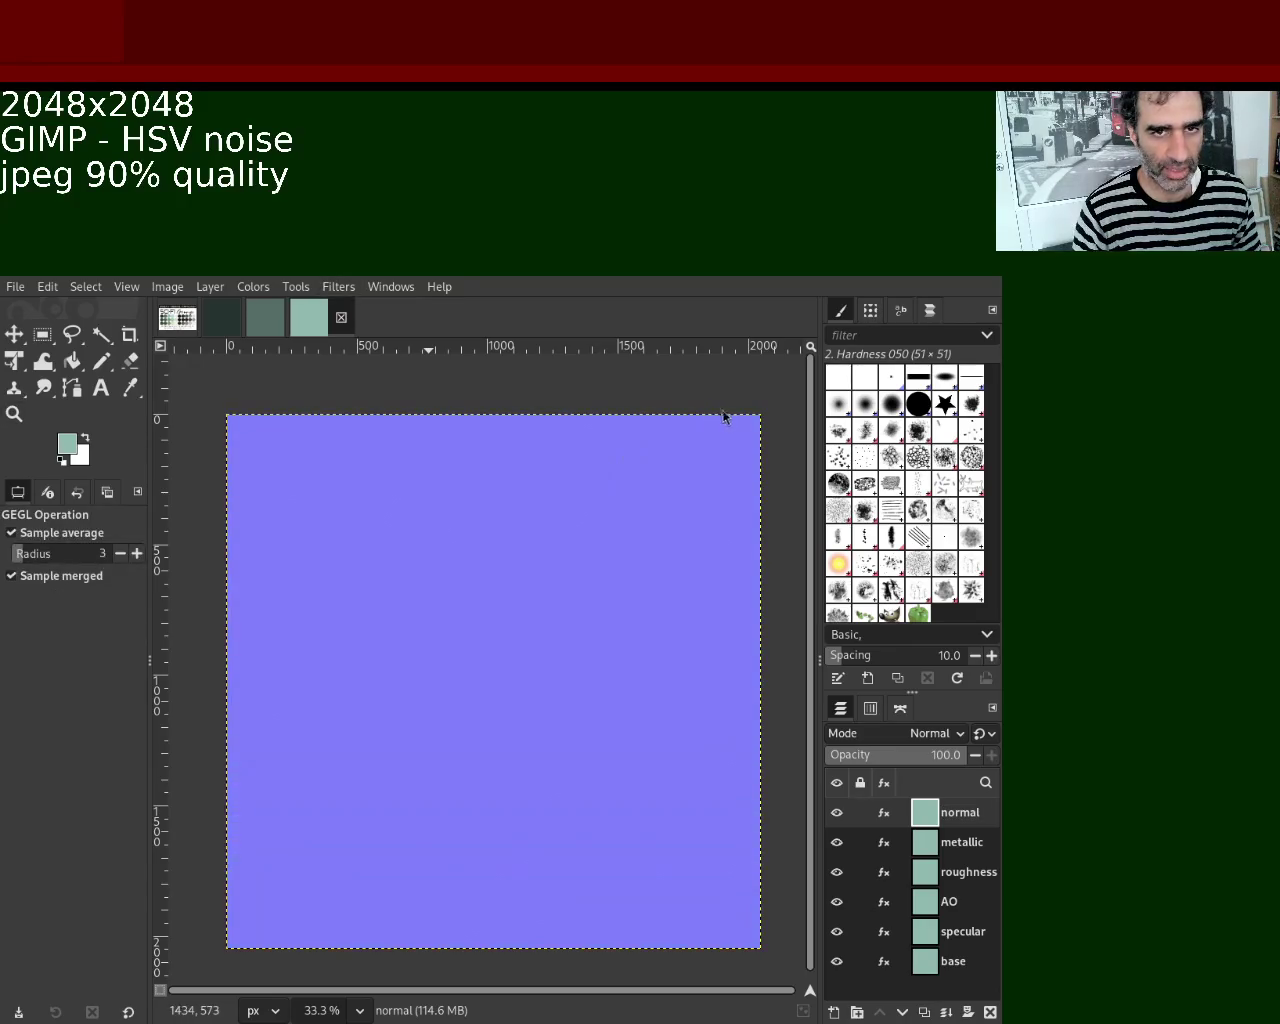
pyautogui.click(837, 814)
pyautogui.click(930, 844)
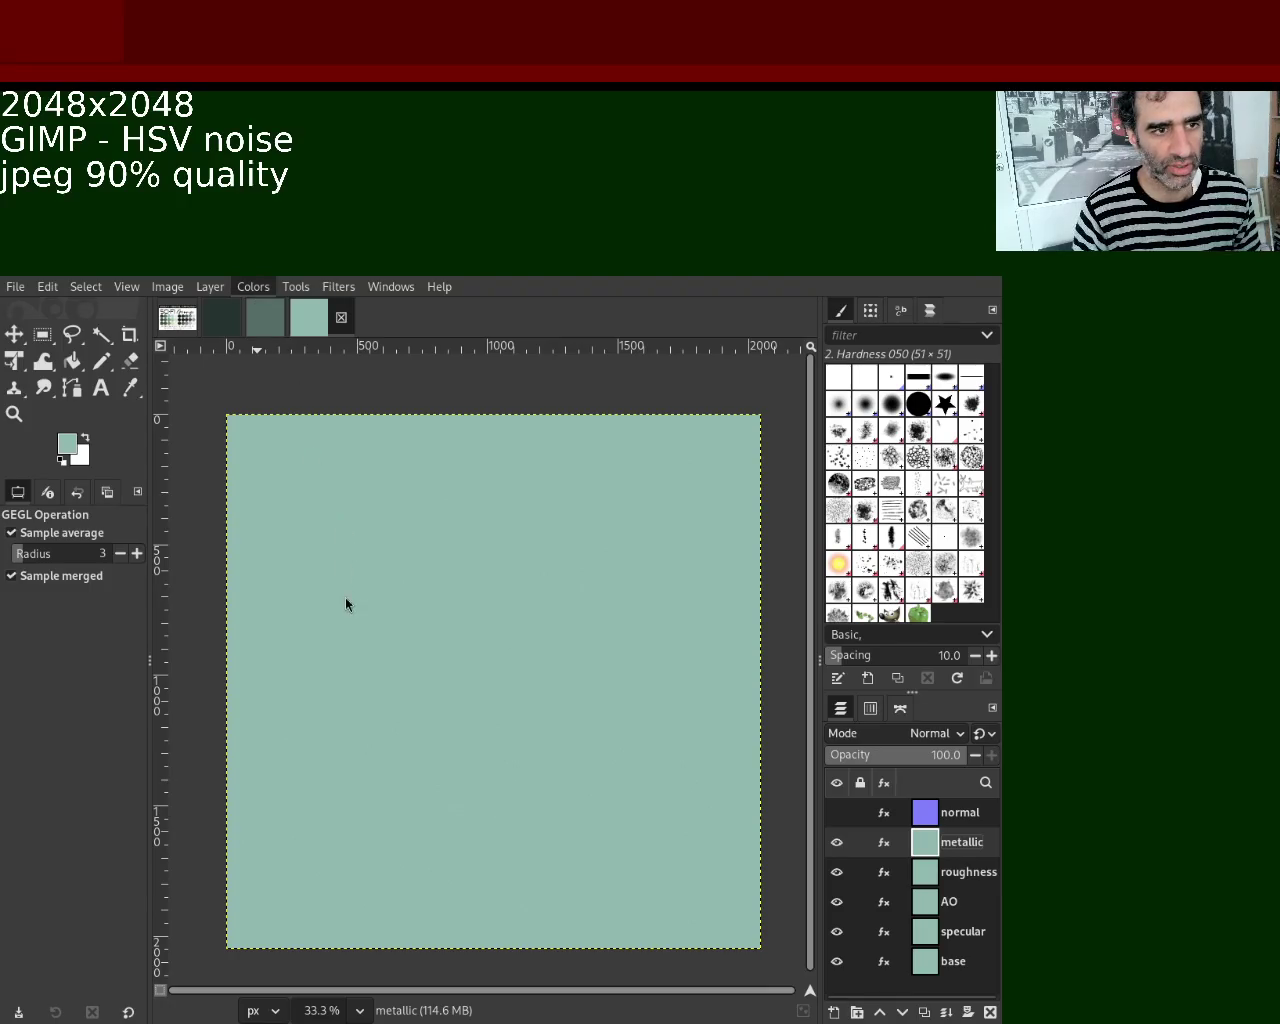
# Fill metallic with grey noise, then crush it to solid black with Levels black input 182.
pyautogui.hotkey('ctrl', 'f')
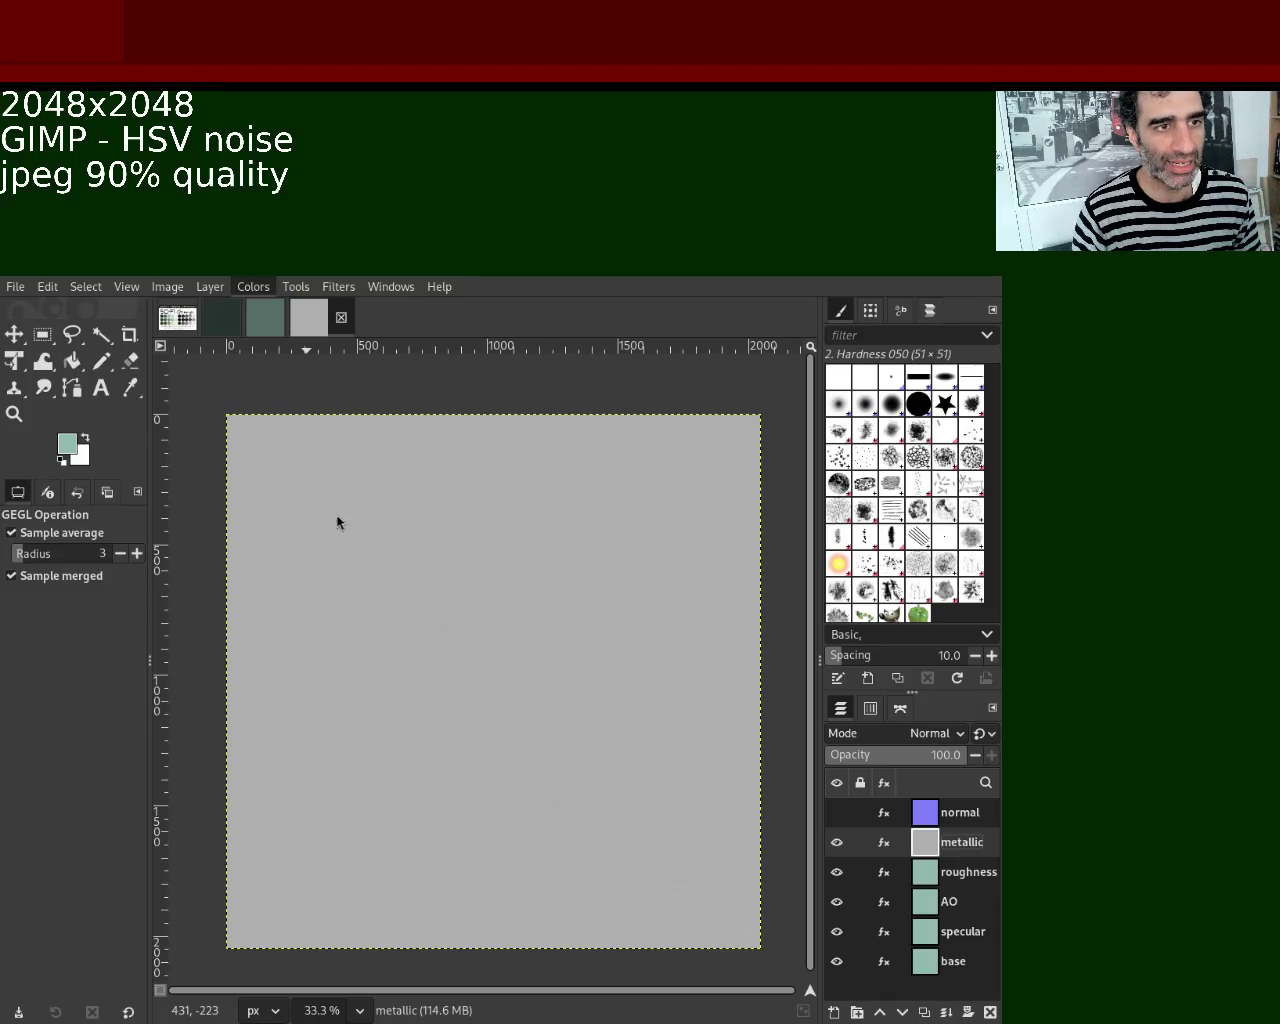
pyautogui.hotkey('alt', 'c')
pyautogui.press('l')
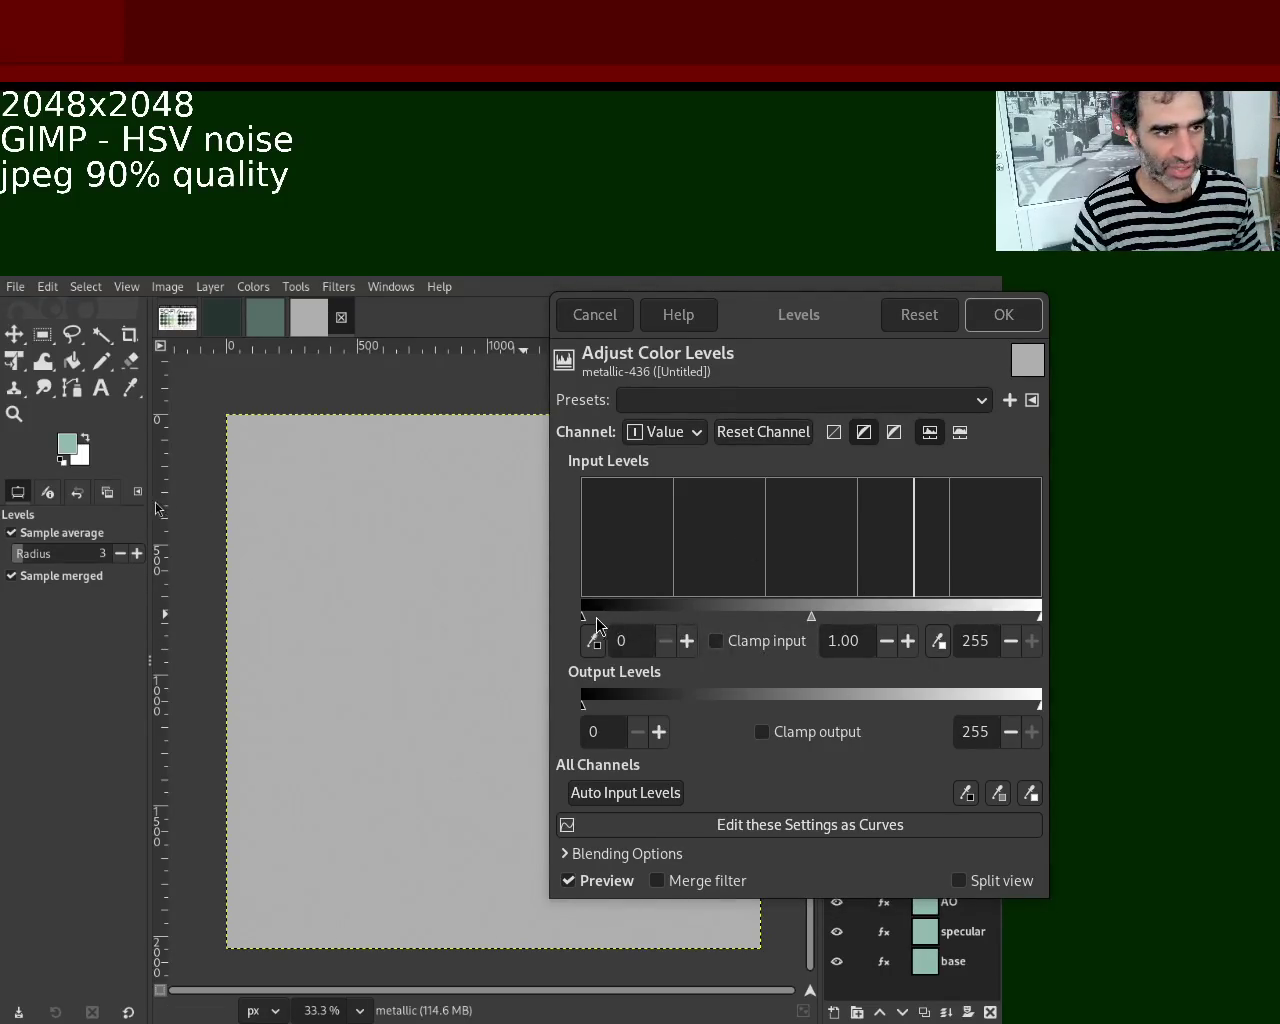
pyautogui.moveTo(583, 617); pyautogui.dragTo(909, 624)
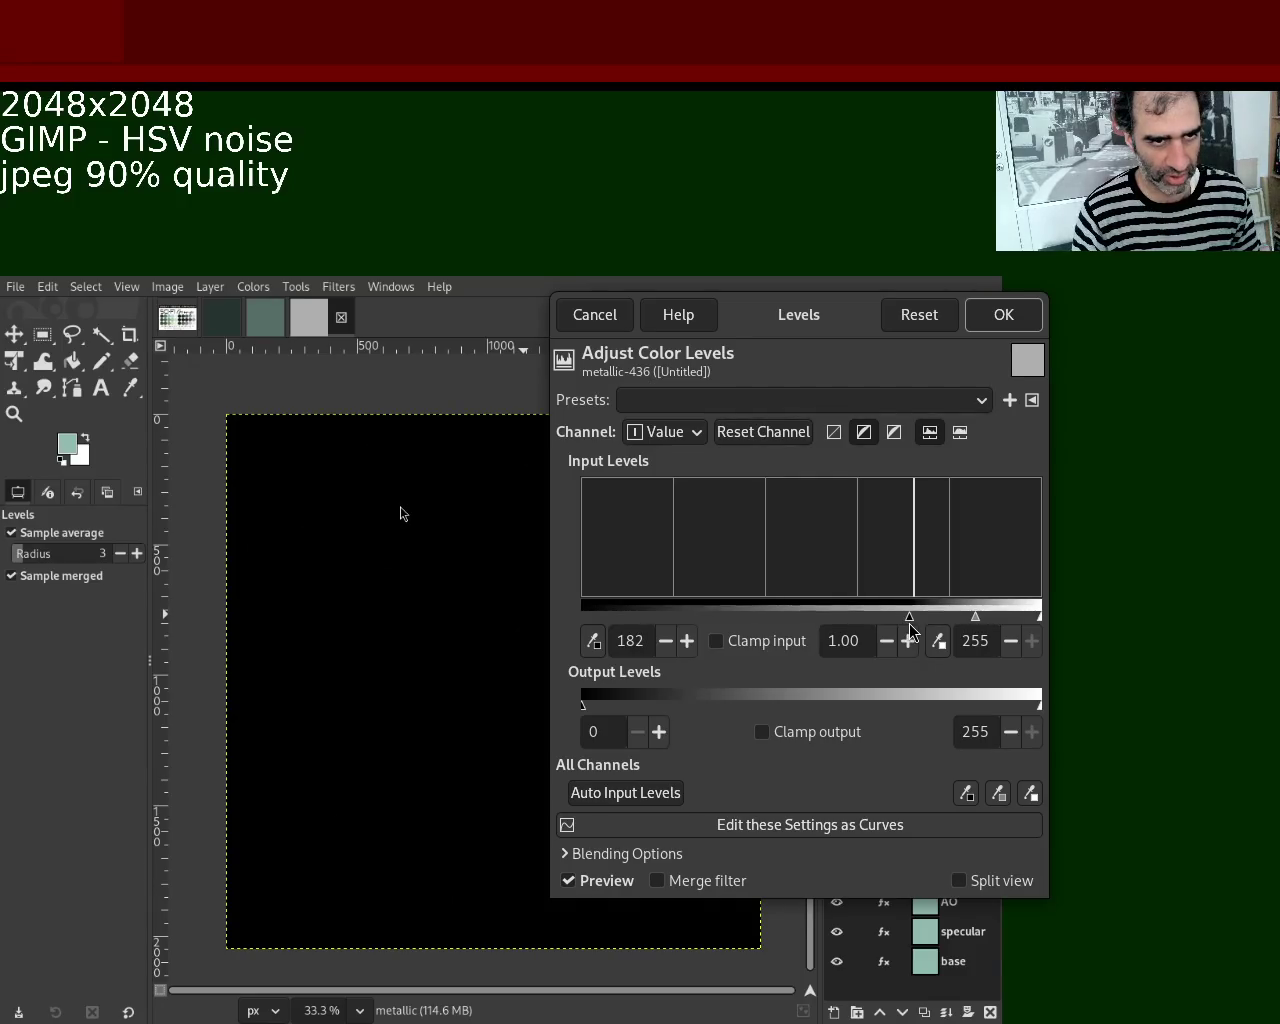
pyautogui.click(1003, 315)
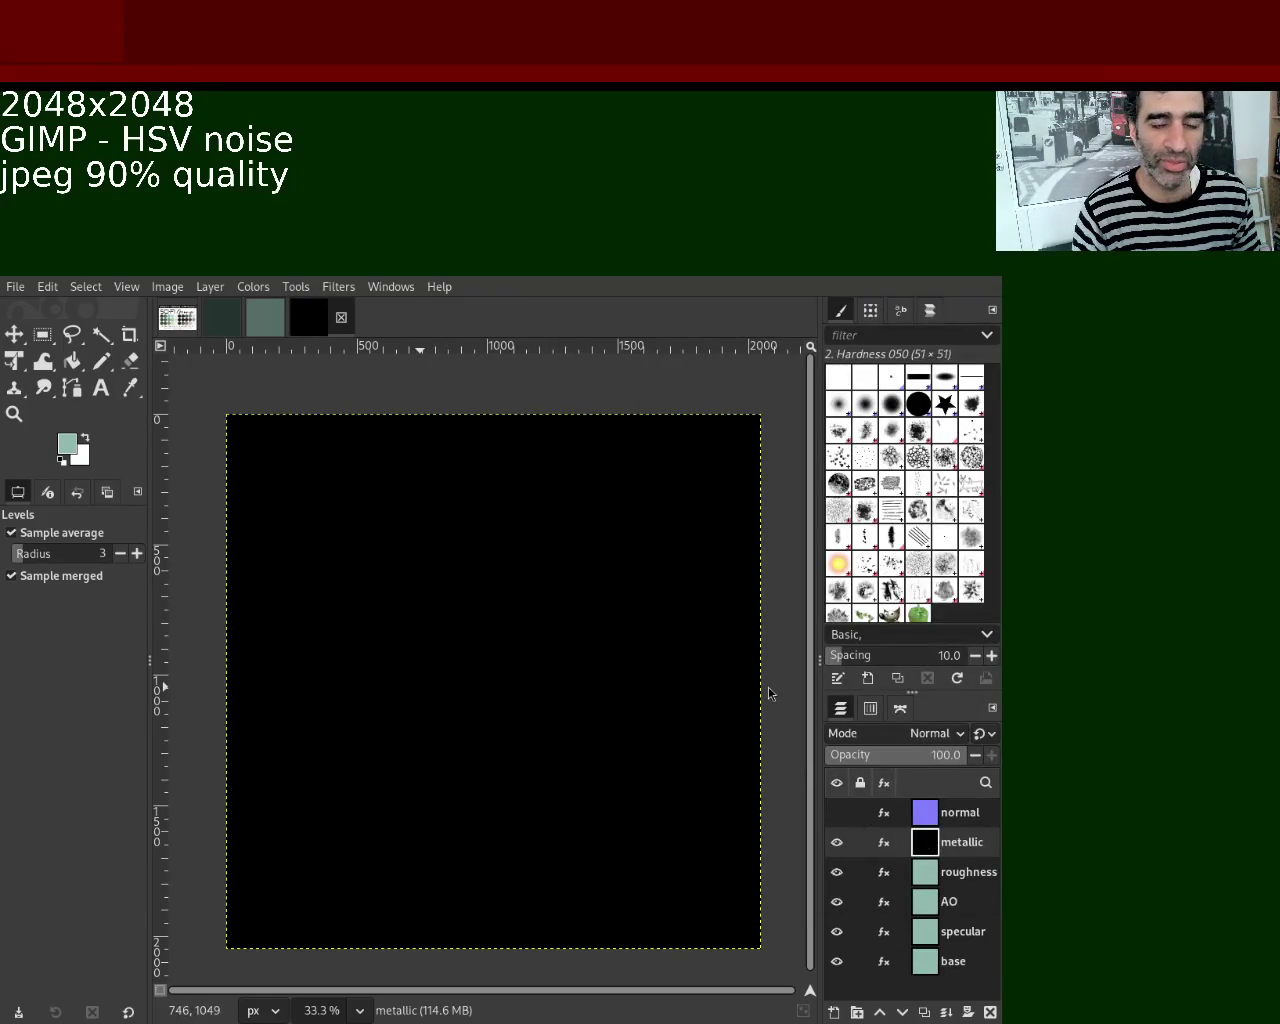
pyautogui.click(945, 876)
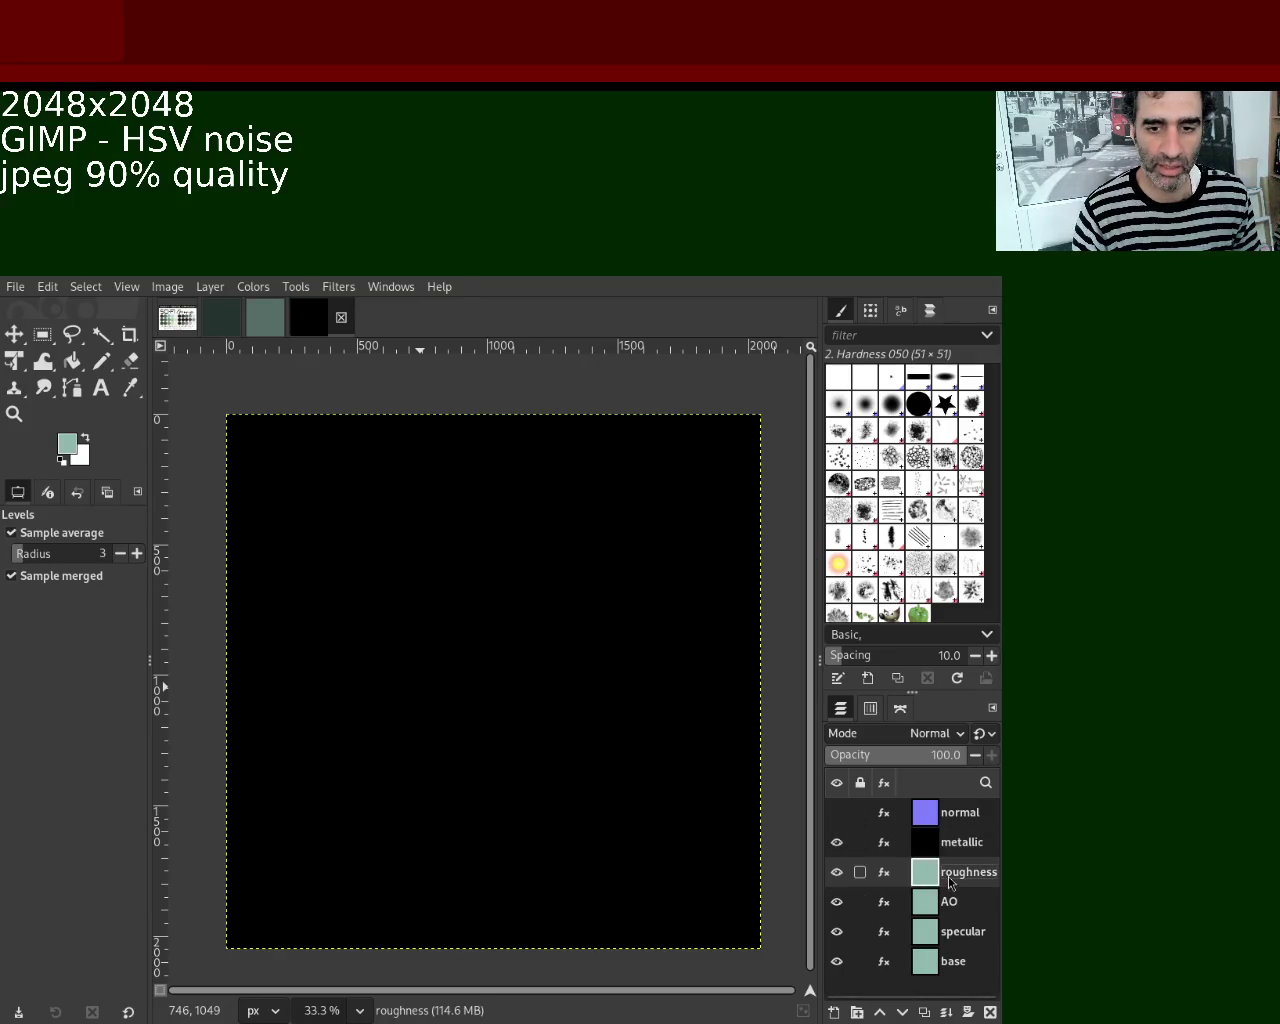
# Hide the black metallic layer, briefly comparing against the grey-teal image before returning.
pyautogui.click(837, 843)
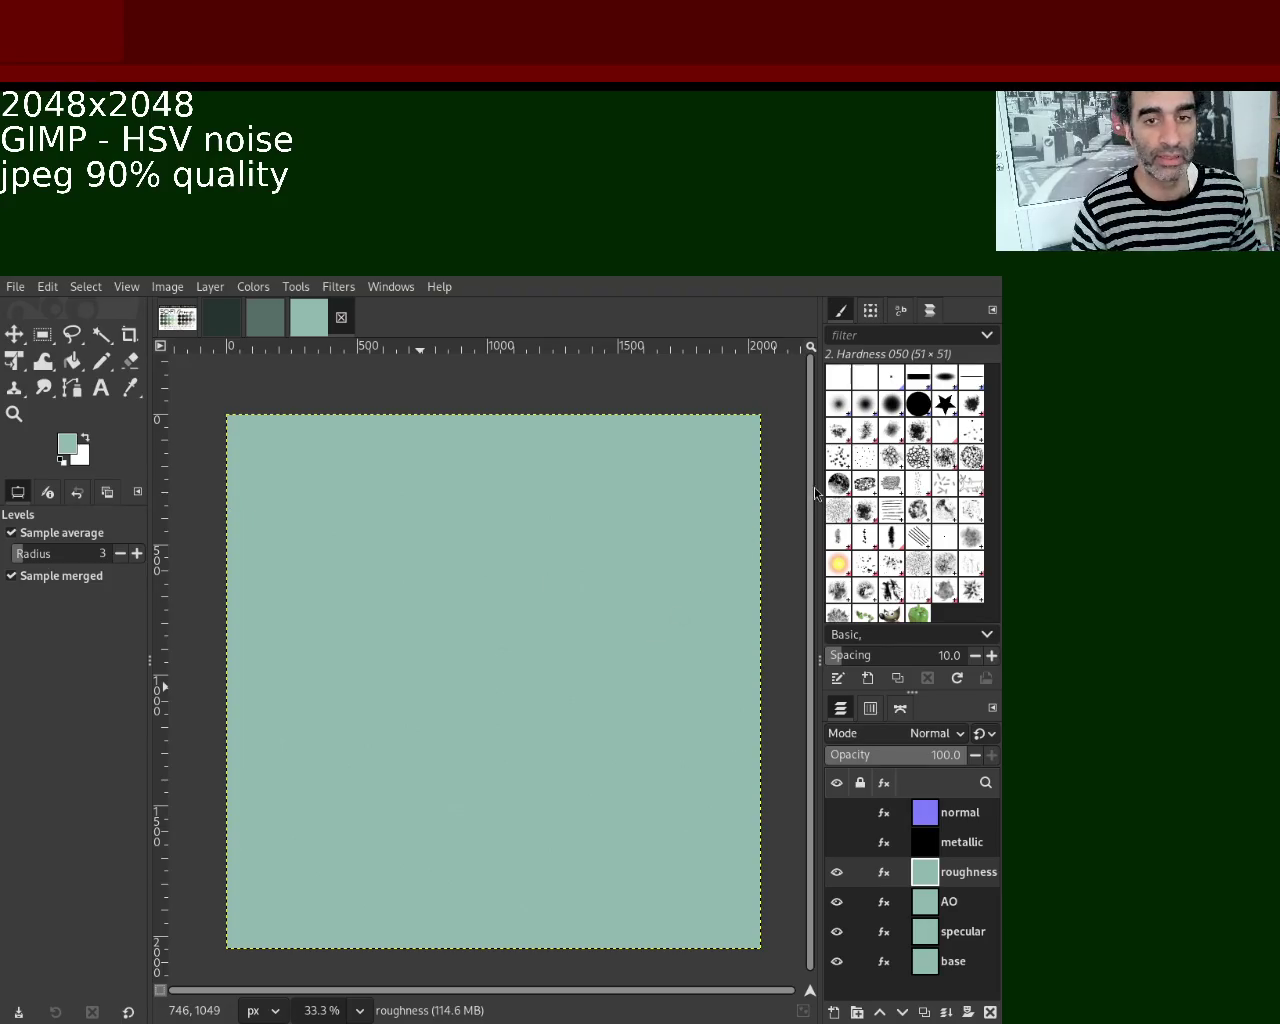
pyautogui.click(267, 321)
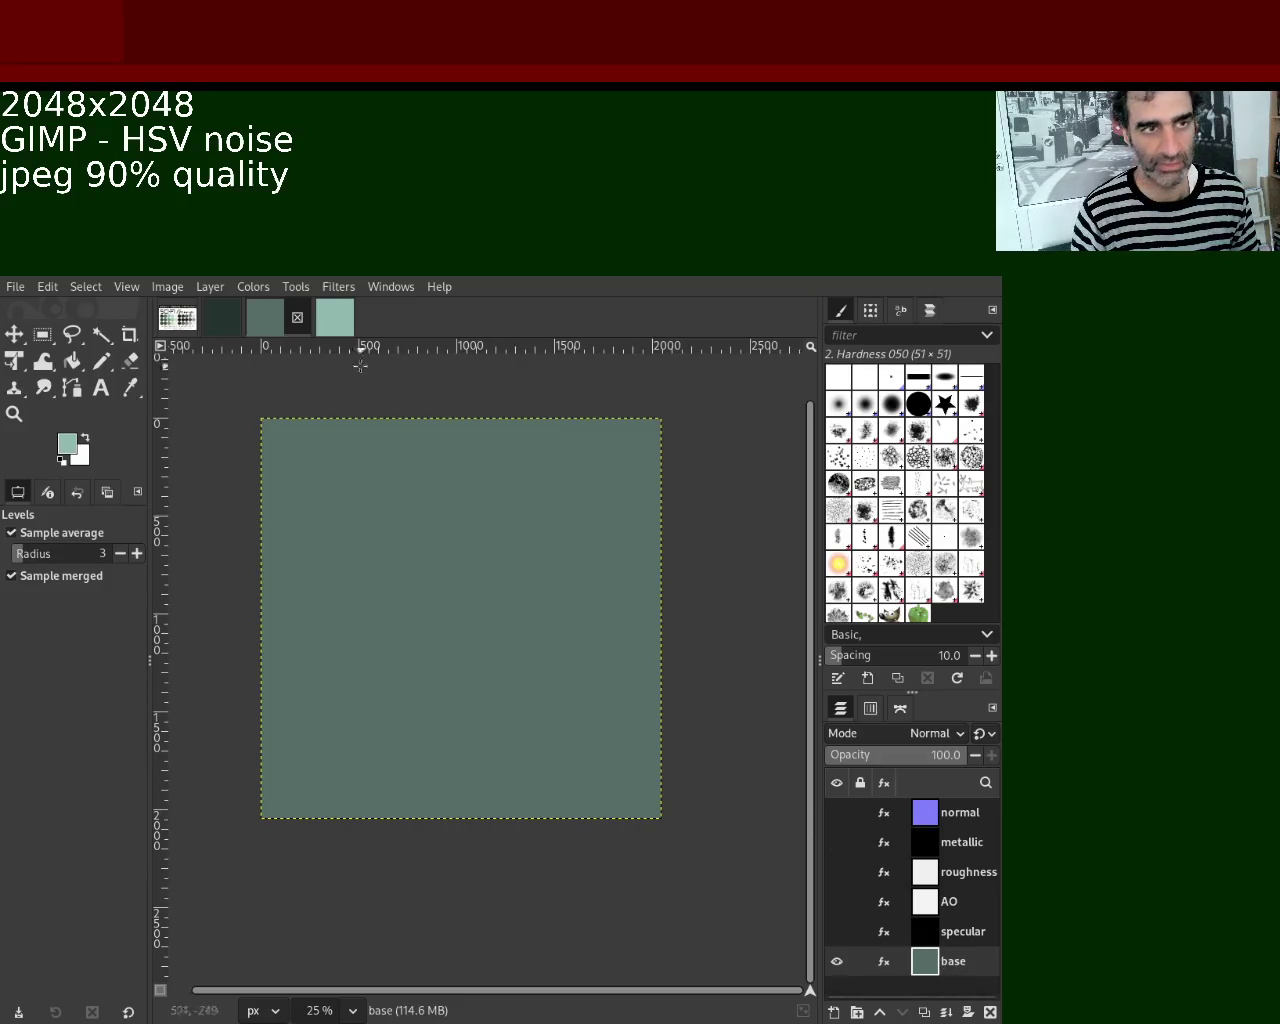
pyautogui.click(337, 329)
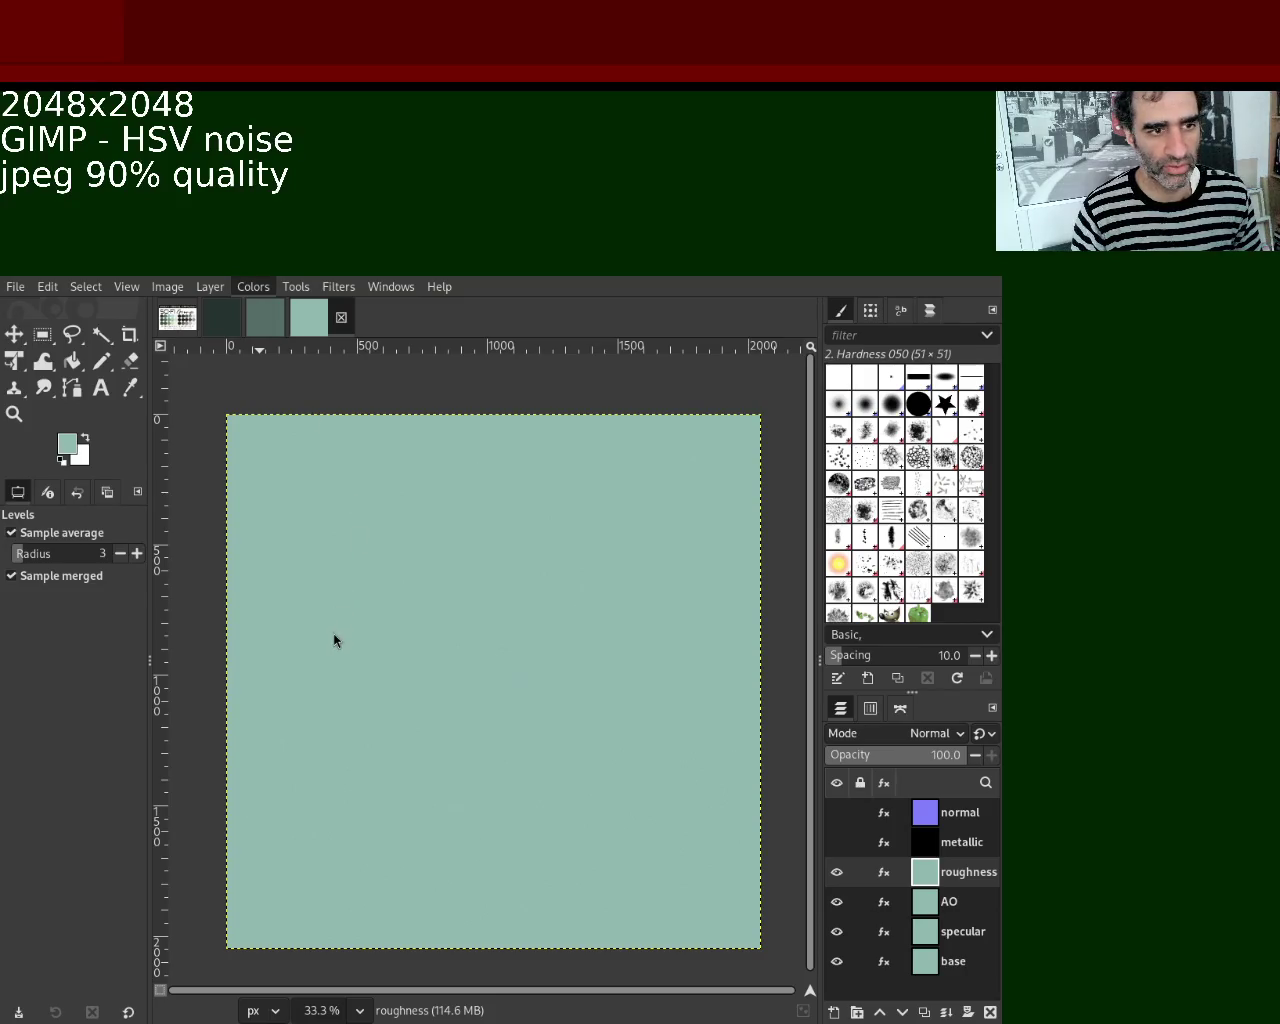
# Fill roughness with grey noise and brighten it with Levels white input 186.
pyautogui.hotkey('ctrl', 'f')
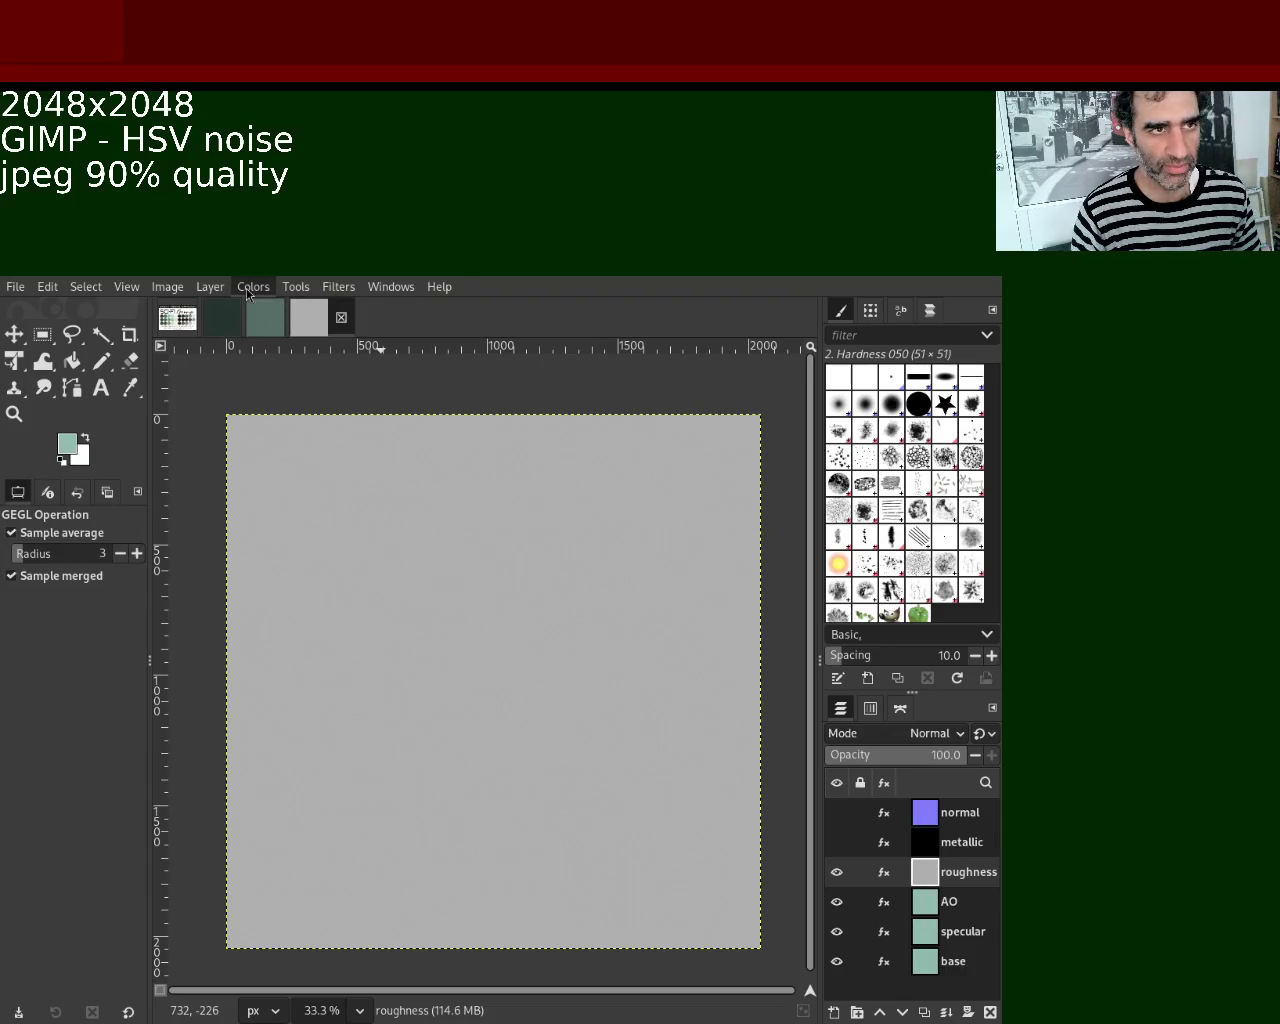
pyautogui.hotkey('alt', 'c')
pyautogui.press('l')
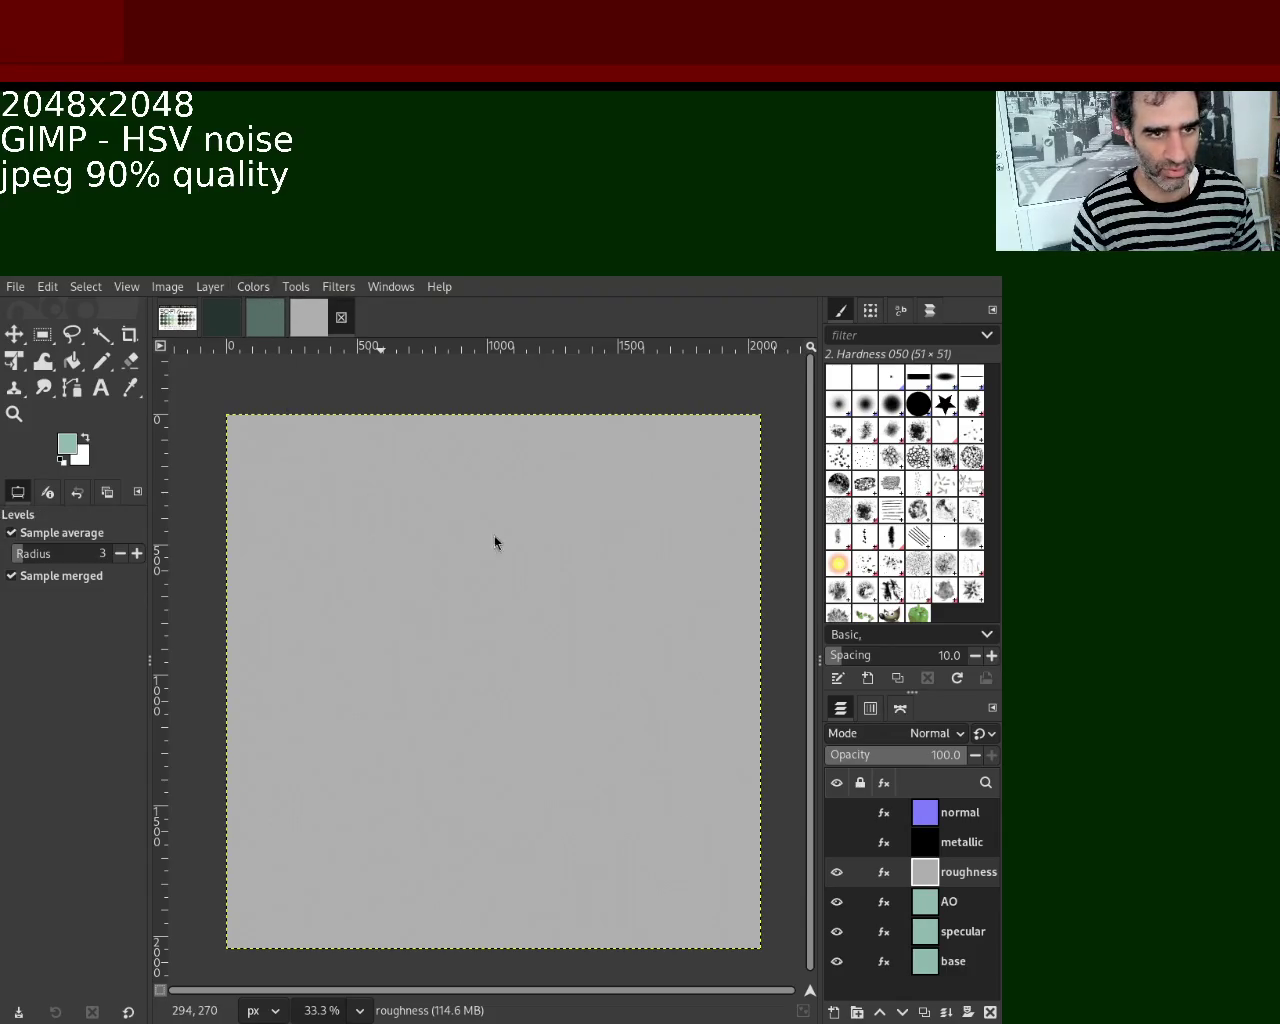
pyautogui.moveTo(1040, 616); pyautogui.dragTo(917, 617)
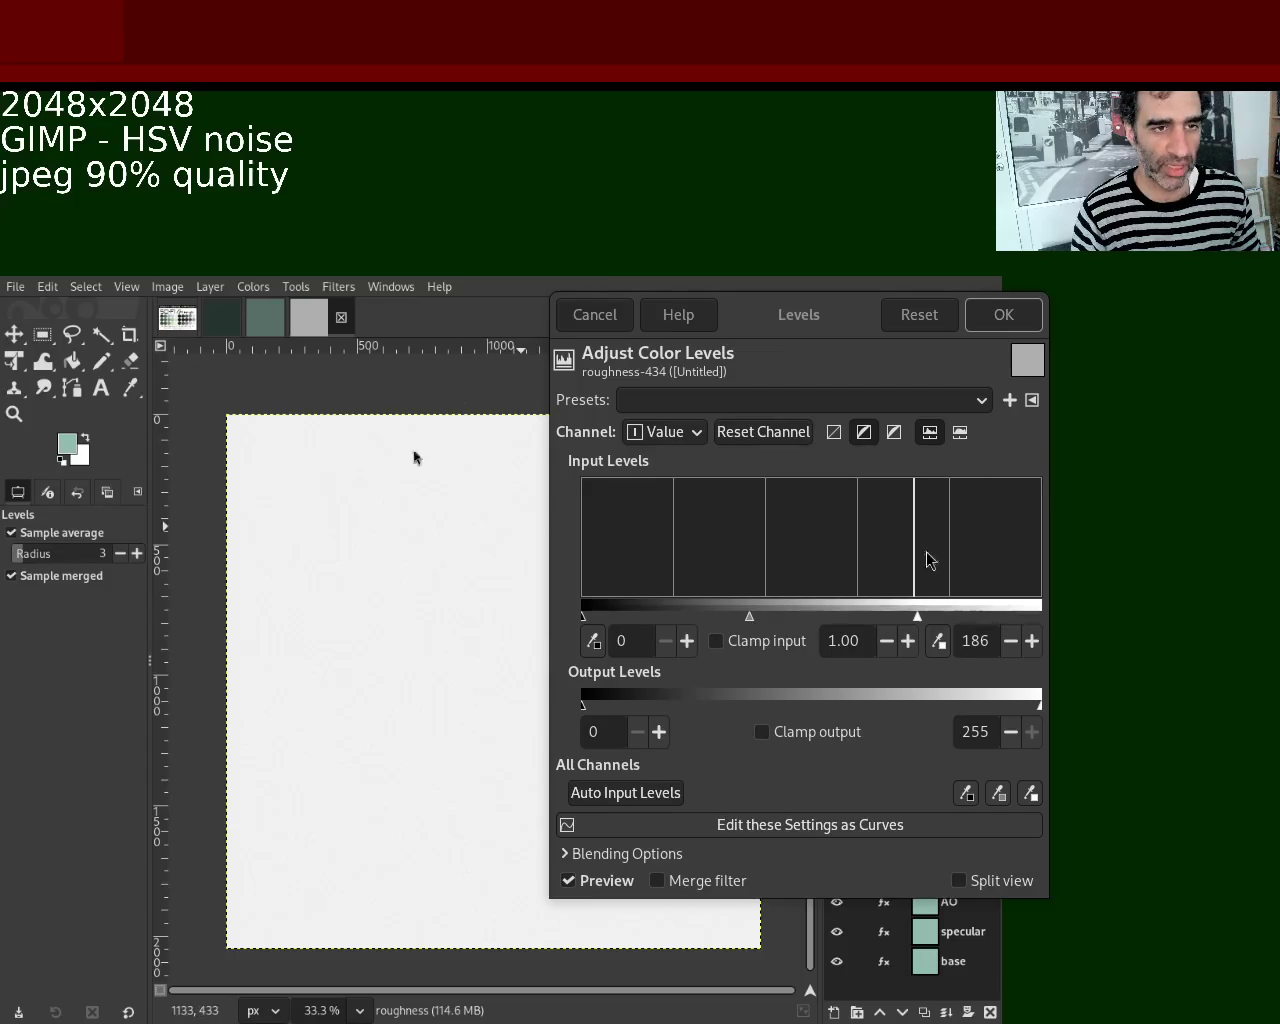
pyautogui.click(1006, 326)
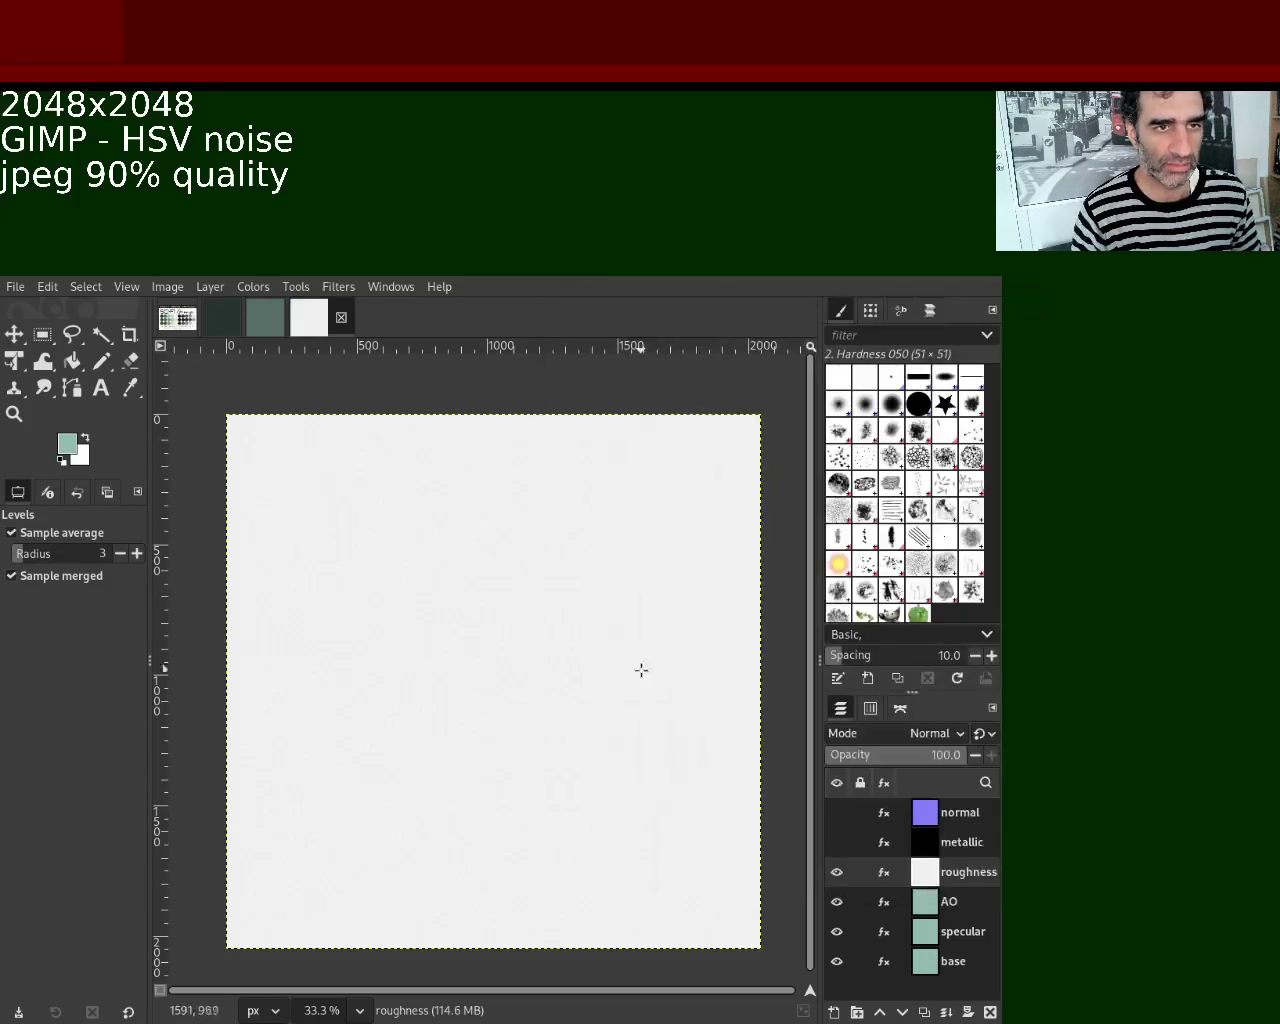
# Zoom in on the canvas to inspect the roughness noise grain.
pyautogui.press('z')
pyautogui.keyDown('ctrl'); pyautogui.click(437, 553); pyautogui.keyUp('ctrl')
pyautogui.click(437, 553)
pyautogui.press('1')
pyautogui.press('2')
pyautogui.click(437, 553)
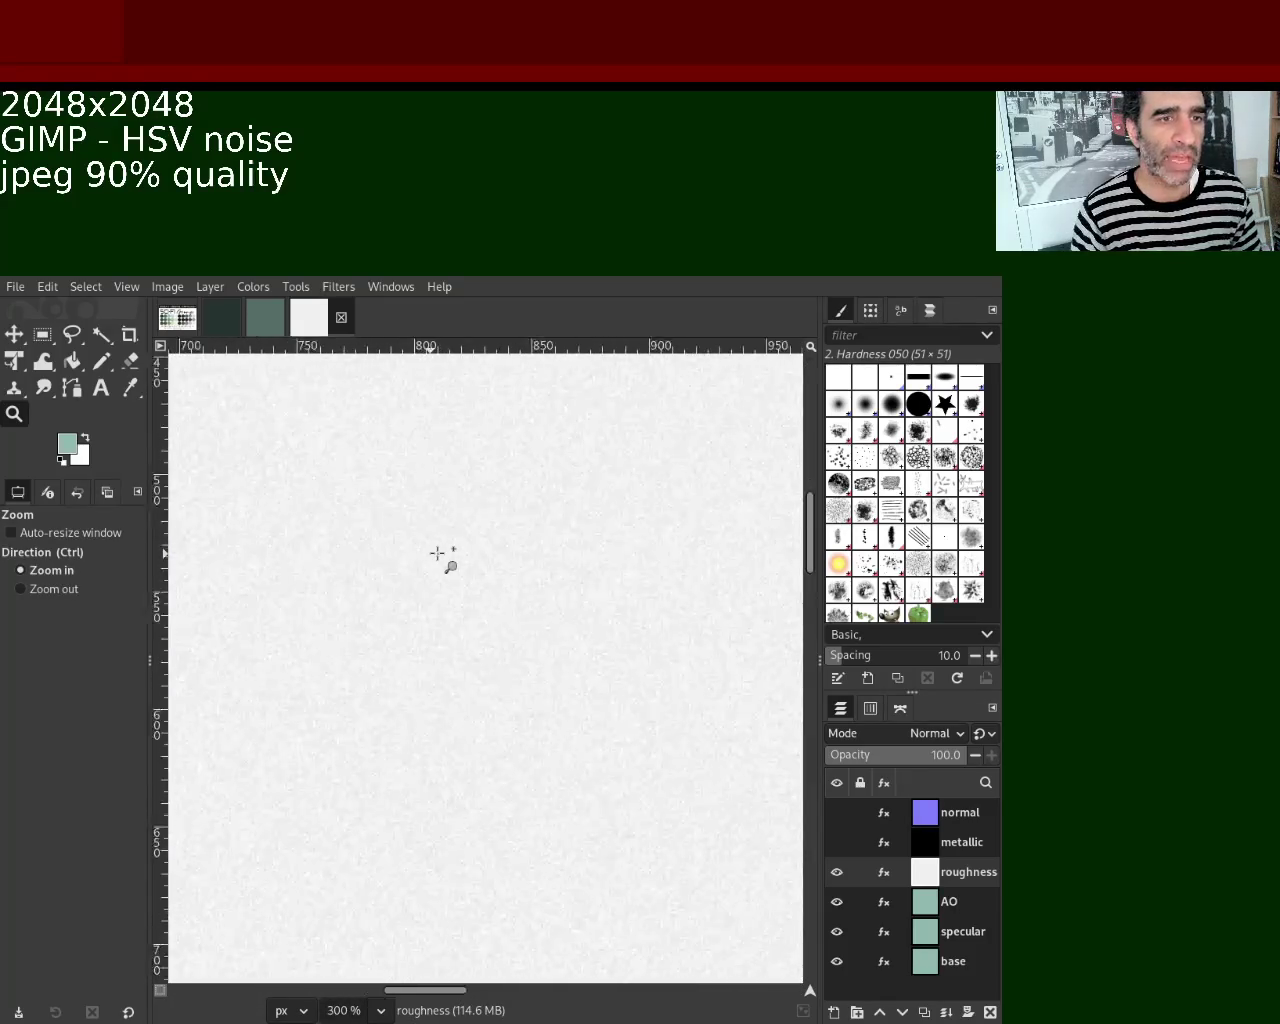
pyautogui.click(437, 553)
pyautogui.click(437, 553)
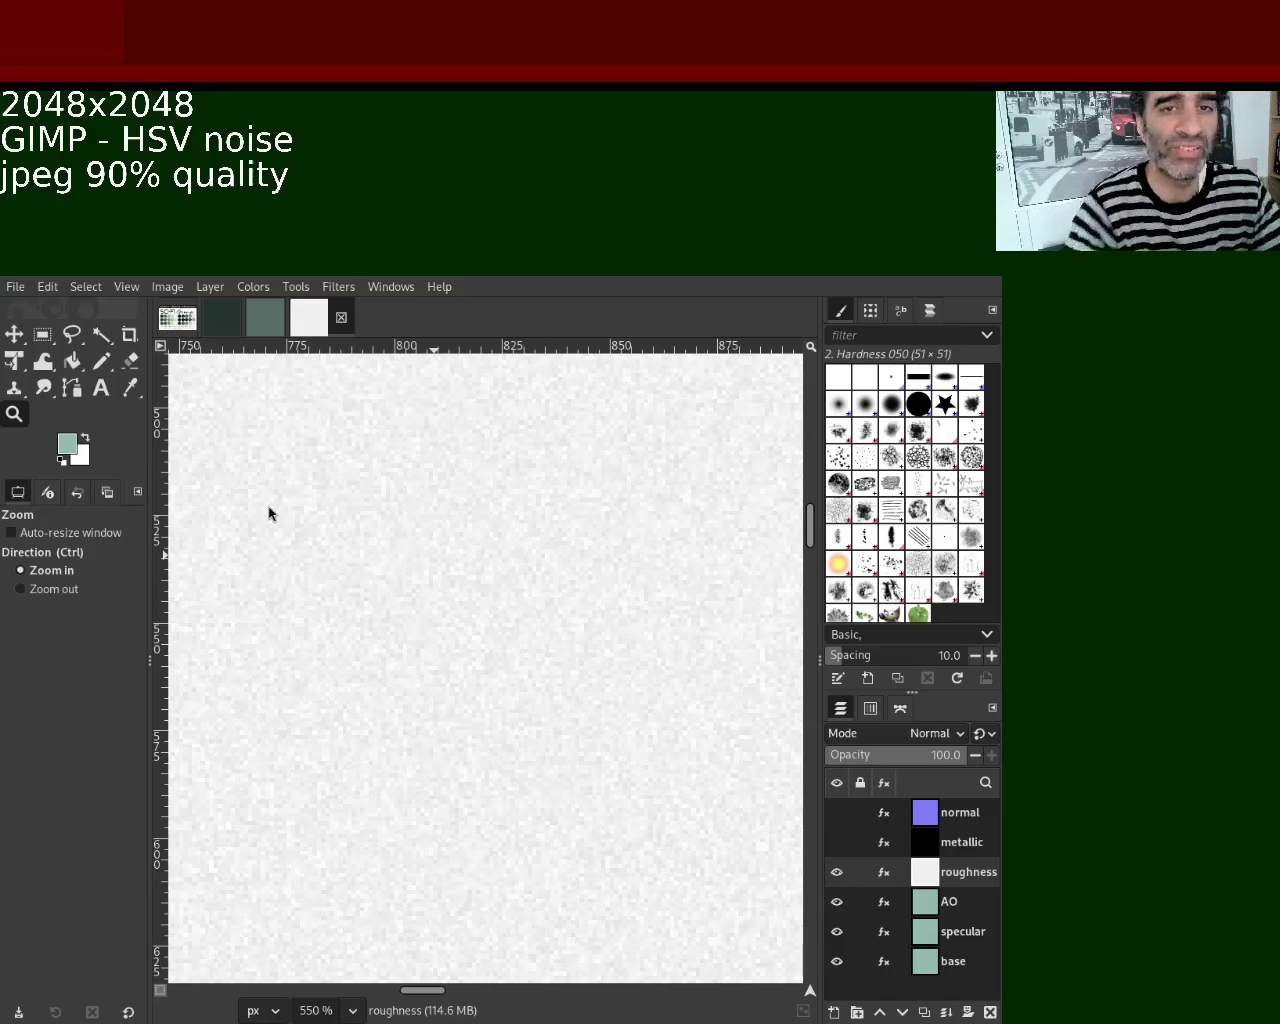
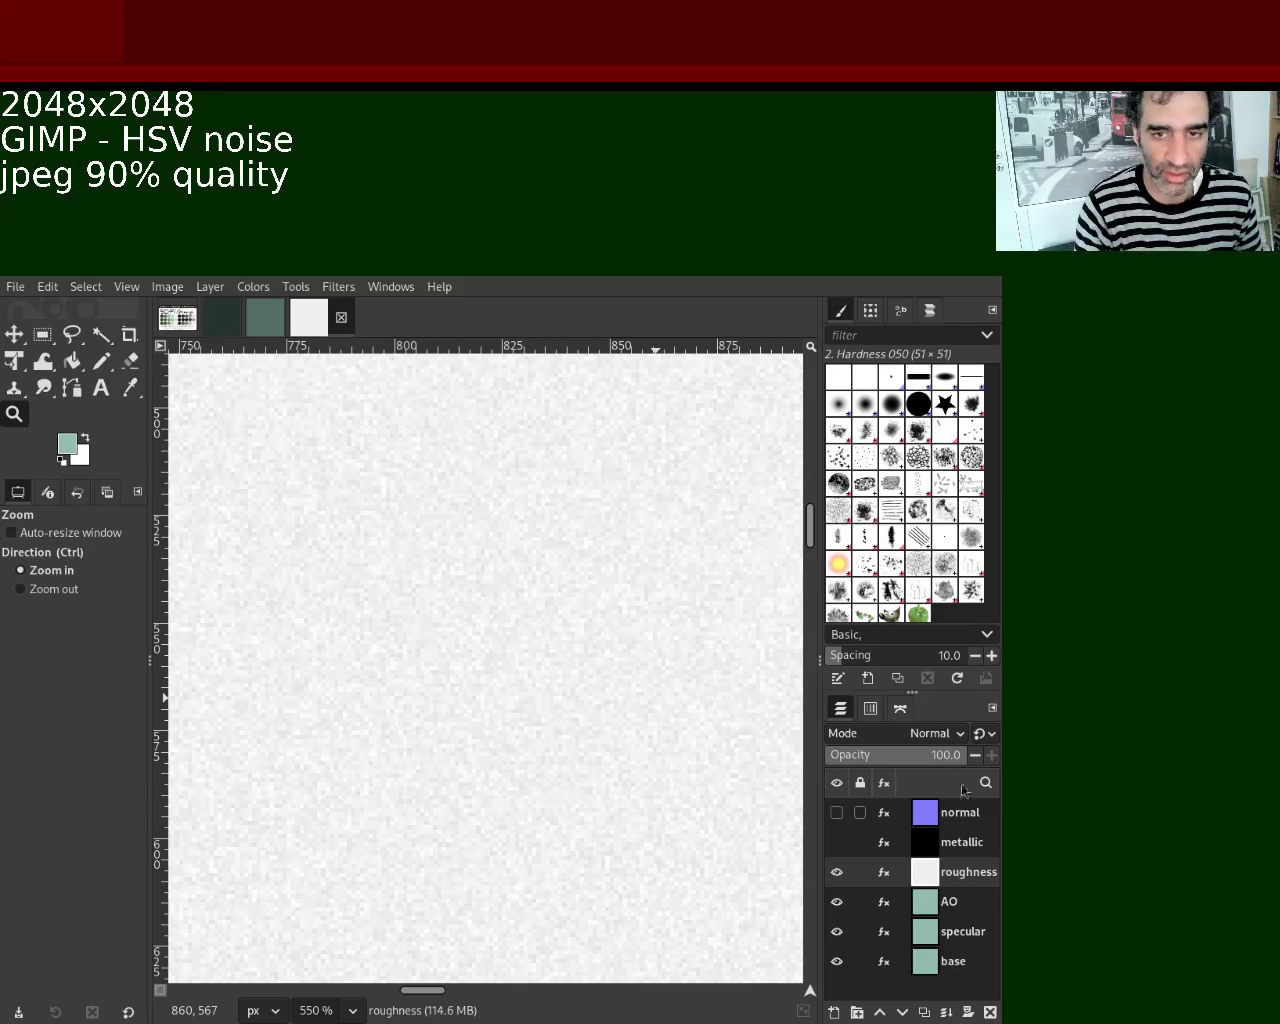
# Step through the metallic and roughness layers to the AO layer and apply the colour adjustment.
pyautogui.click(933, 850)
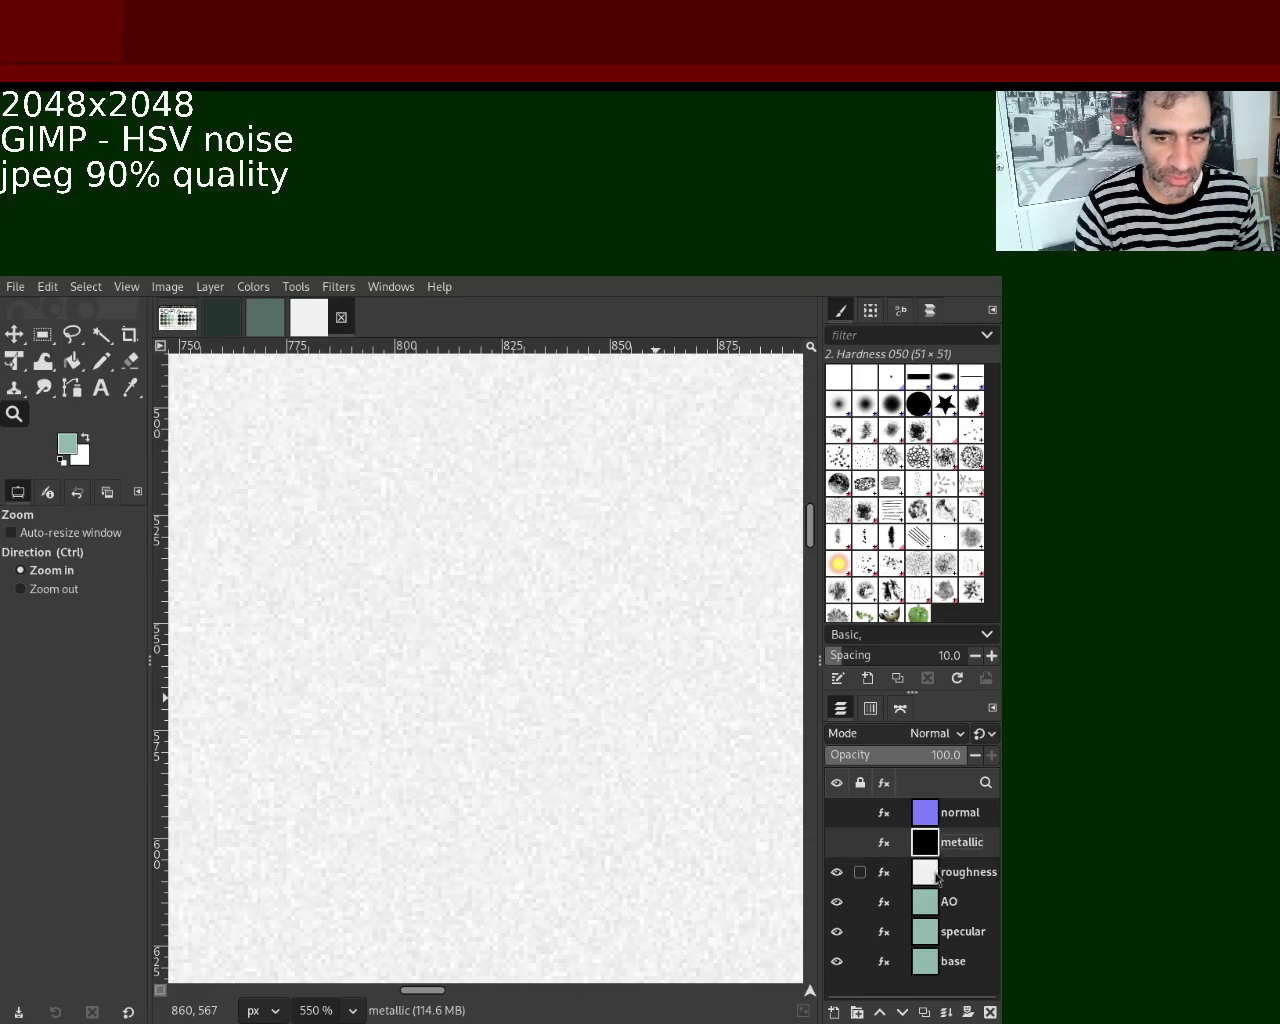
pyautogui.click(937, 879)
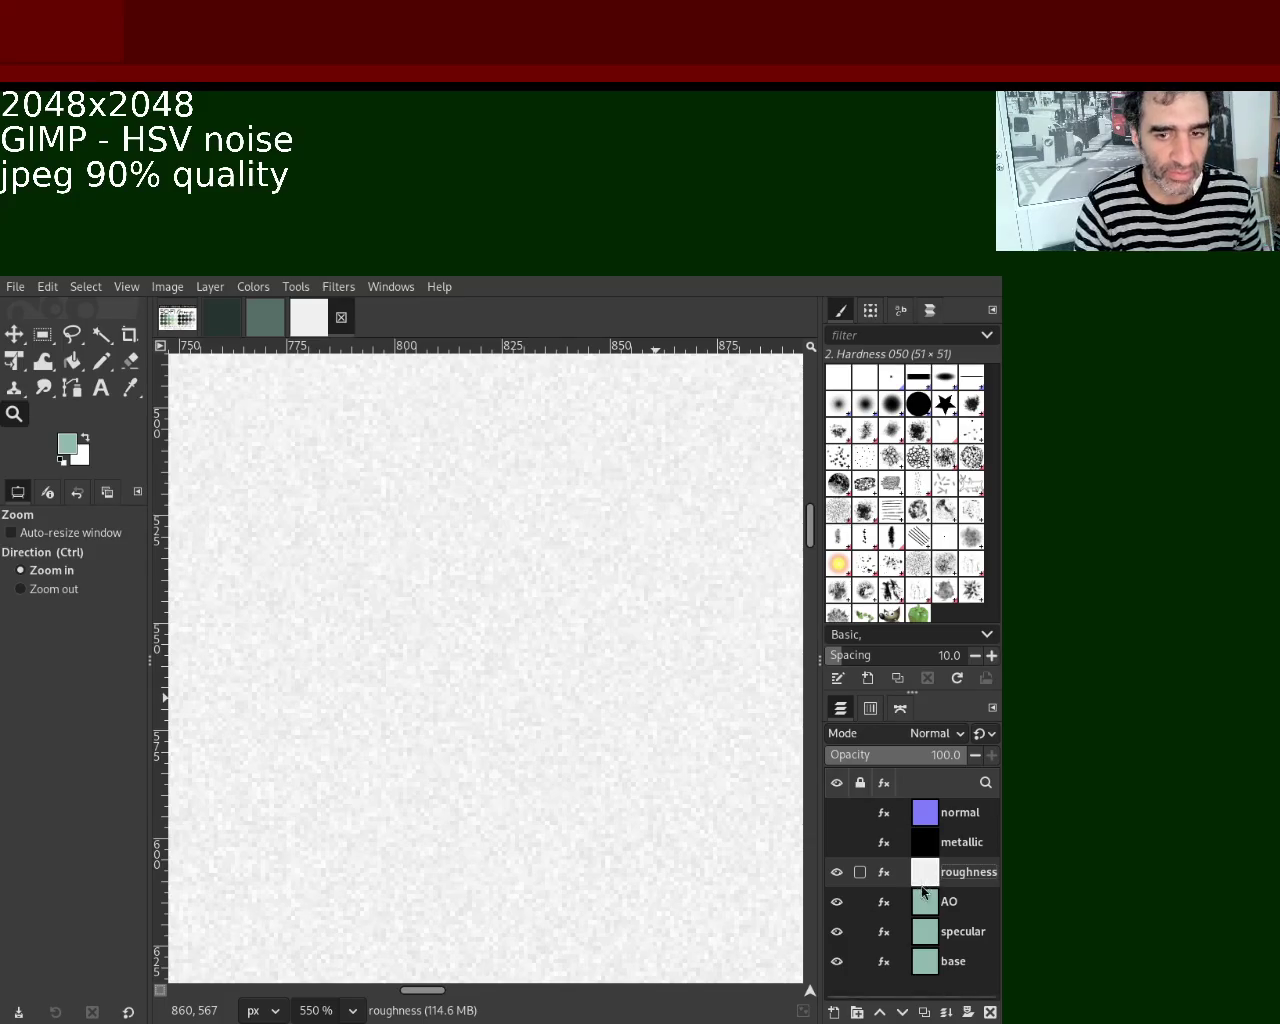
pyautogui.click(926, 910)
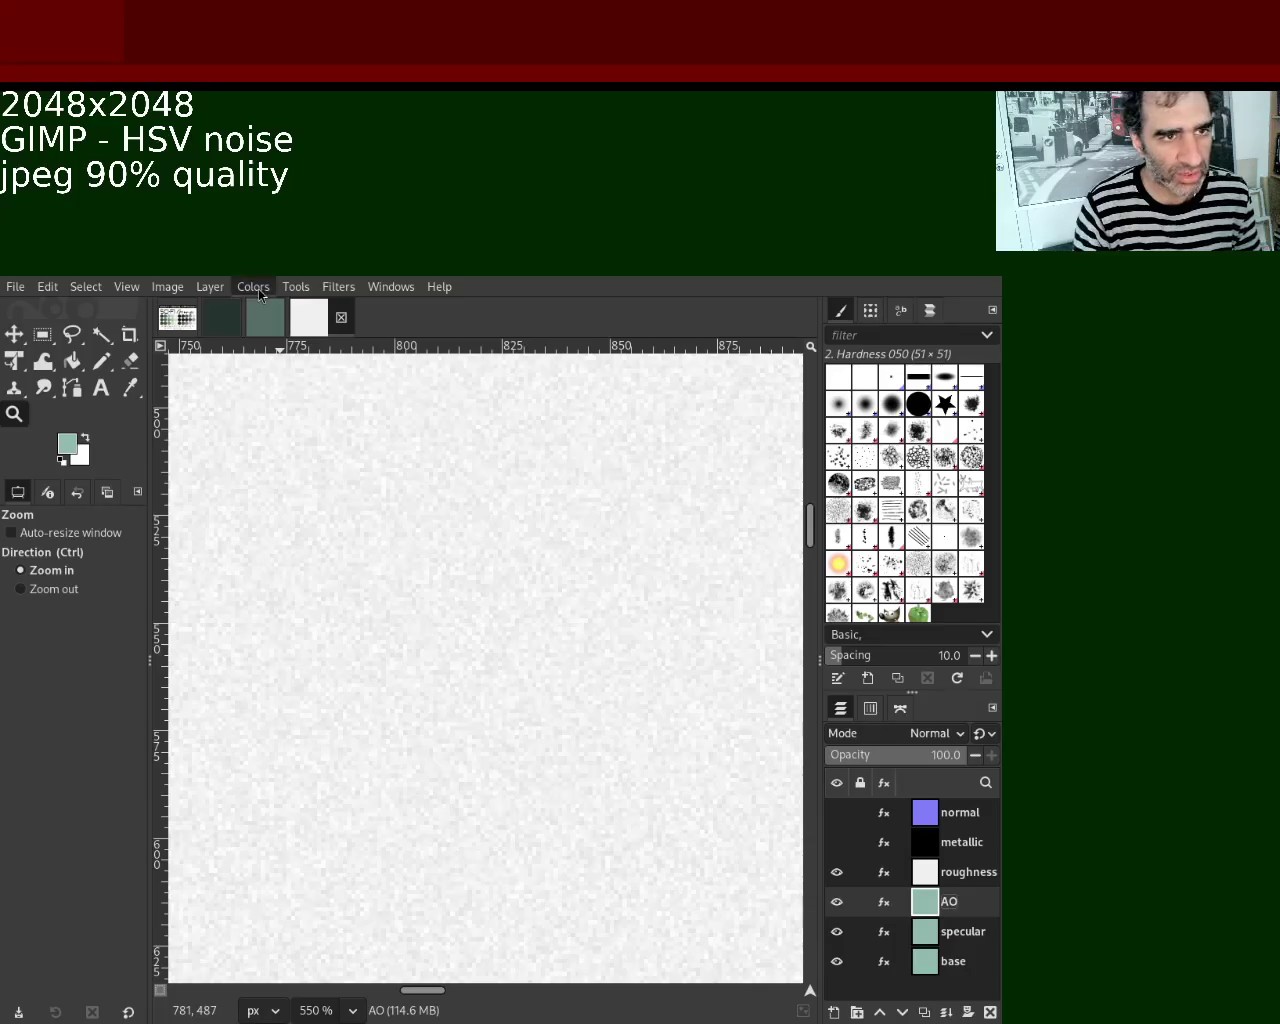
pyautogui.click(451, 625)
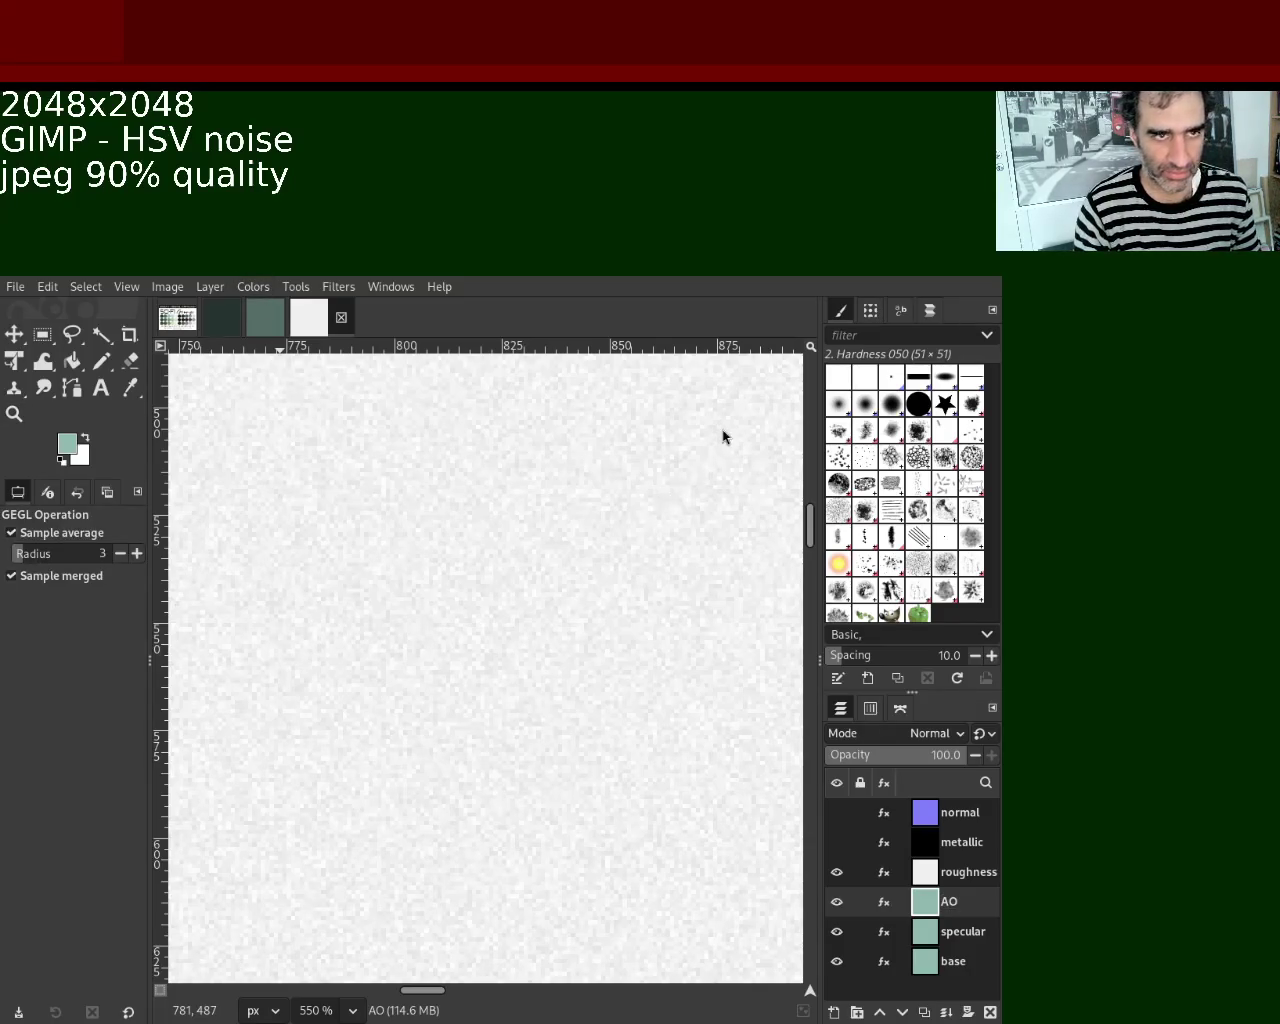
# Hide the roughness and AO layers.
pyautogui.click(837, 873)
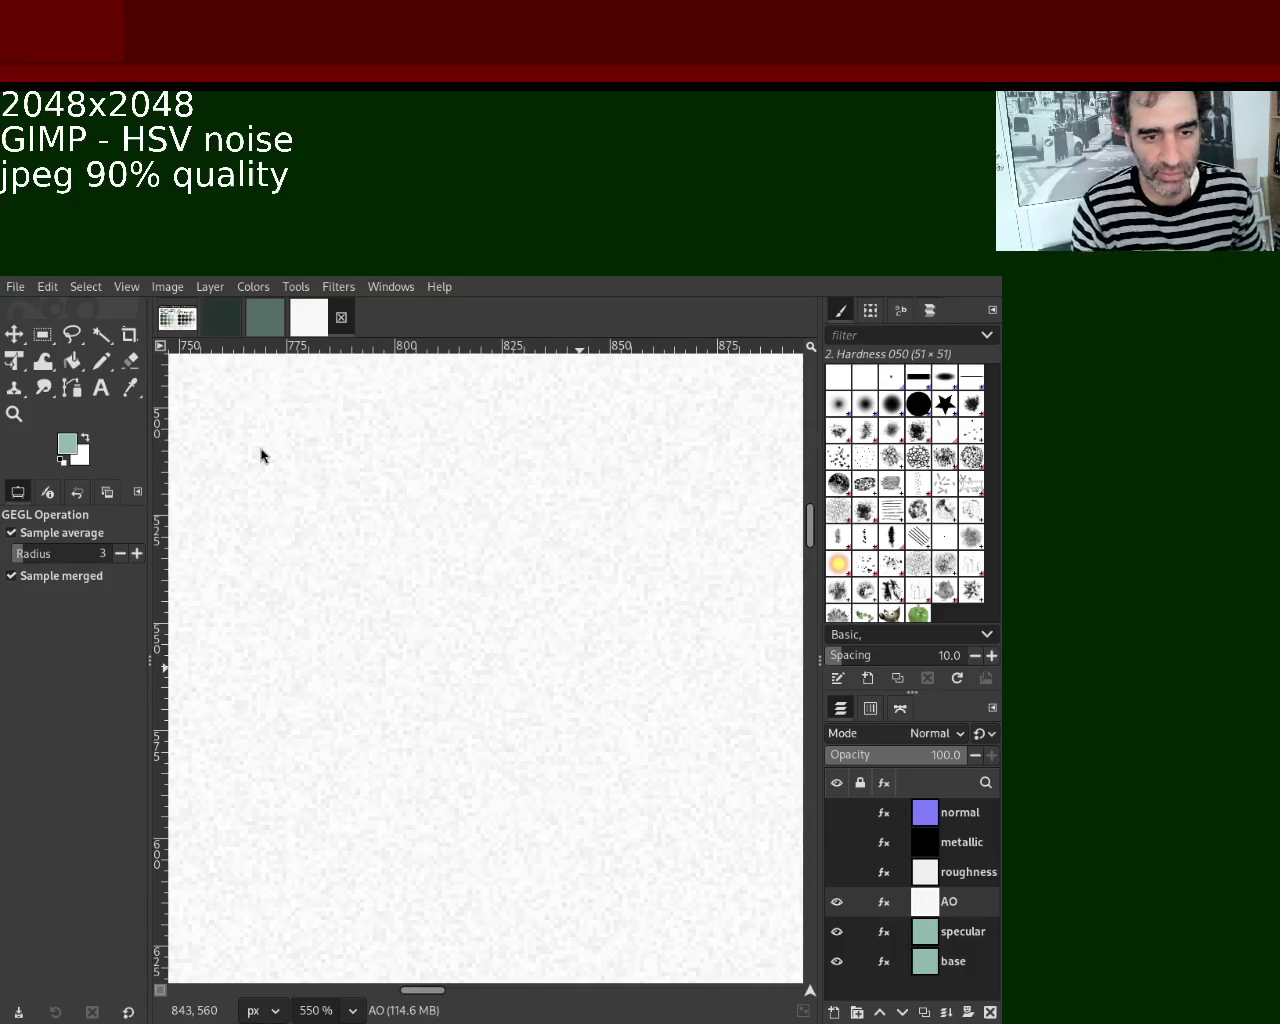
pyautogui.click(837, 901)
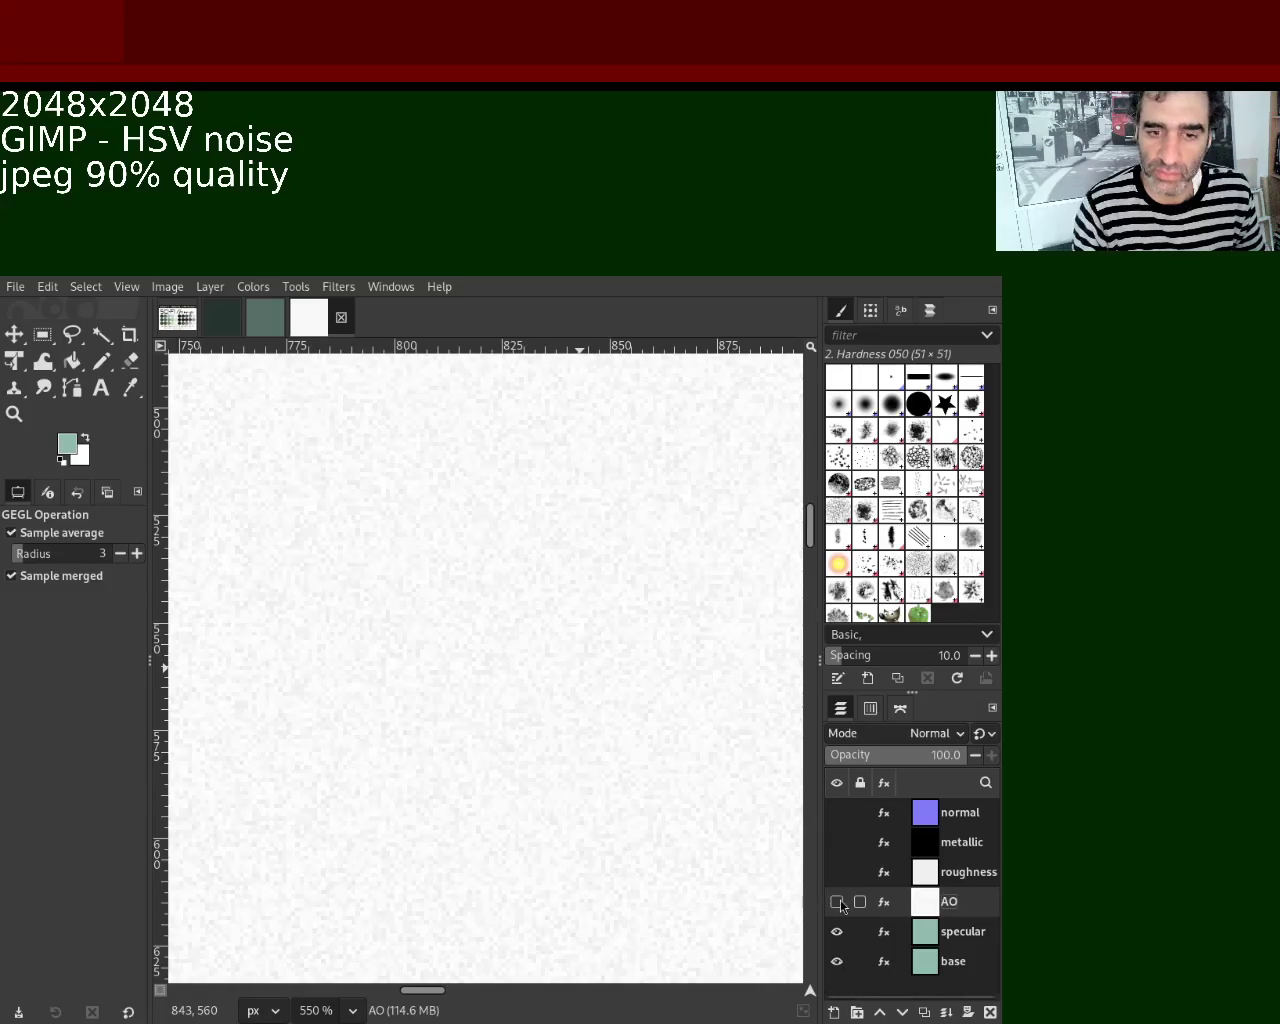
# Turn the pale teal specular layer into a near-black noisy texture.
pyautogui.click(960, 931)
pyautogui.click(263, 290)
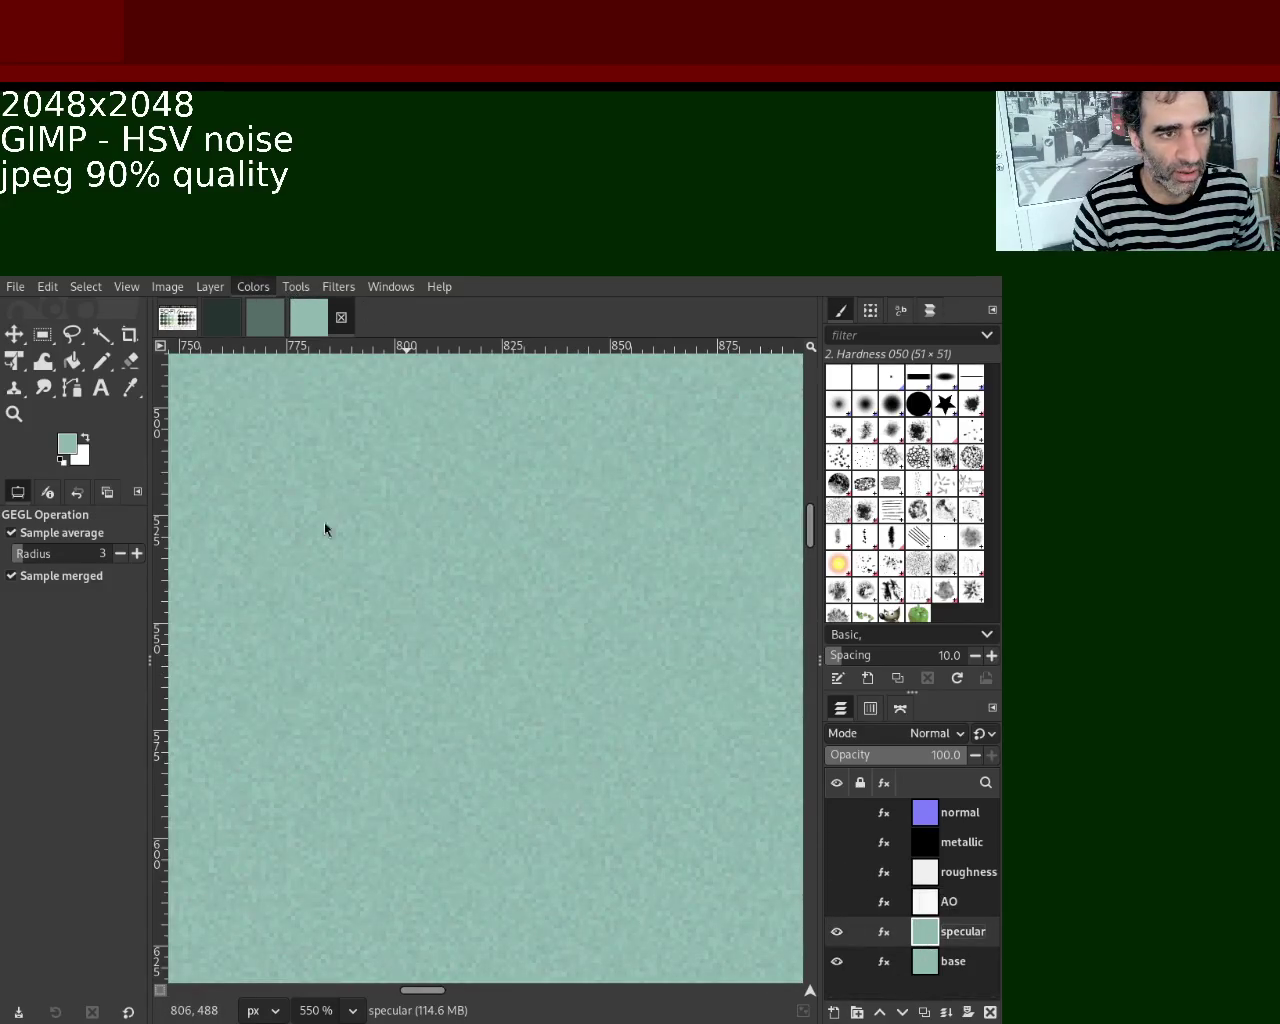
pyautogui.click(344, 292)
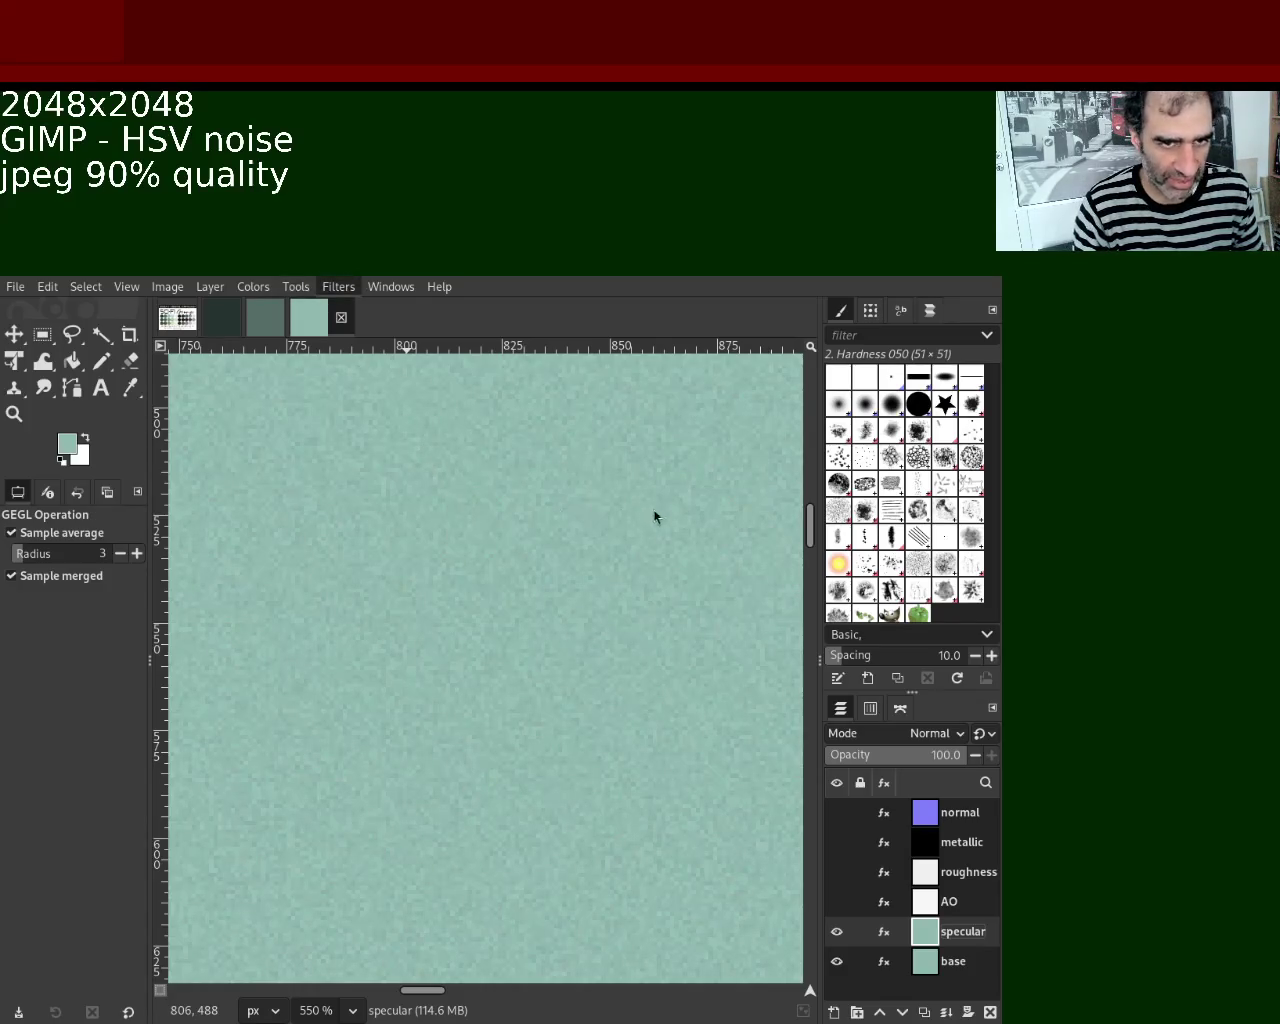
pyautogui.click(661, 563)
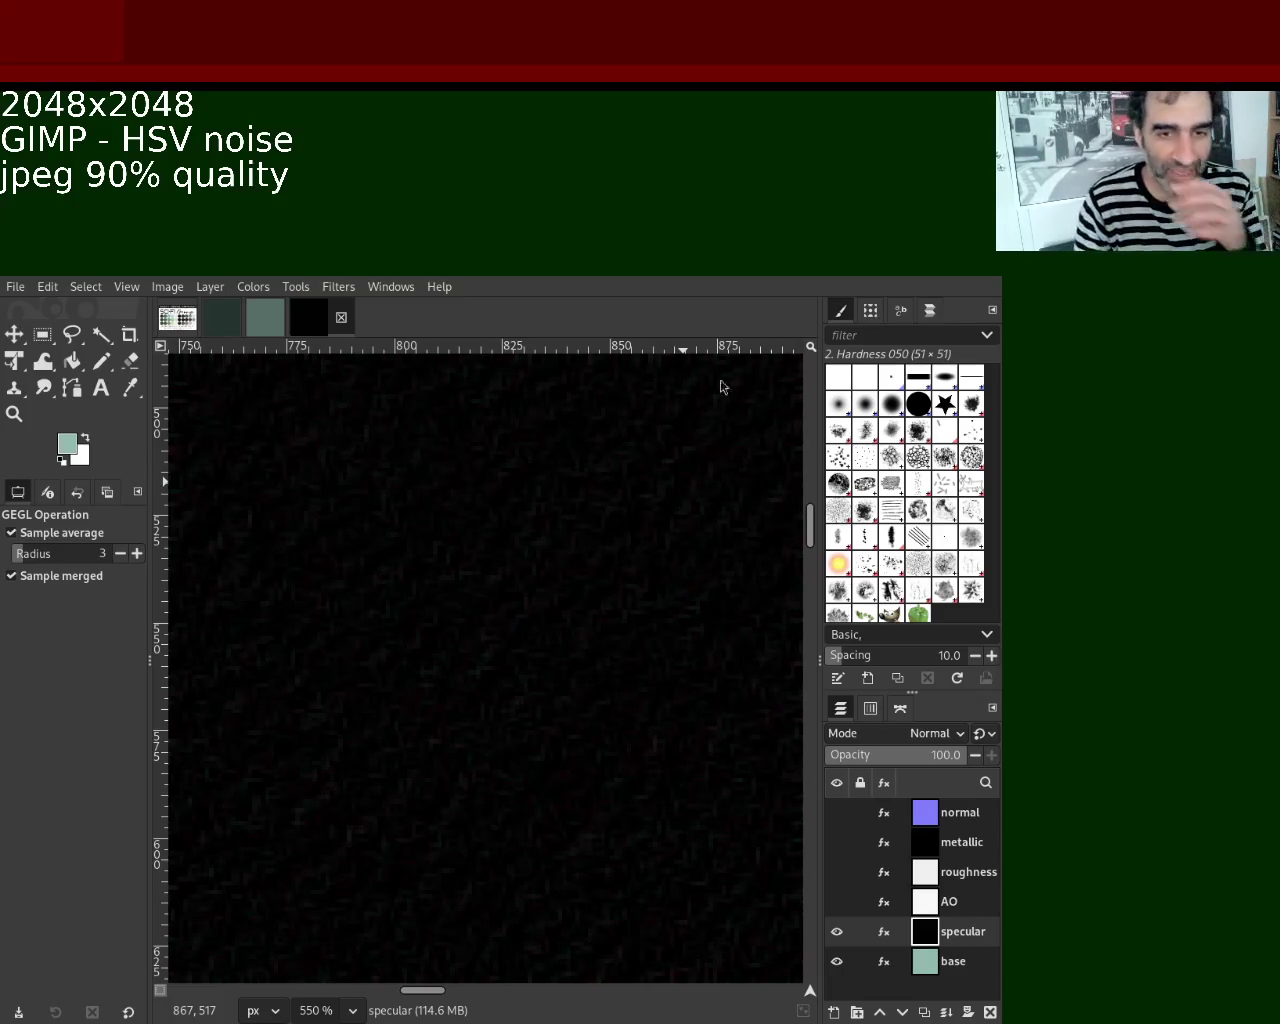
pyautogui.moveTo(837, 932)
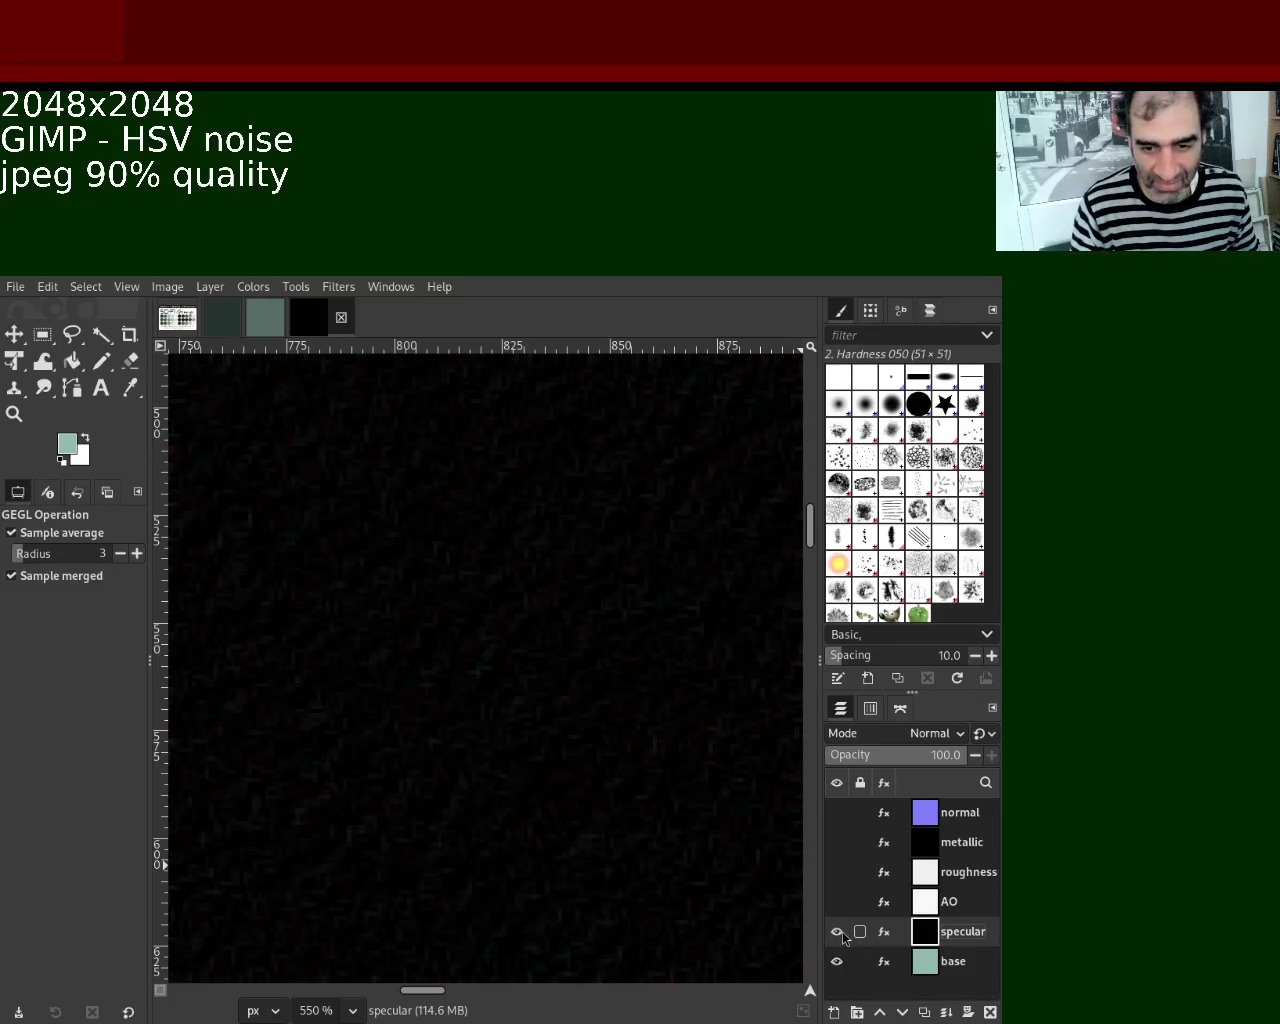
# Make normal, metallic, roughness and AO visible again, then select the normal layer.
pyautogui.click(837, 932)
pyautogui.moveTo(930, 961)
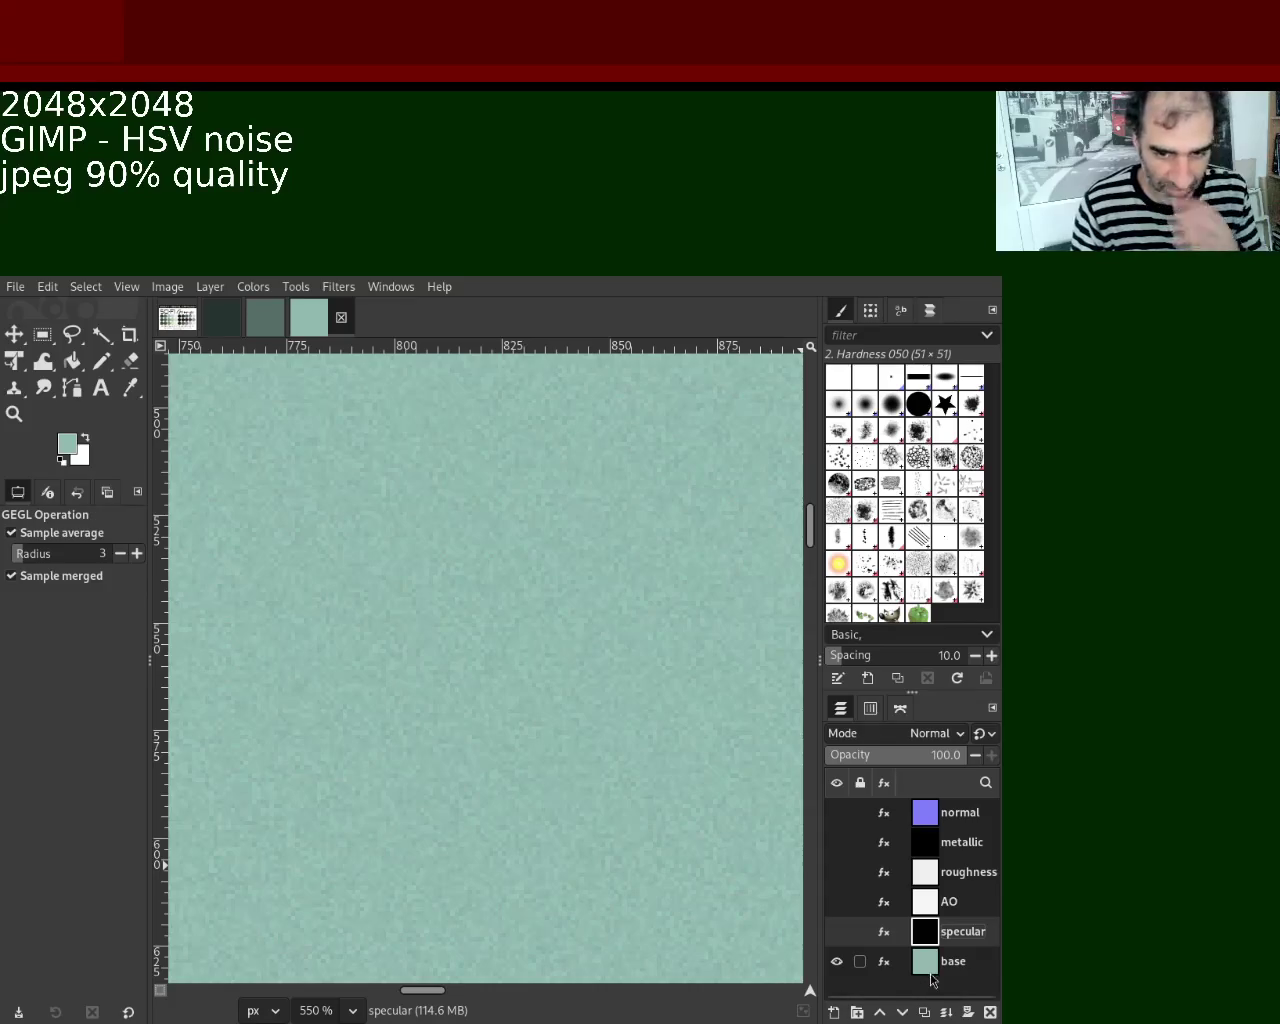
pyautogui.click(834, 932)
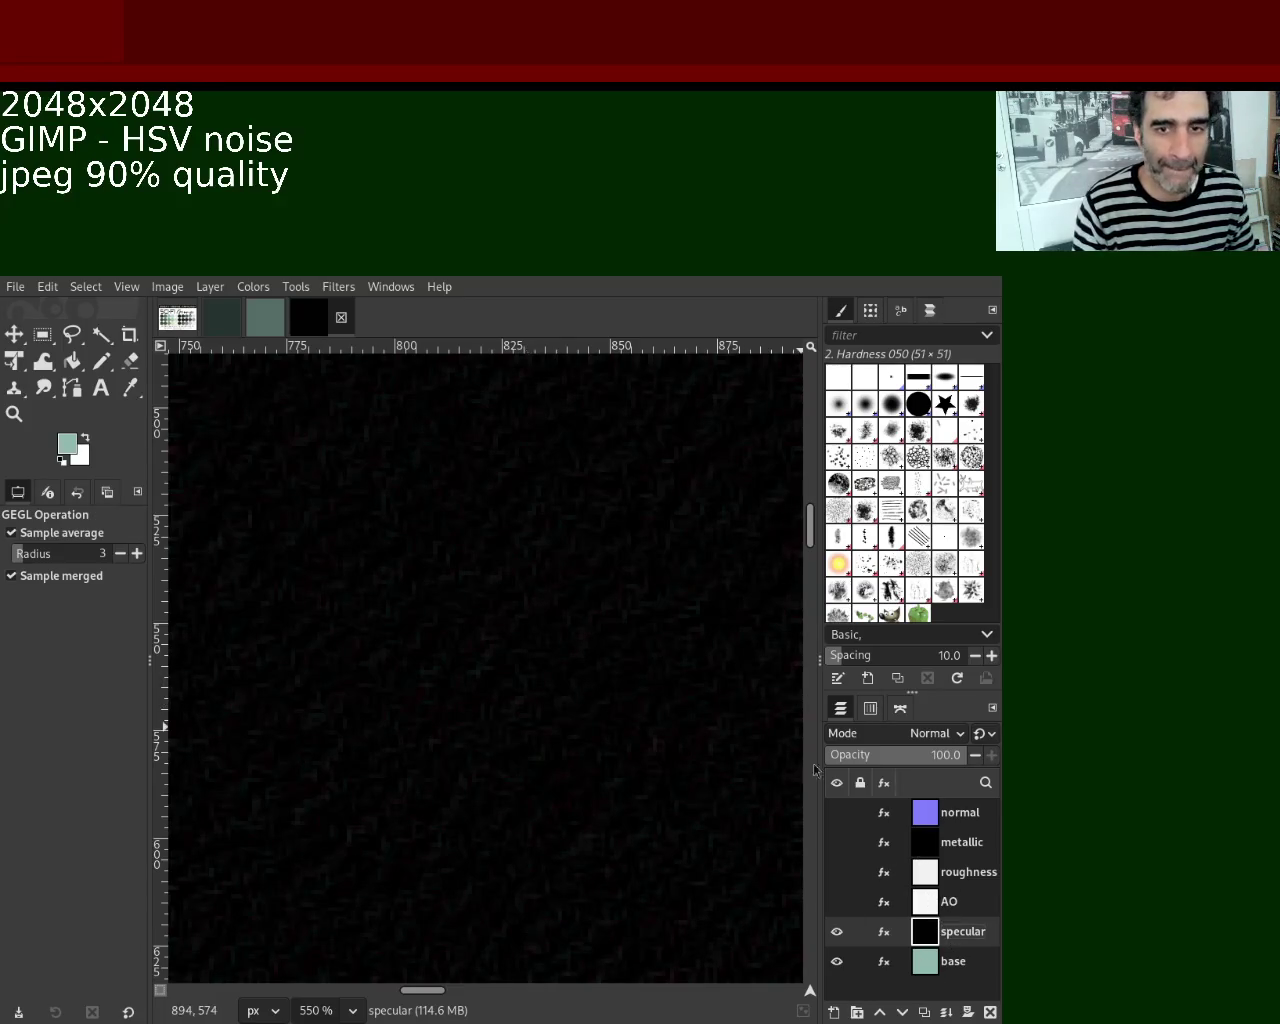
pyautogui.moveTo(837, 812); pyautogui.dragTo(840, 900)
pyautogui.click(966, 812)
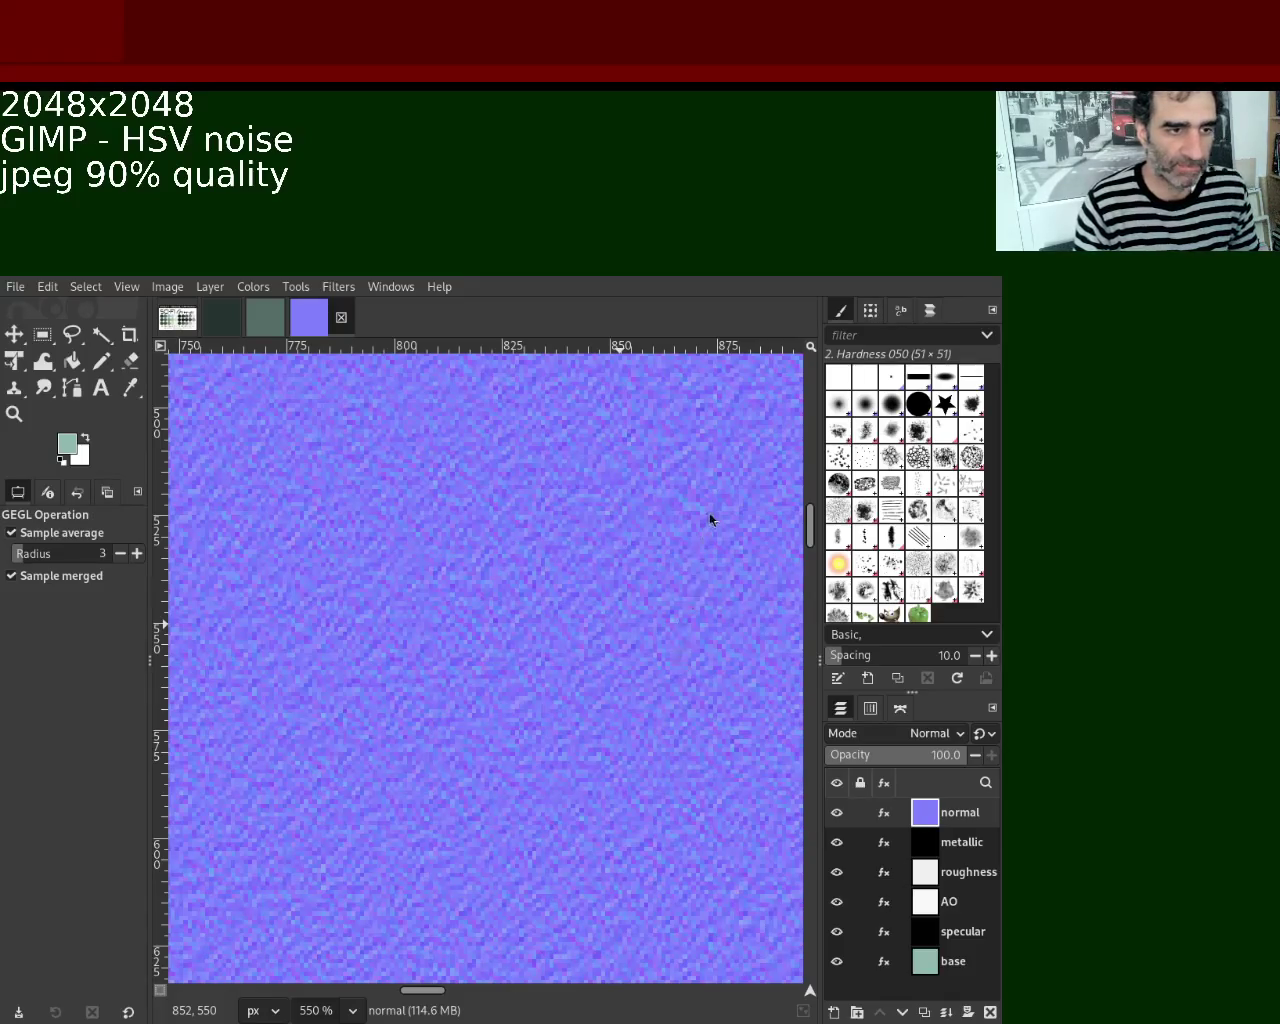
# Export the normal map, hide the normal layer, and export the metallic map.
pyautogui.hotkey('ctrl', 'e')
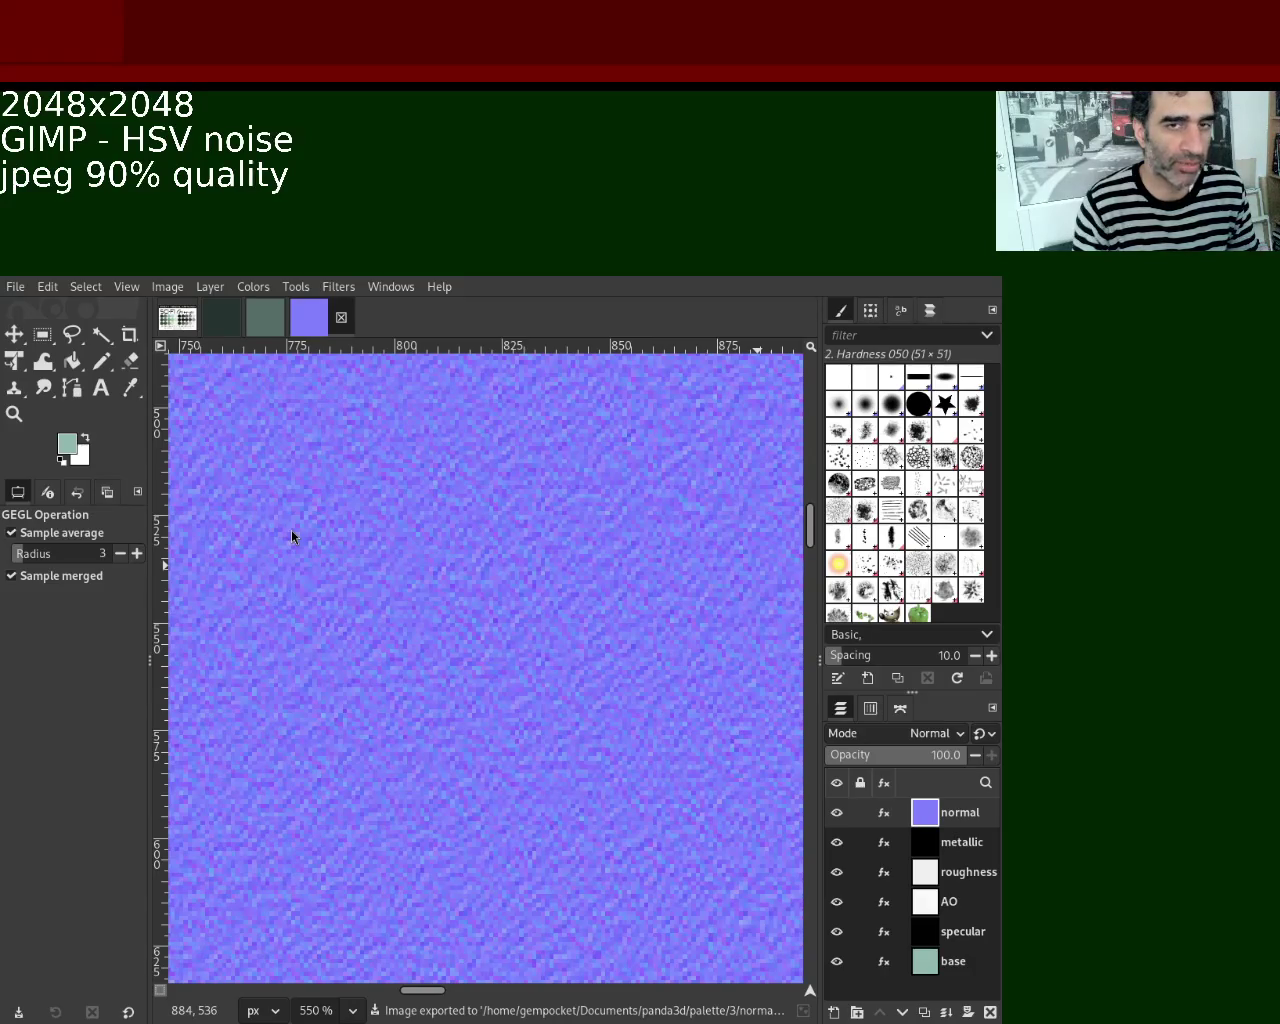
pyautogui.moveTo(838, 813)
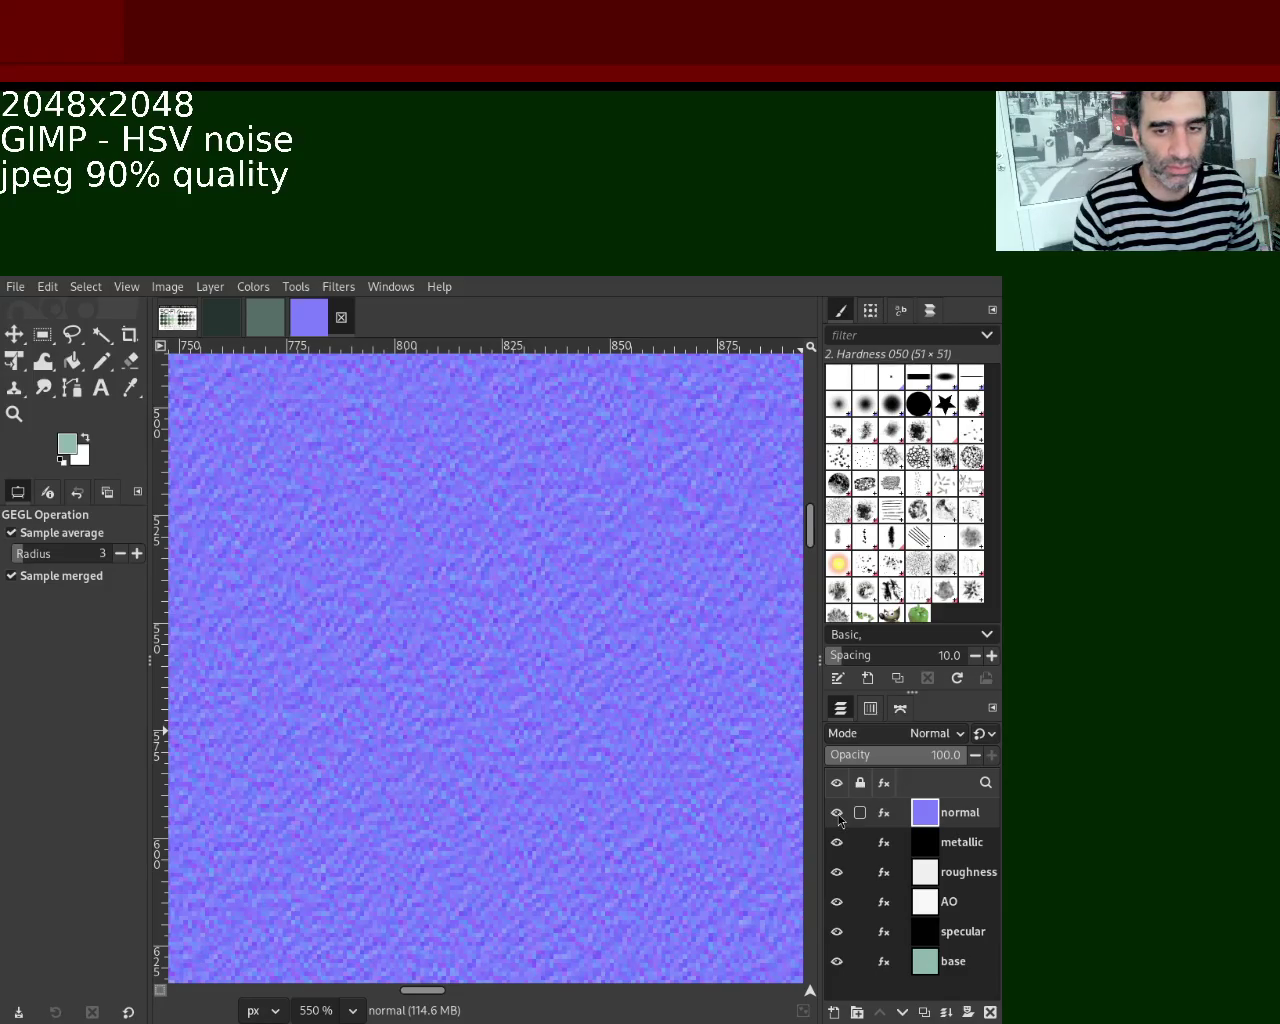
pyautogui.click(838, 815)
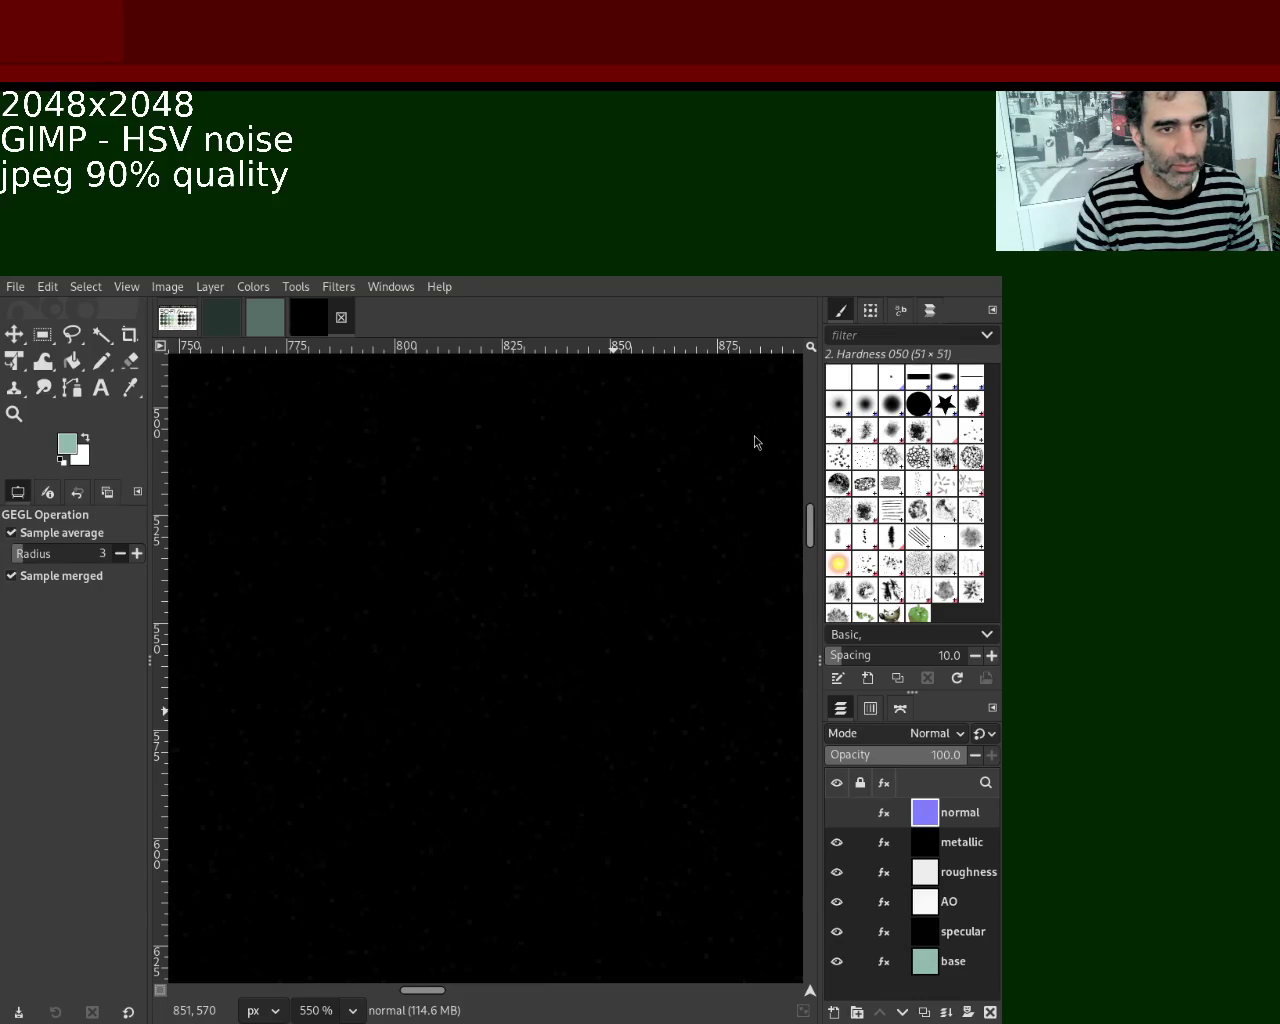
pyautogui.hotkey('ctrl', 'e')
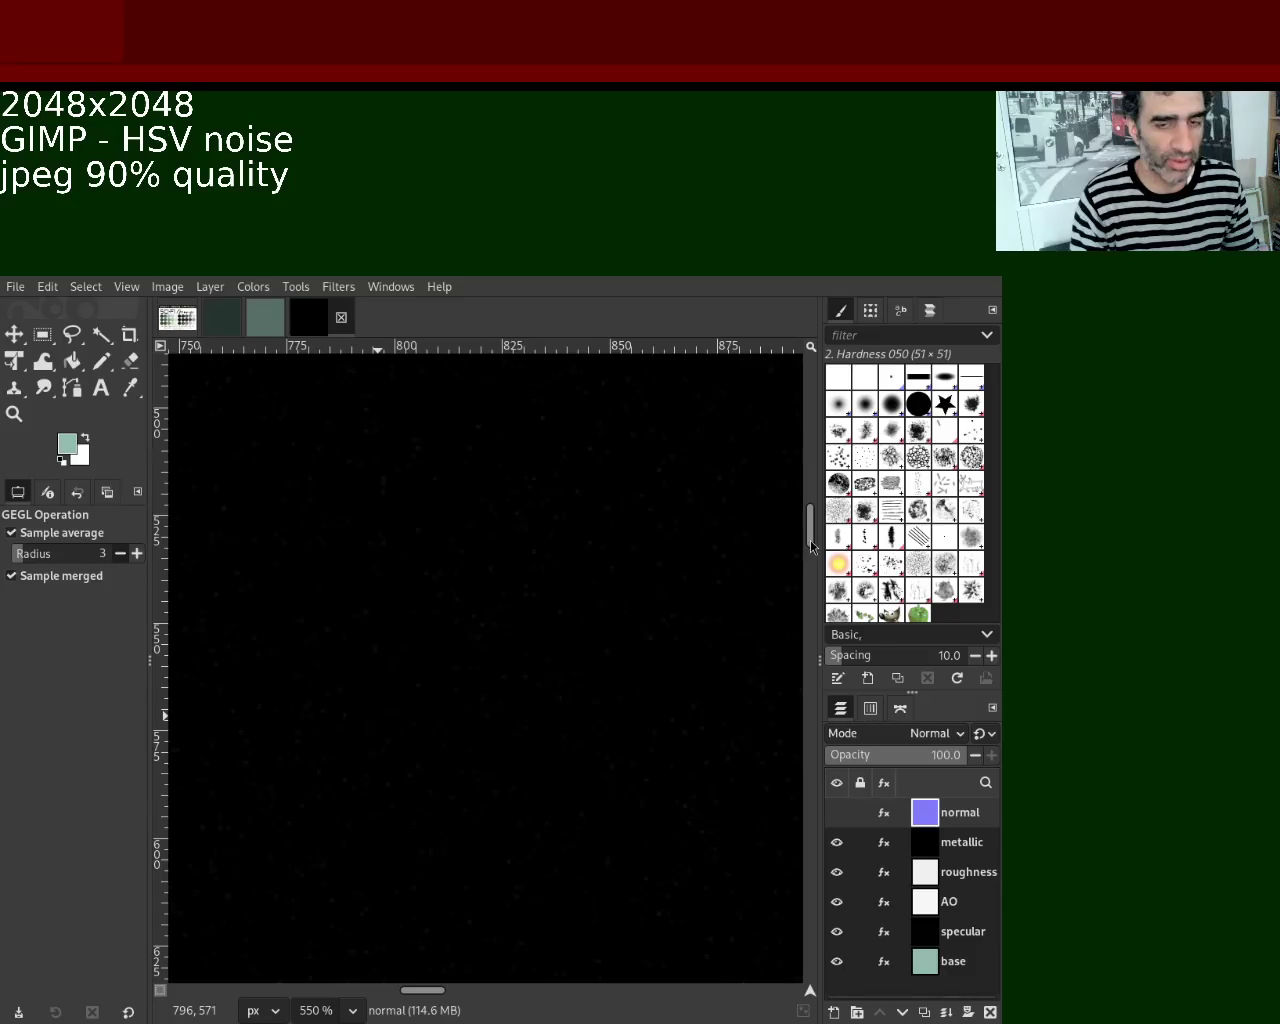
# Select the metallic layer and save the texture project 3.xcf.
pyautogui.click(922, 840)
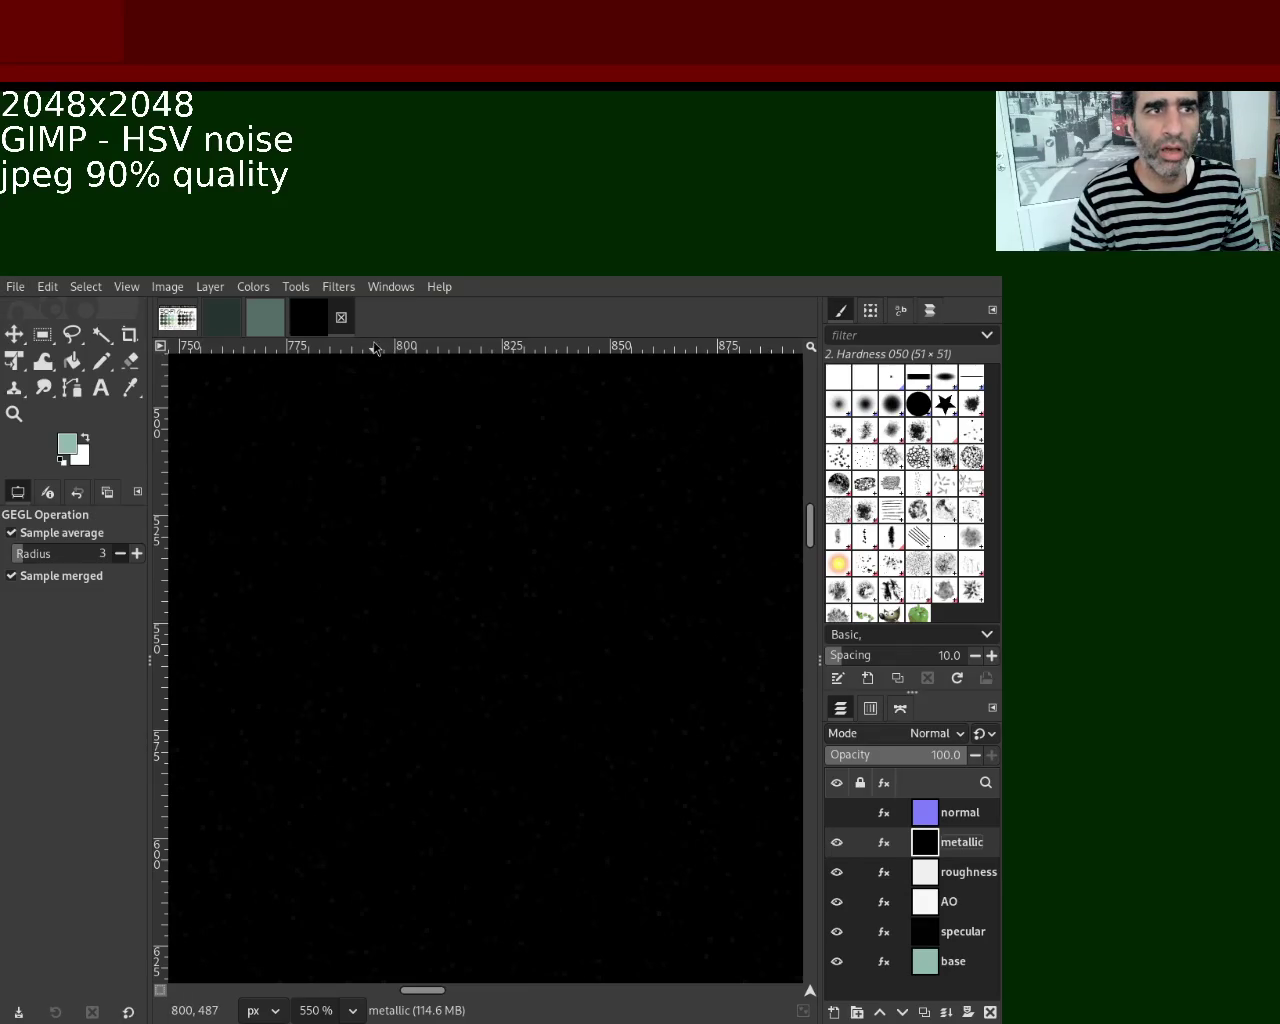
pyautogui.click(270, 330)
pyautogui.click(318, 327)
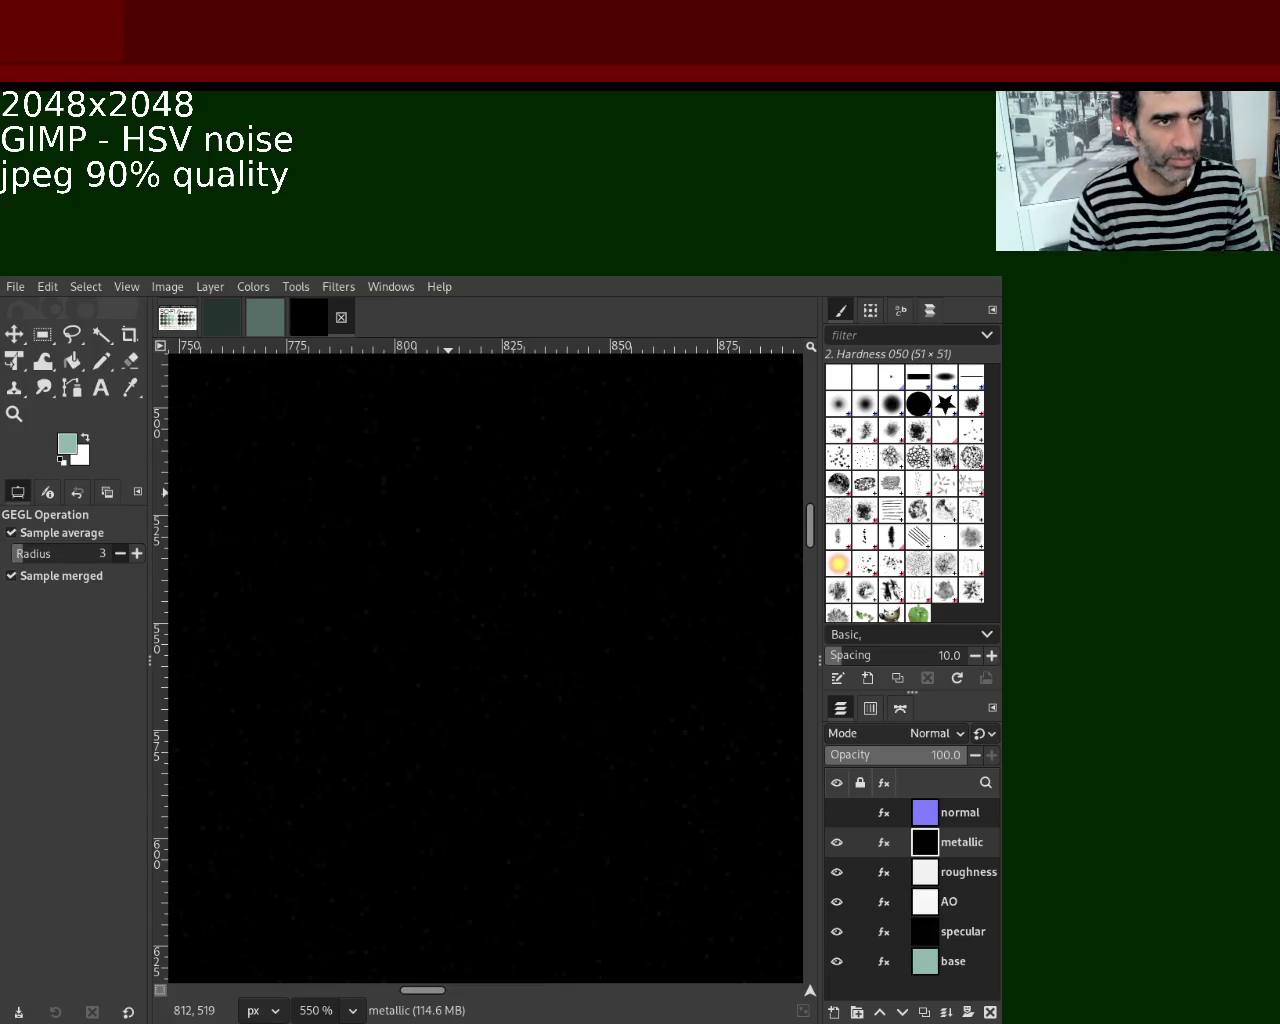
pyautogui.hotkey('ctrl', 's')
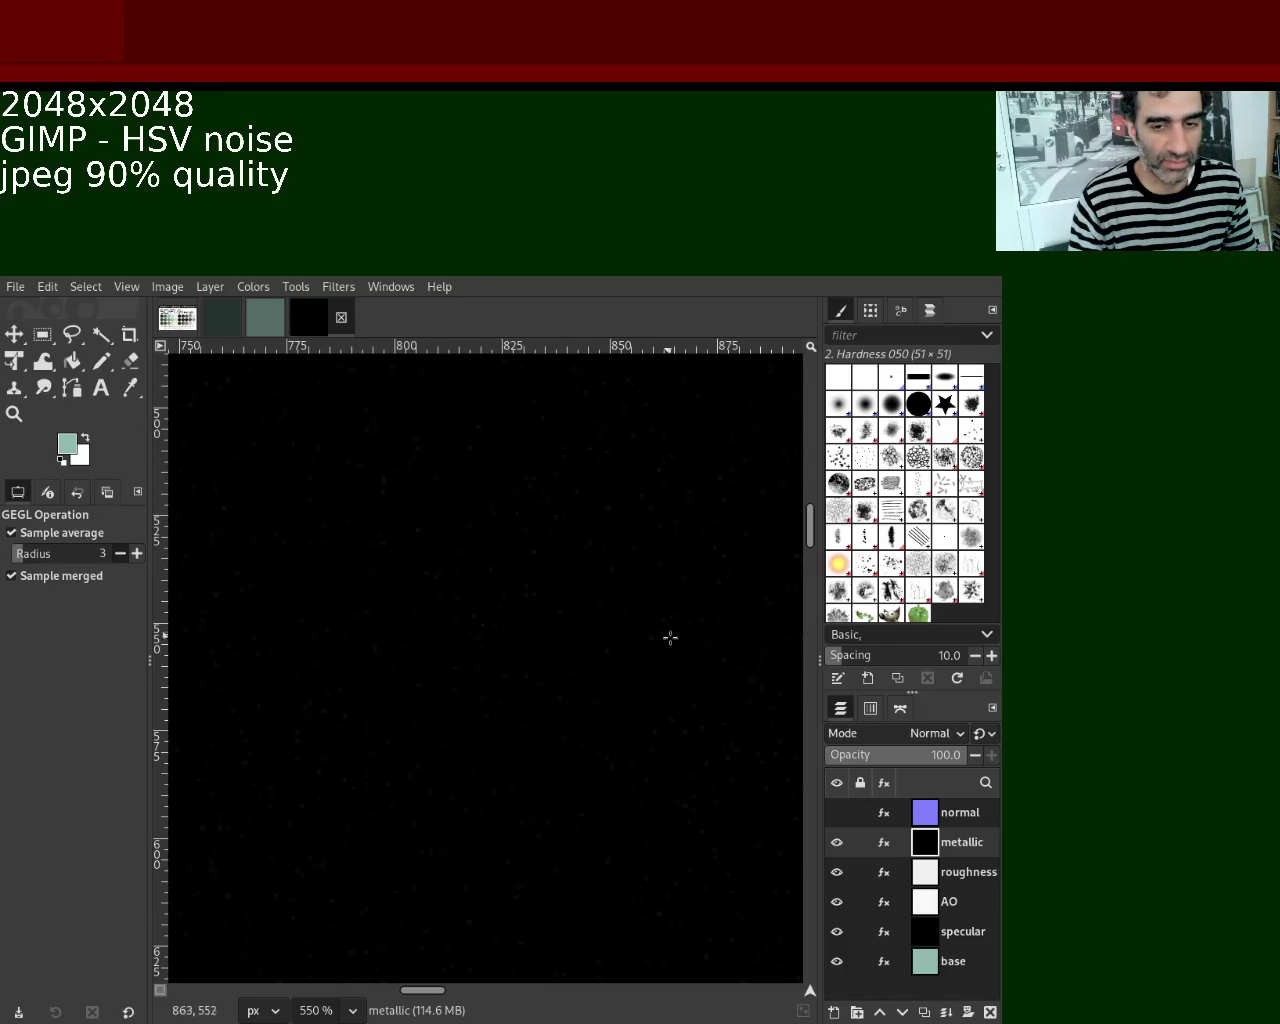
# Save the teal base image 2.xcf and return to the texture project.
pyautogui.click(271, 322)
pyautogui.click(334, 317)
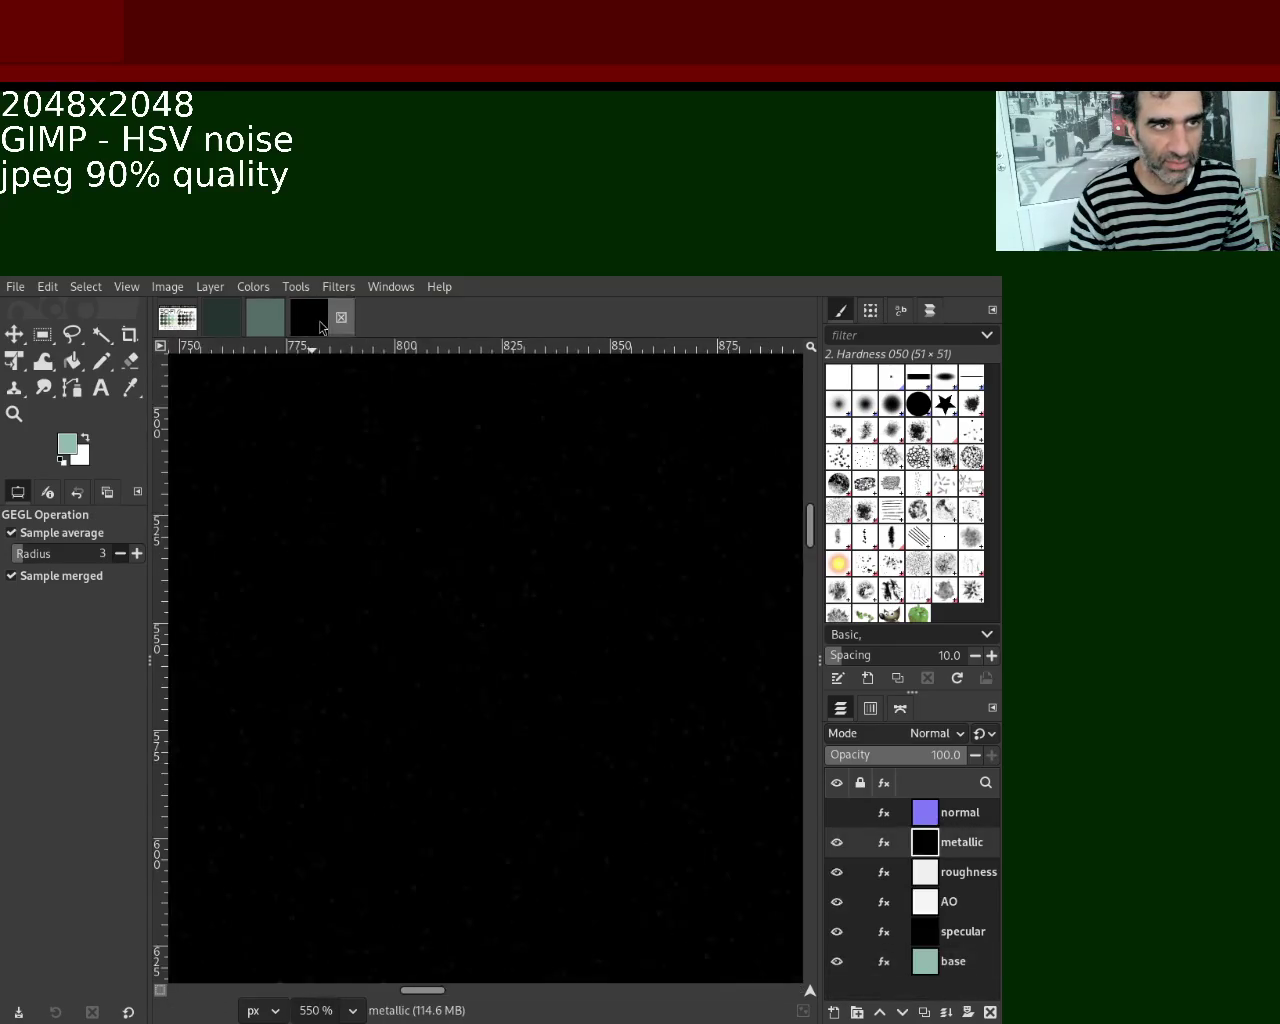
pyautogui.click(265, 318)
pyautogui.hotkey('ctrl', 's')
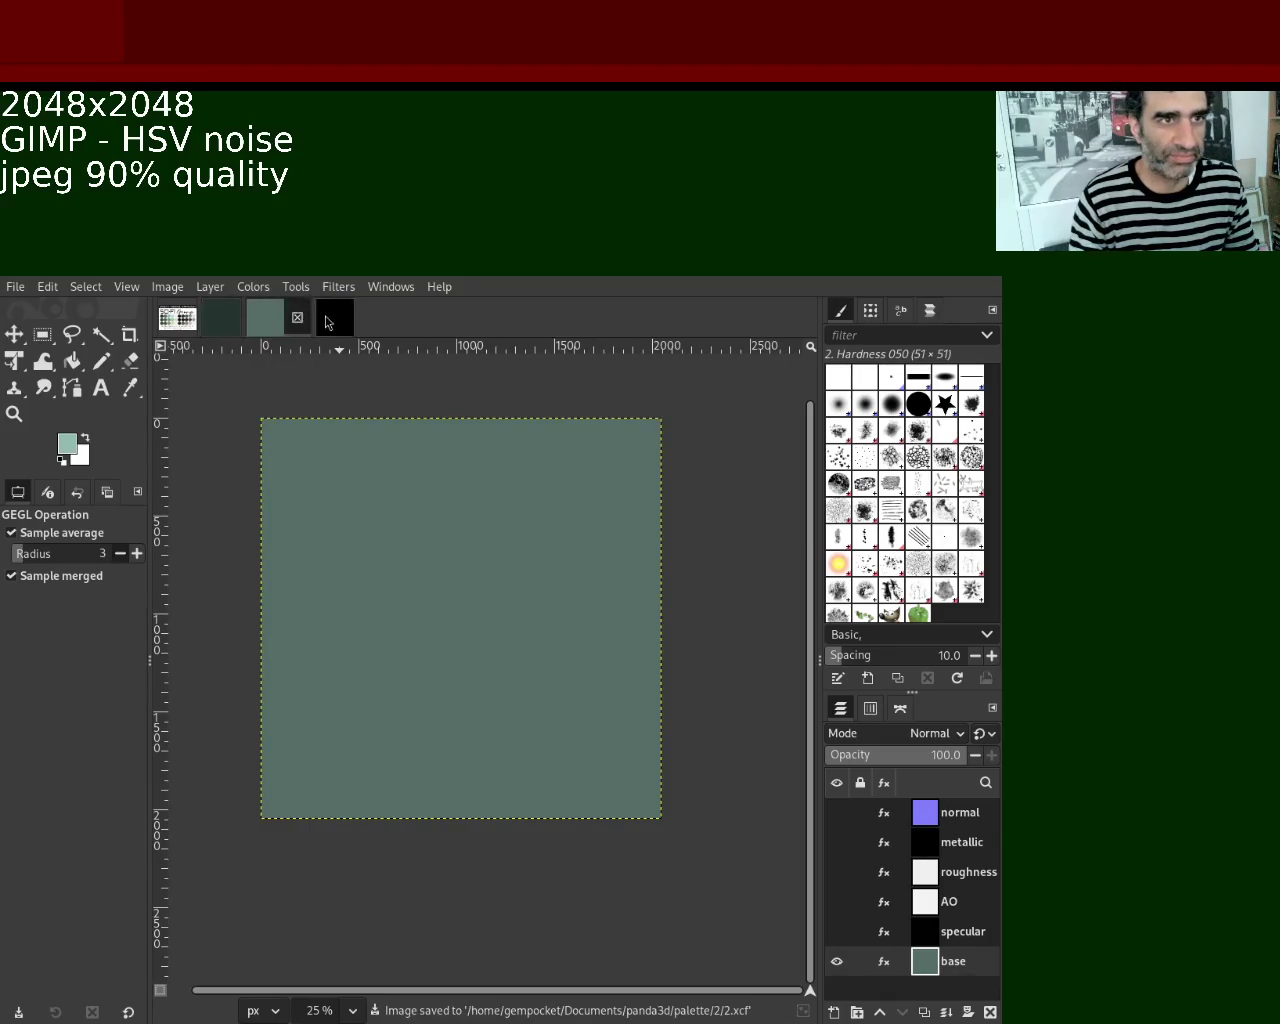
pyautogui.click(334, 318)
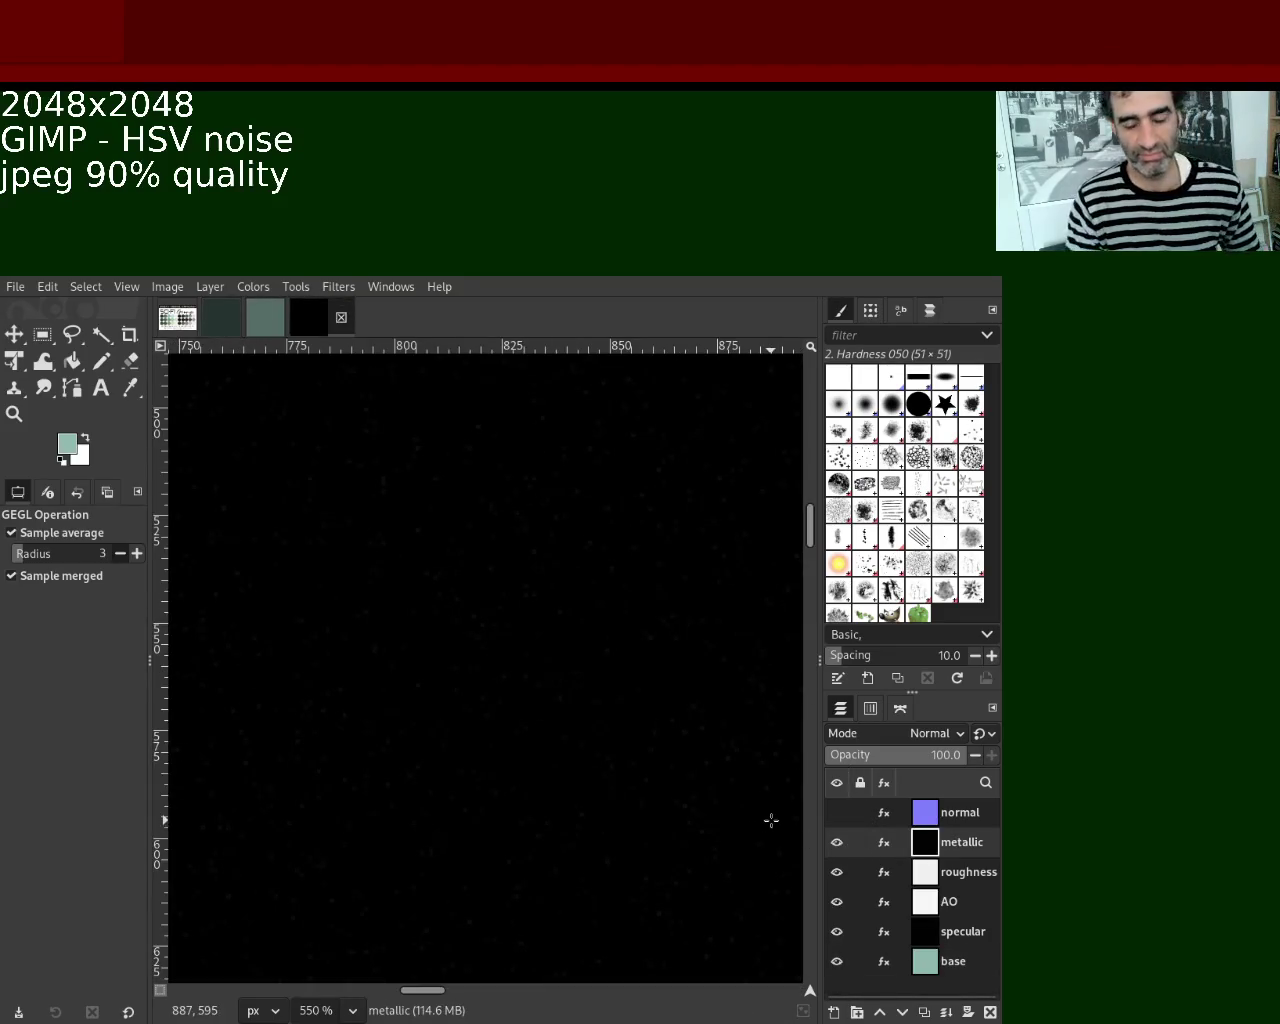
pyautogui.moveTo(837, 842)
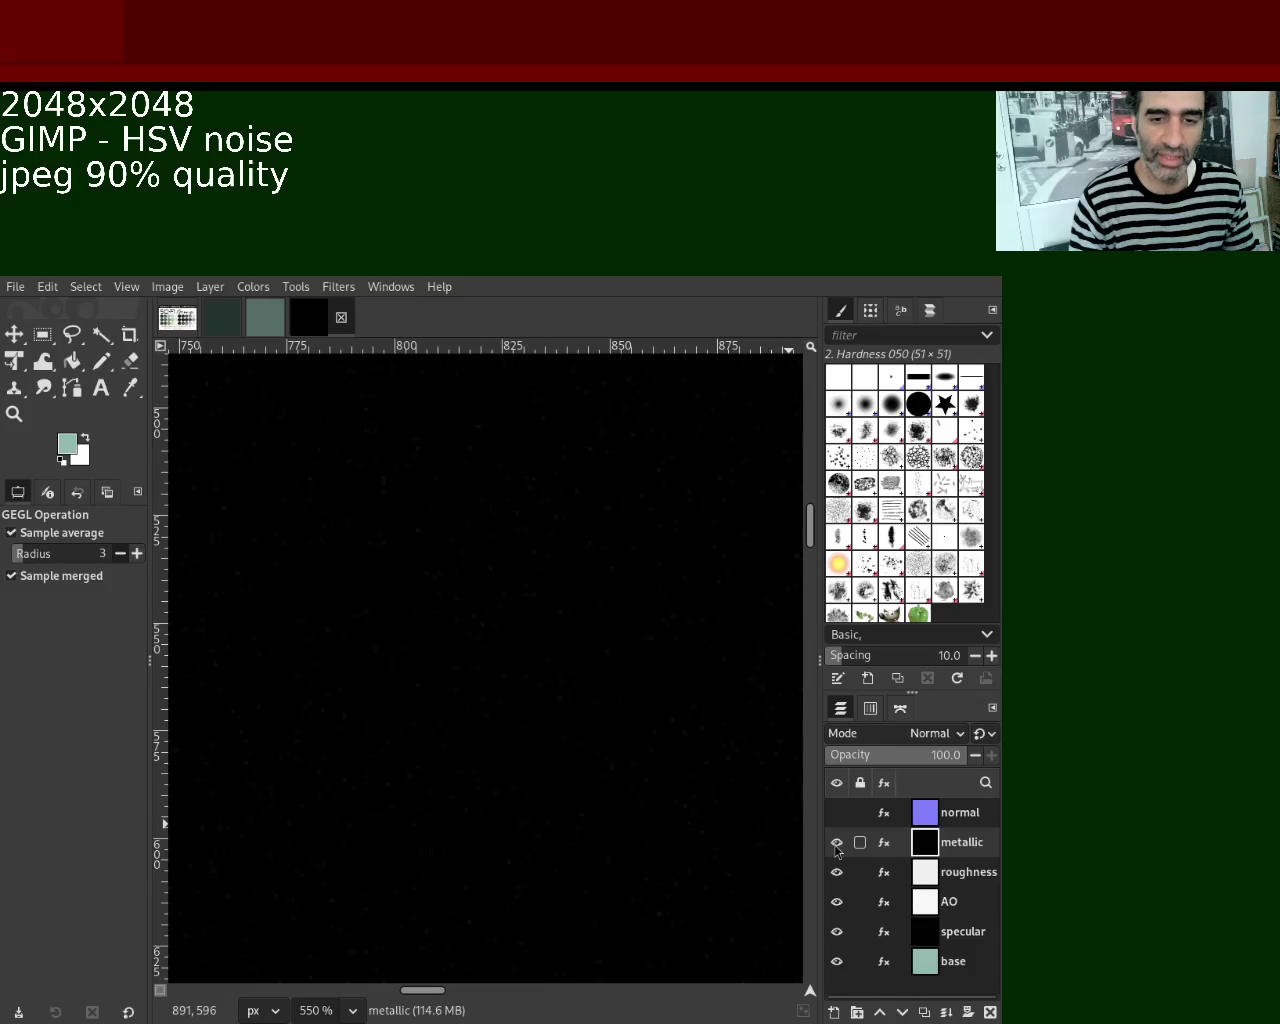
# Hide the metallic and roughness layers and export the roughness map as a JPEG to palette/3.
pyautogui.click(836, 842)
pyautogui.click(956, 874)
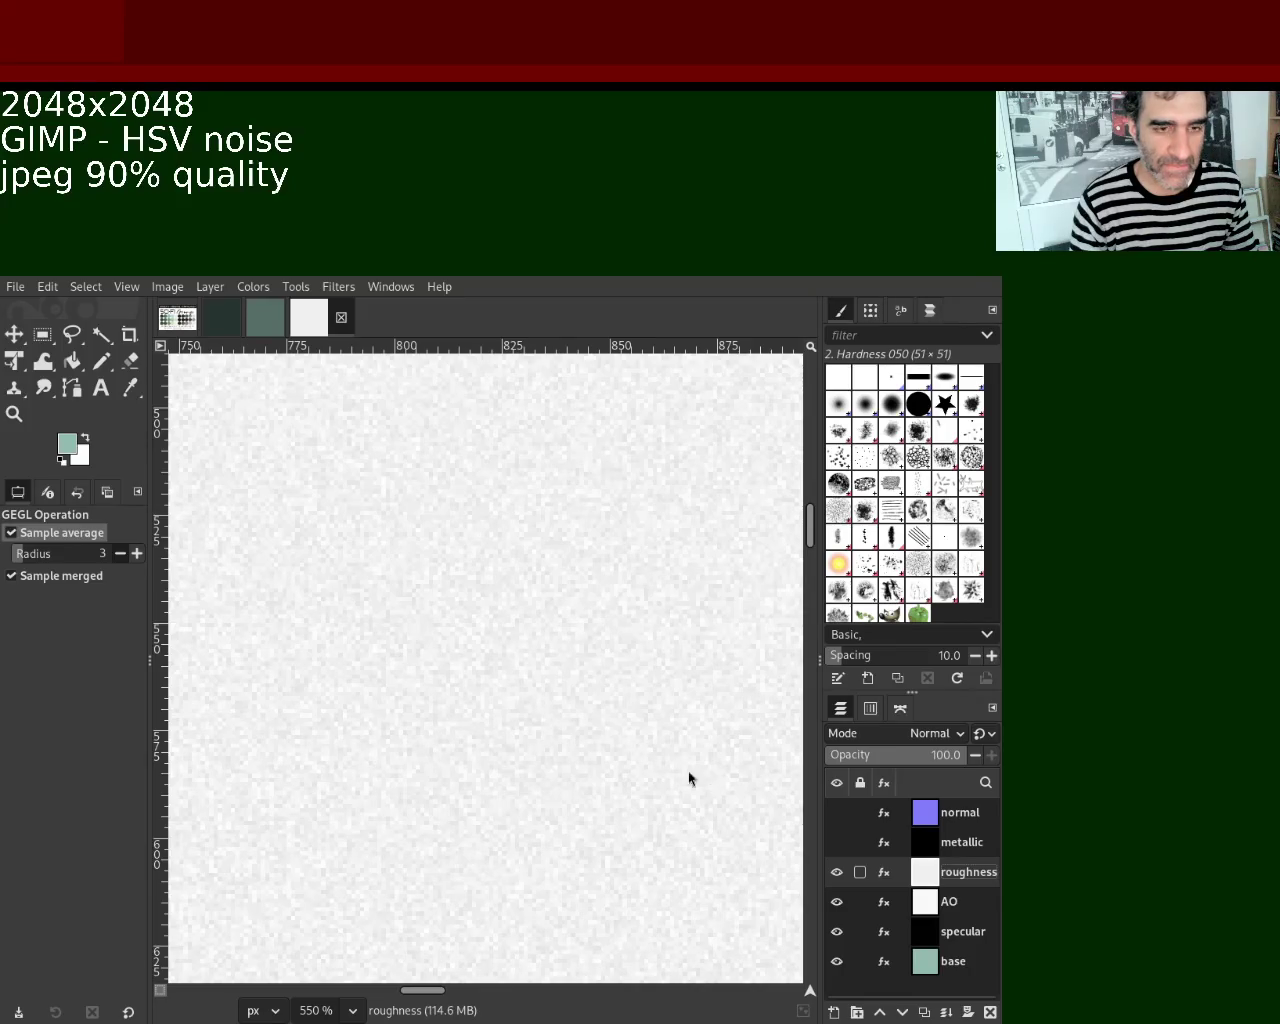
pyautogui.hotkey('ctrl', 'z')
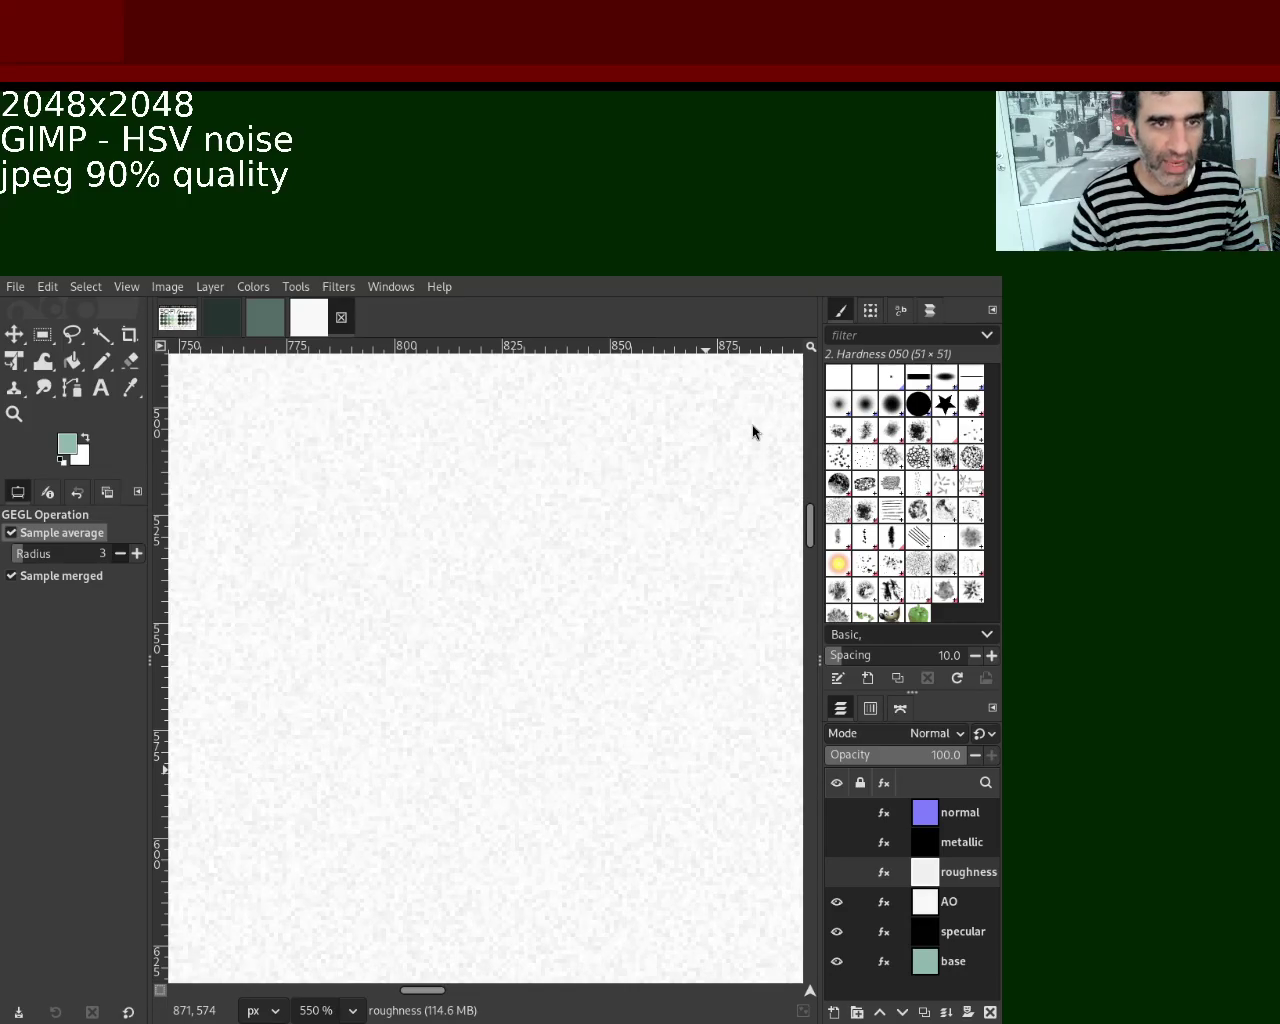
pyautogui.hotkey('ctrl', 'e')
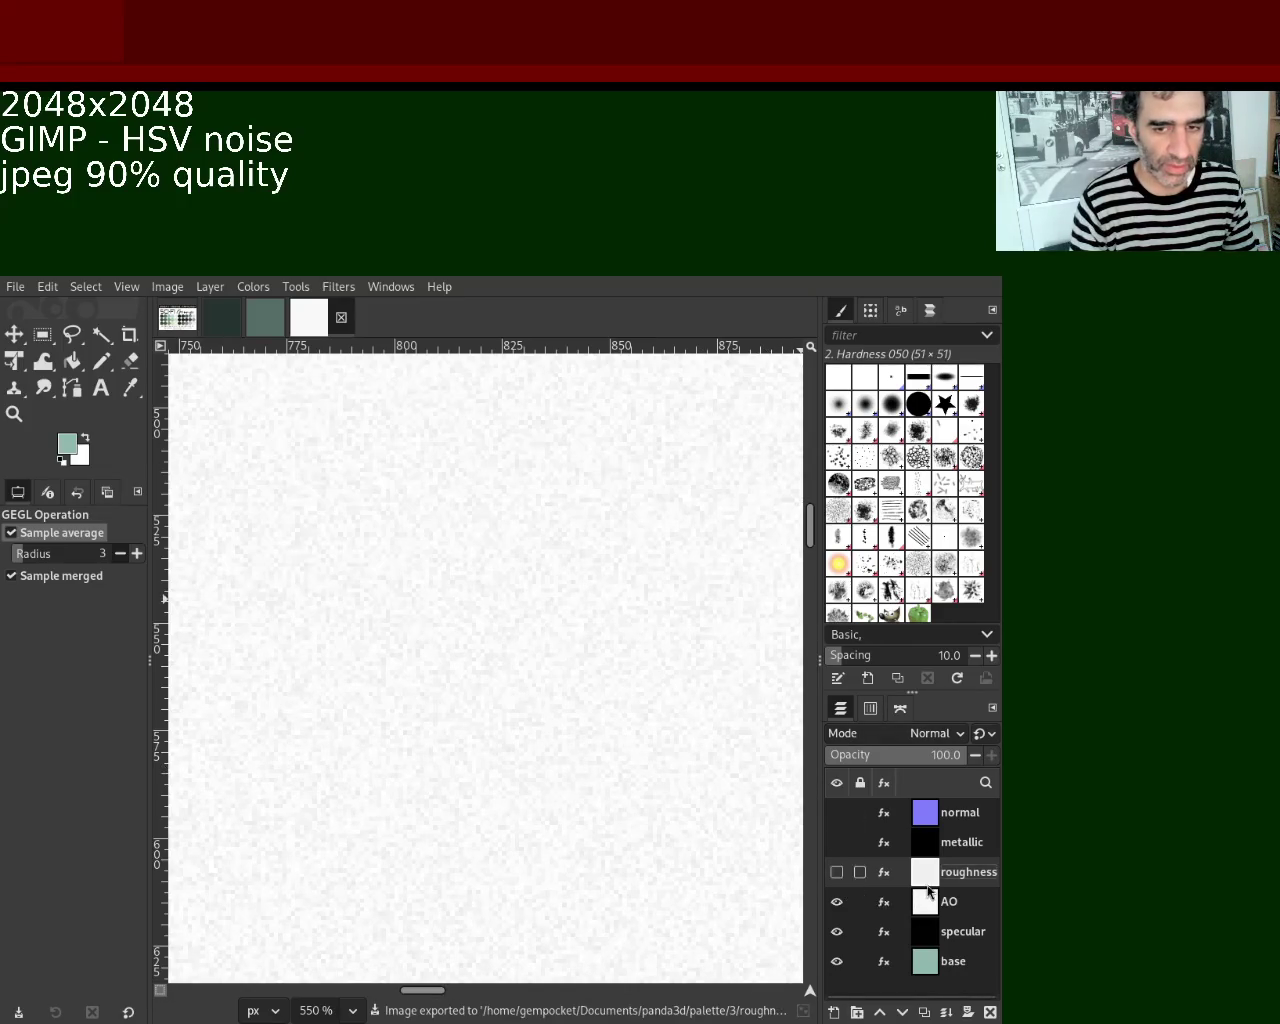
pyautogui.moveTo(930, 905)
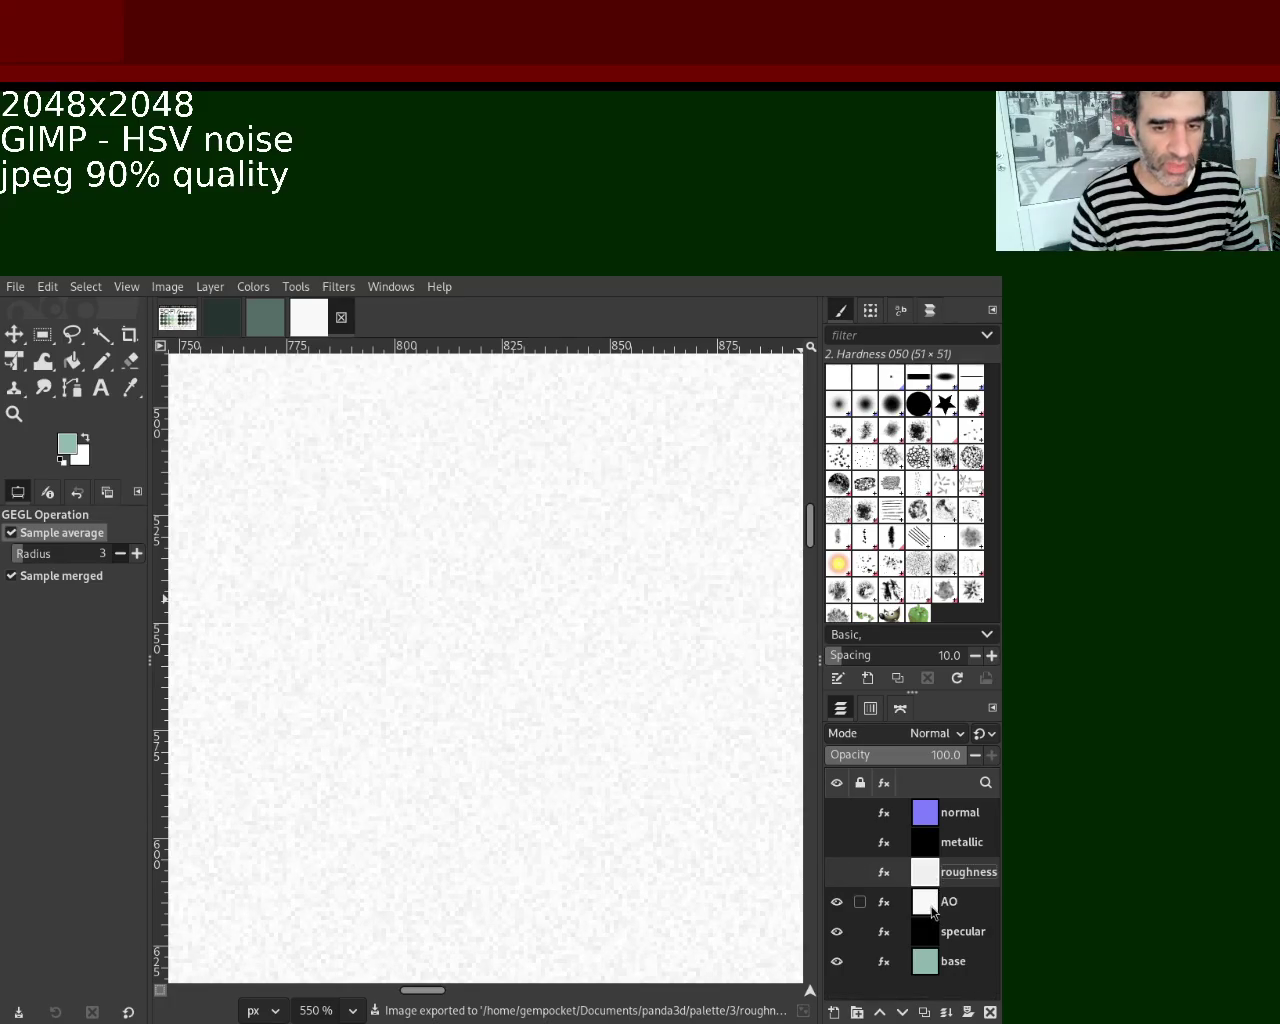
# Export the AO layer as AO.jpg, then hide it.
pyautogui.click(931, 912)
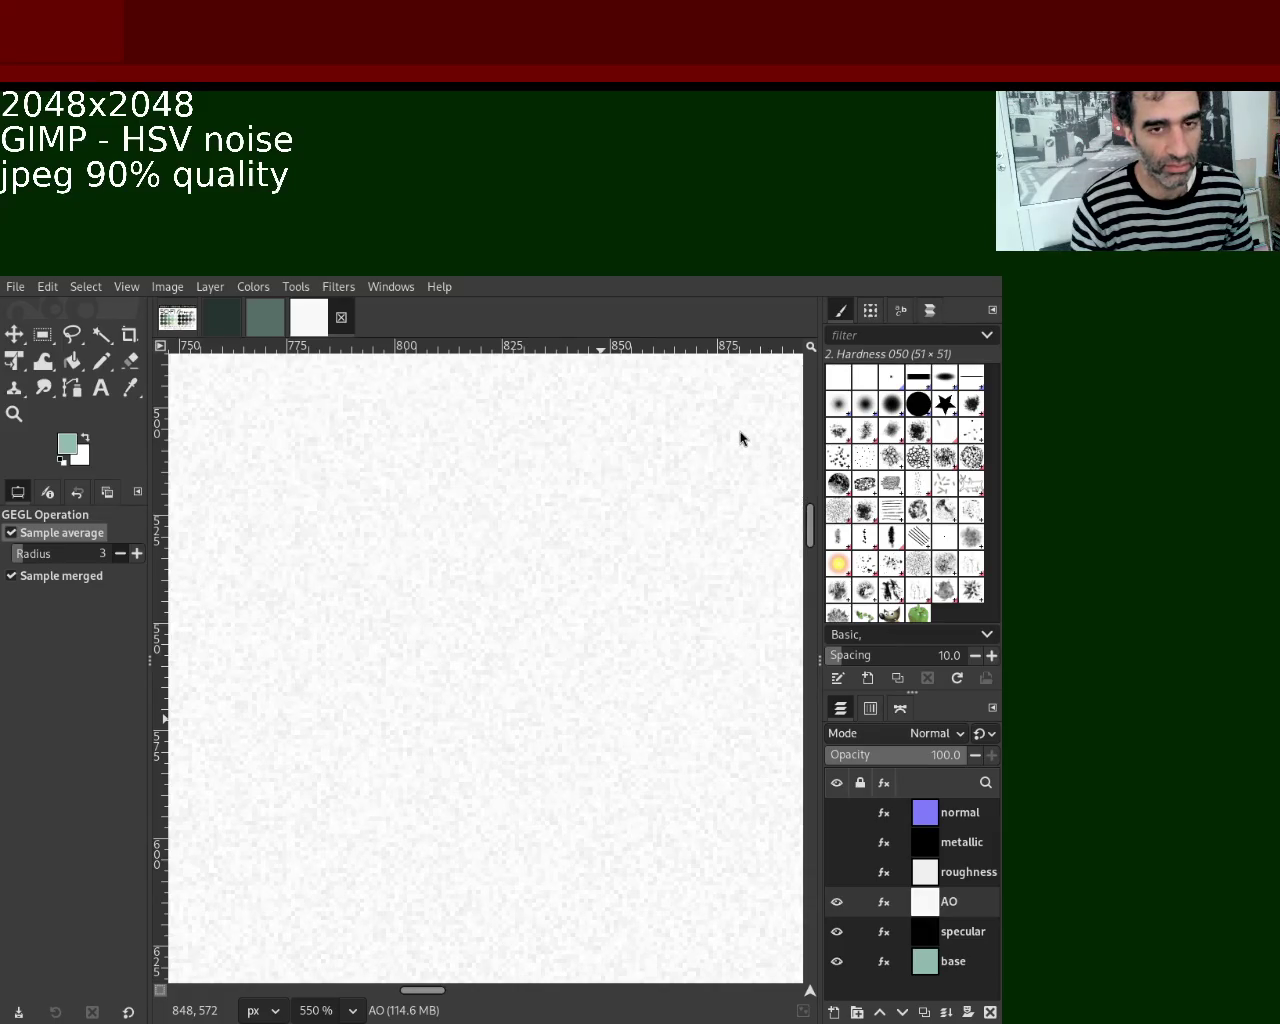
pyautogui.hotkey('ctrl', 'e')
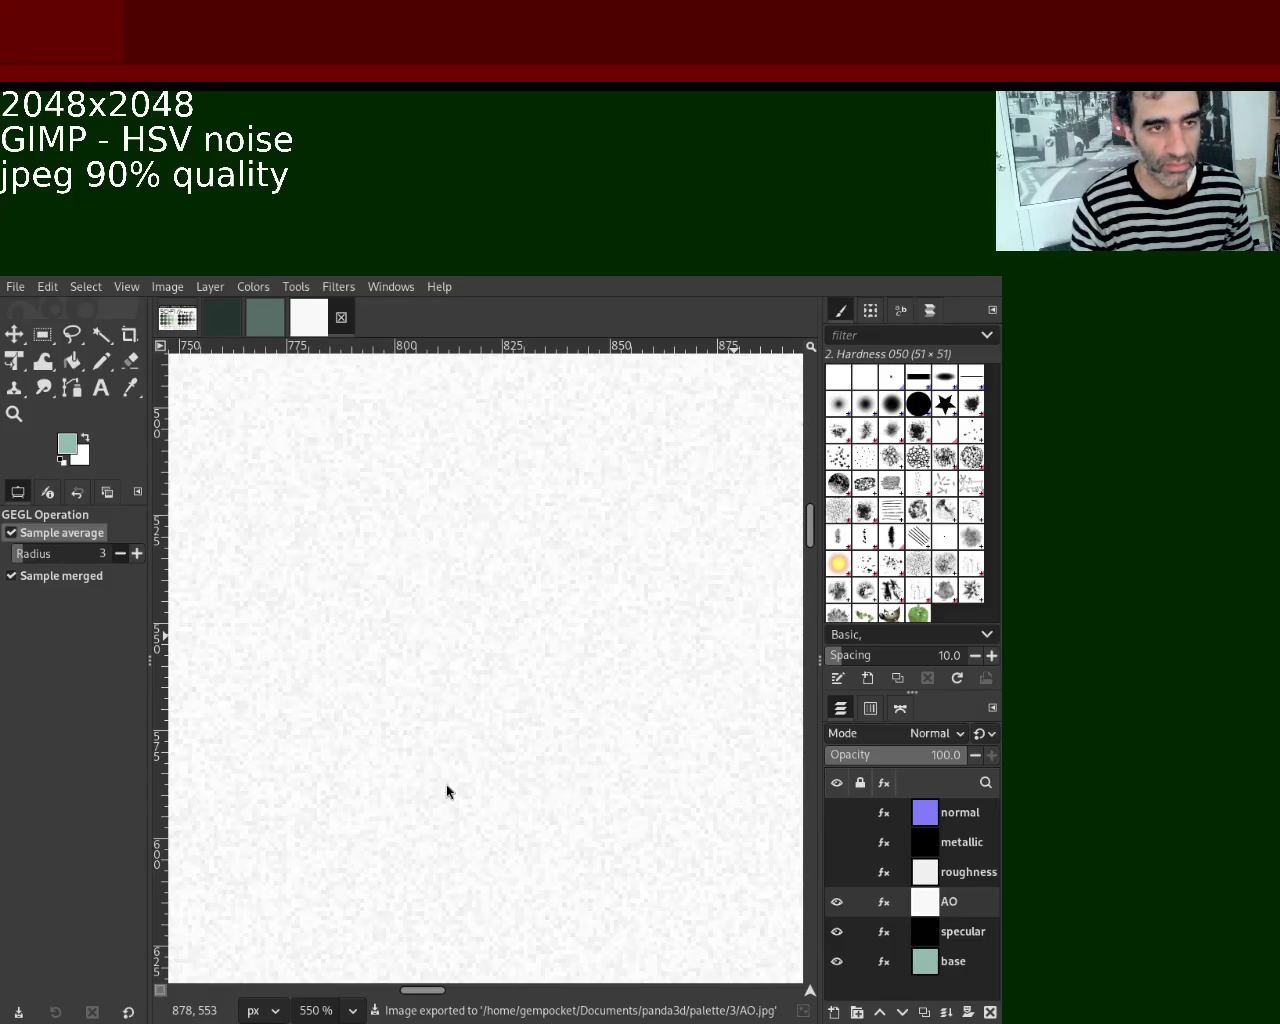
pyautogui.moveTo(837, 902)
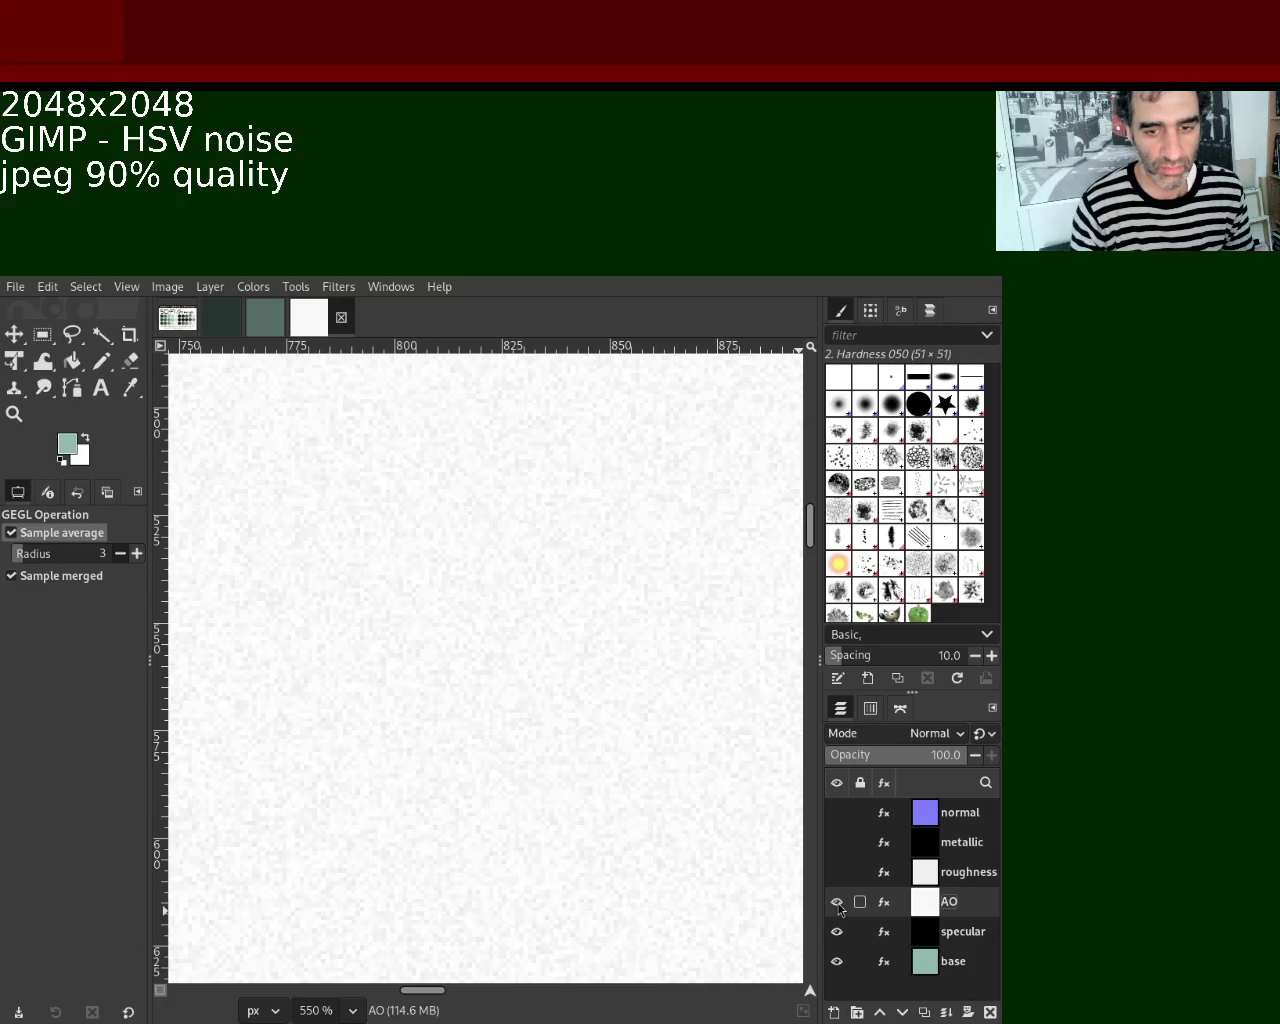
pyautogui.click(838, 907)
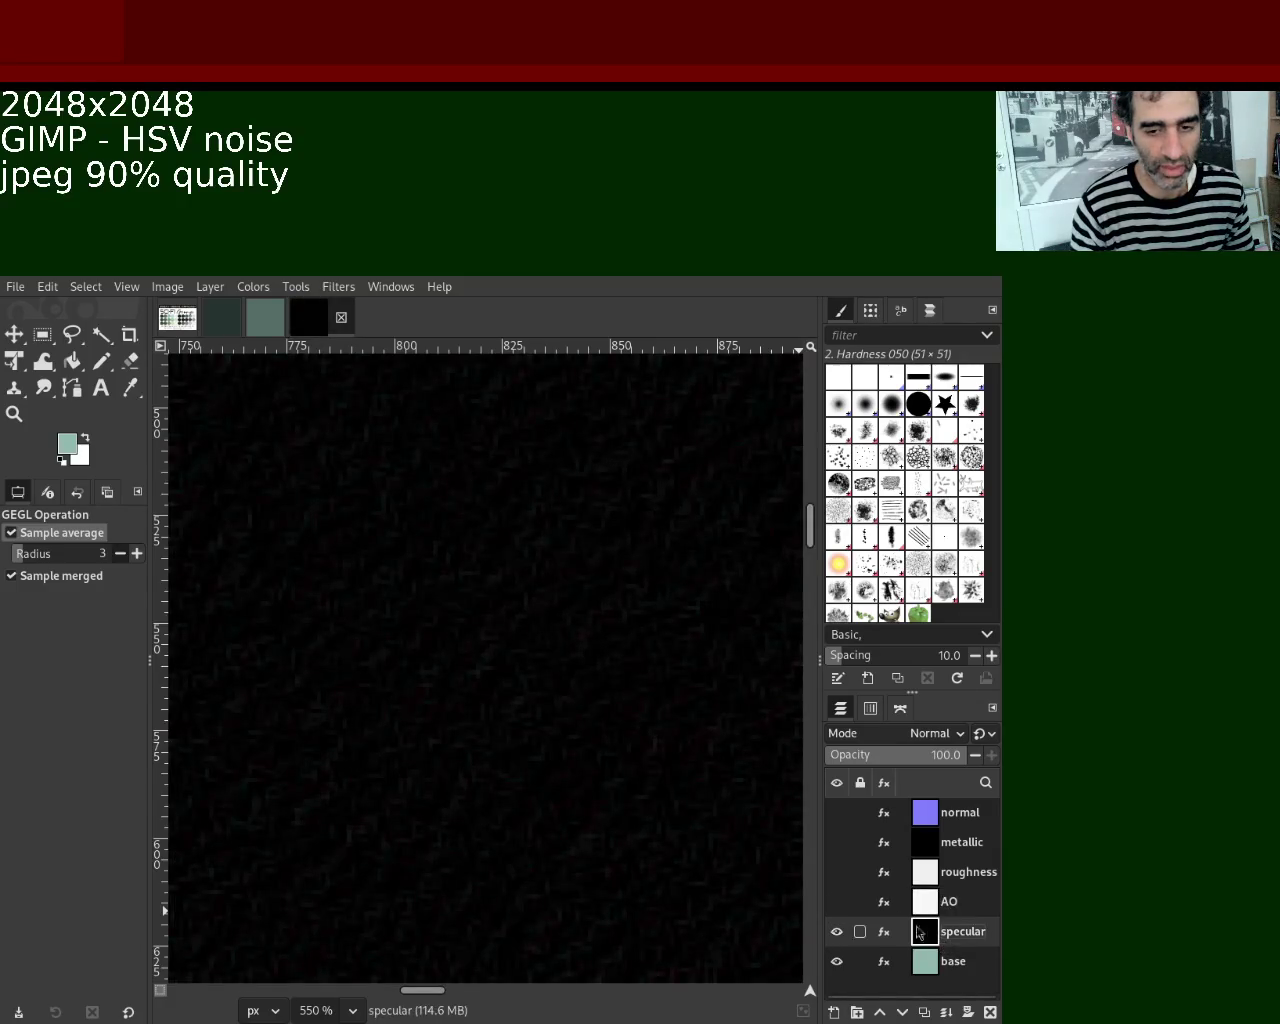
# Export the specular map to an image file and zoom in closely on its noise.
pyautogui.click(960, 931)
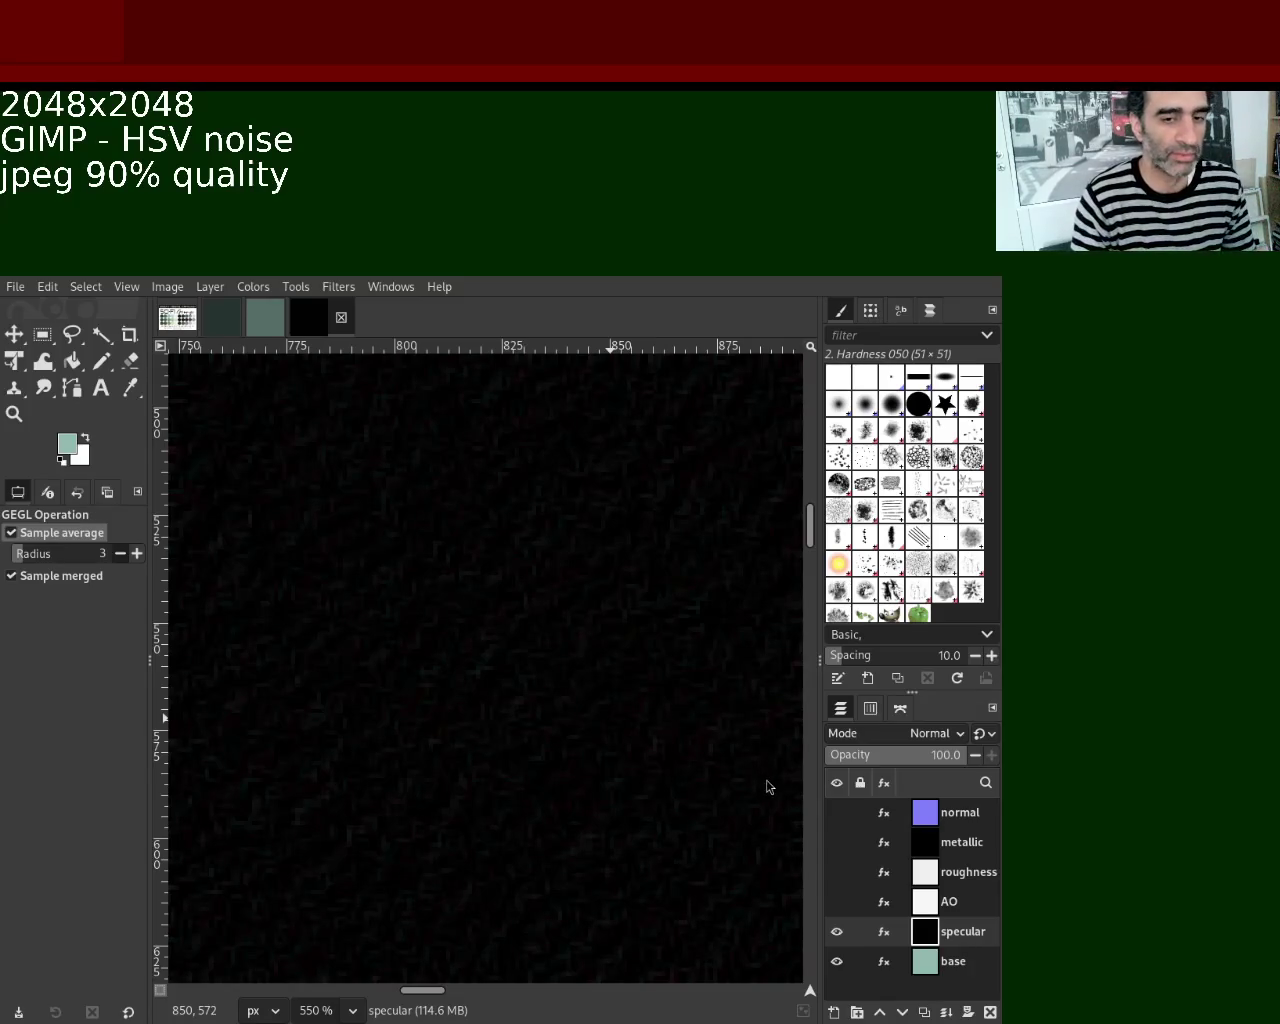
pyautogui.hotkey('ctrl', 'e')
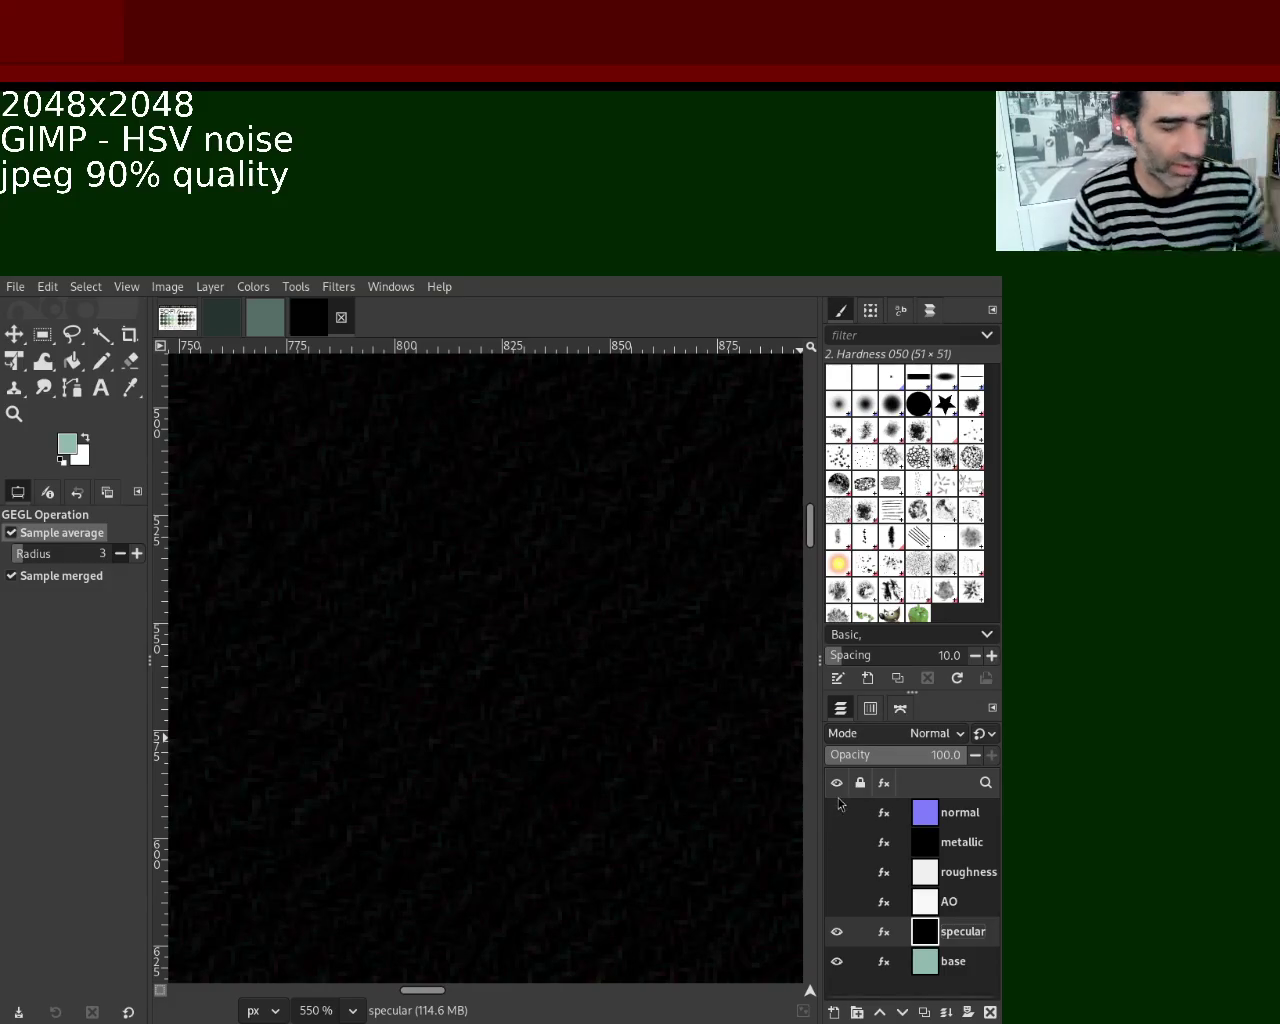
pyautogui.press('z')
pyautogui.click(507, 634)
pyautogui.click(507, 634)
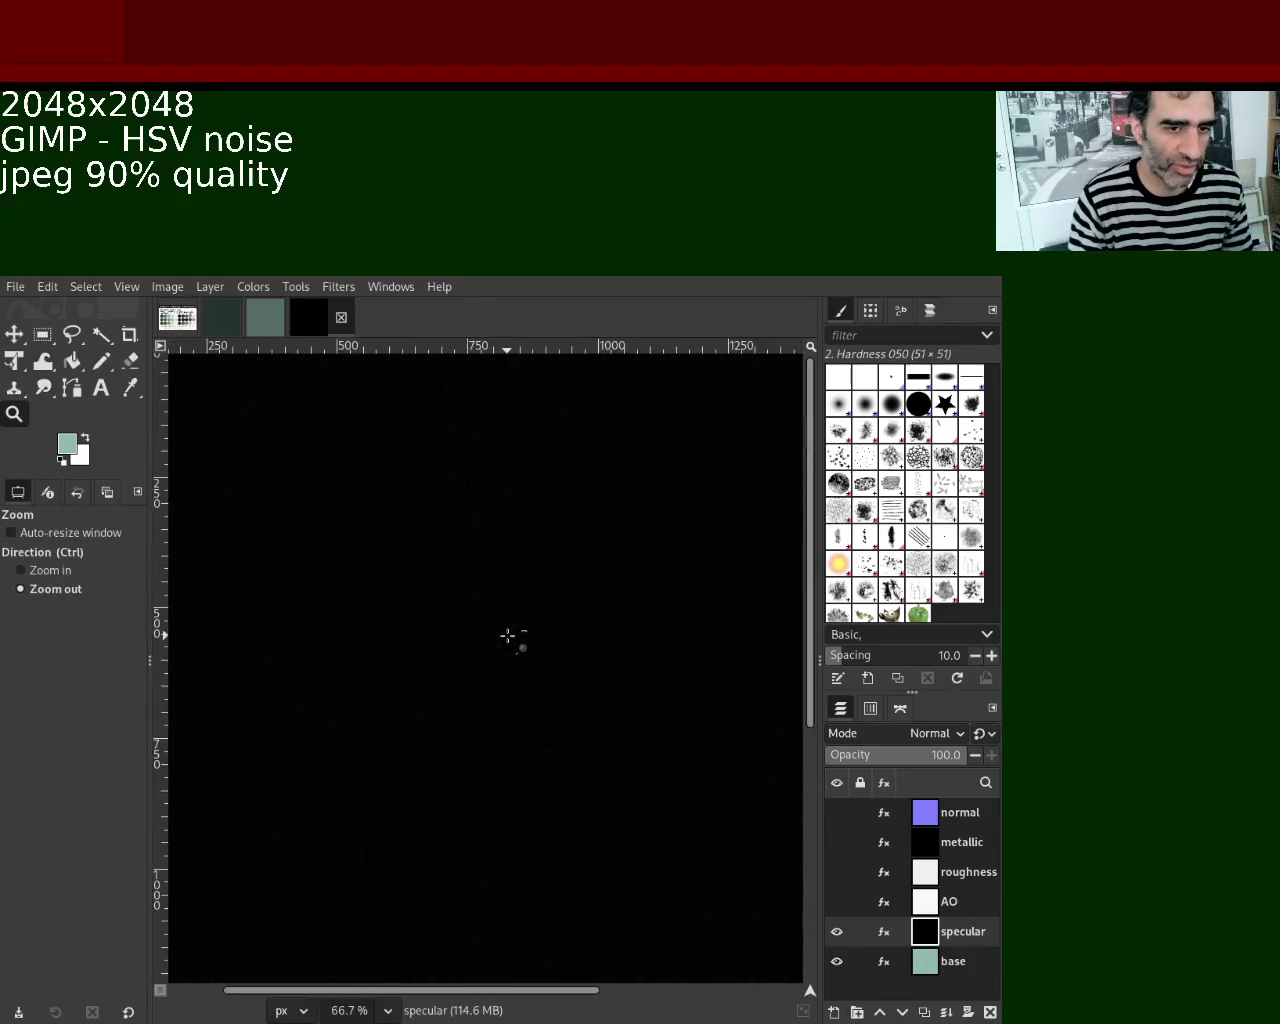
pyautogui.keyDown('ctrl'); pyautogui.click(480, 748); pyautogui.keyUp('ctrl')
pyautogui.keyDown('ctrl'); pyautogui.click(478, 745); pyautogui.keyUp('ctrl')
pyautogui.keyDown('ctrl'); pyautogui.click(484, 746); pyautogui.keyUp('ctrl')
pyautogui.keyDown('ctrl'); pyautogui.click(484, 746); pyautogui.keyUp('ctrl')
pyautogui.keyDown('ctrl'); pyautogui.click(484, 746); pyautogui.keyUp('ctrl')
pyautogui.keyDown('ctrl'); pyautogui.click(484, 746); pyautogui.keyUp('ctrl')
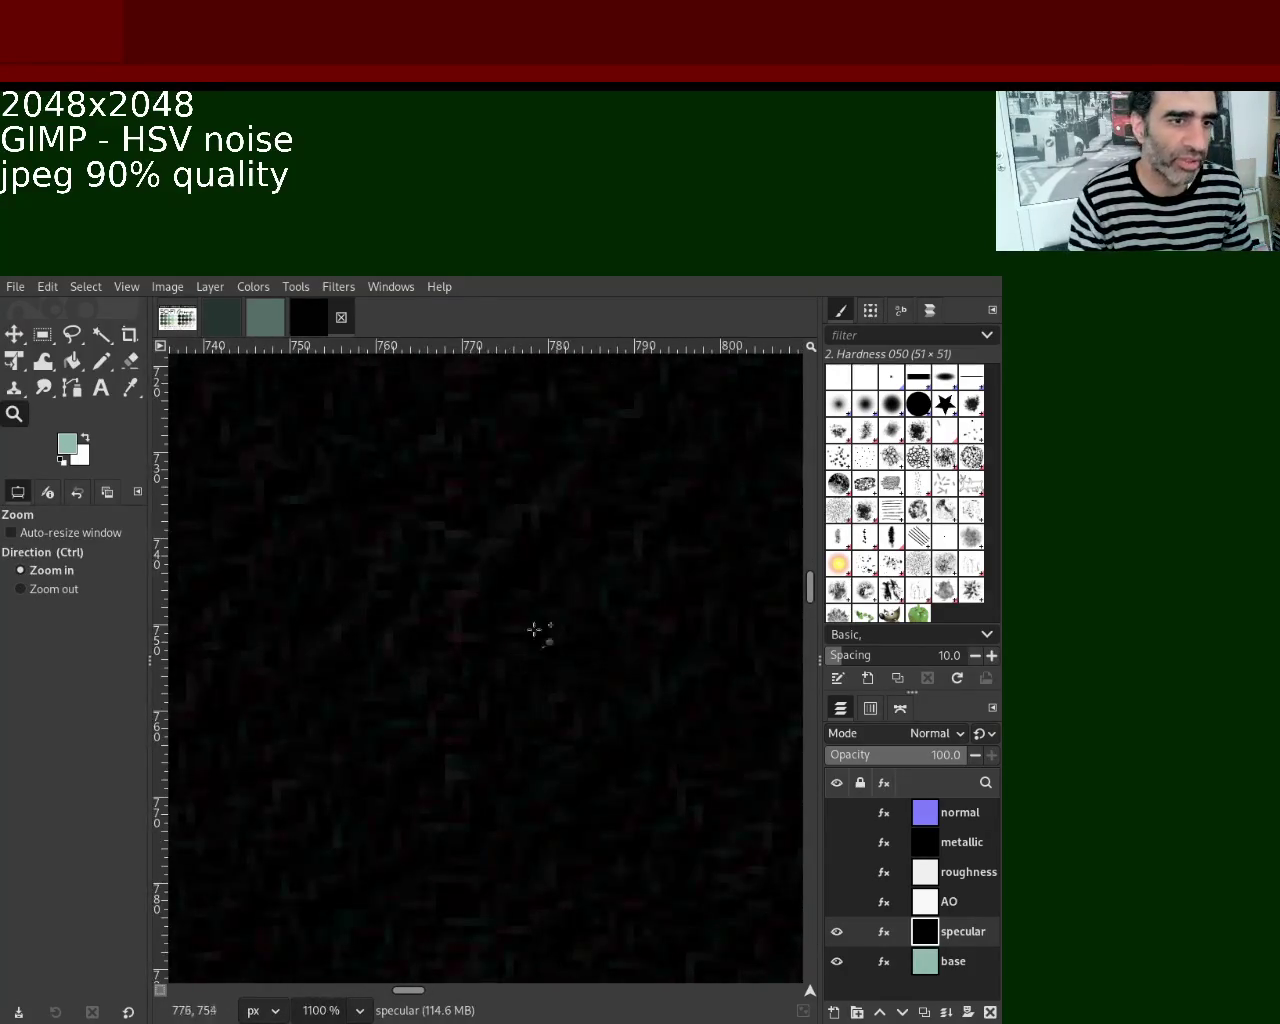
pyautogui.scroll(-3, 478, 685)
pyautogui.scroll(-3, 478, 686)
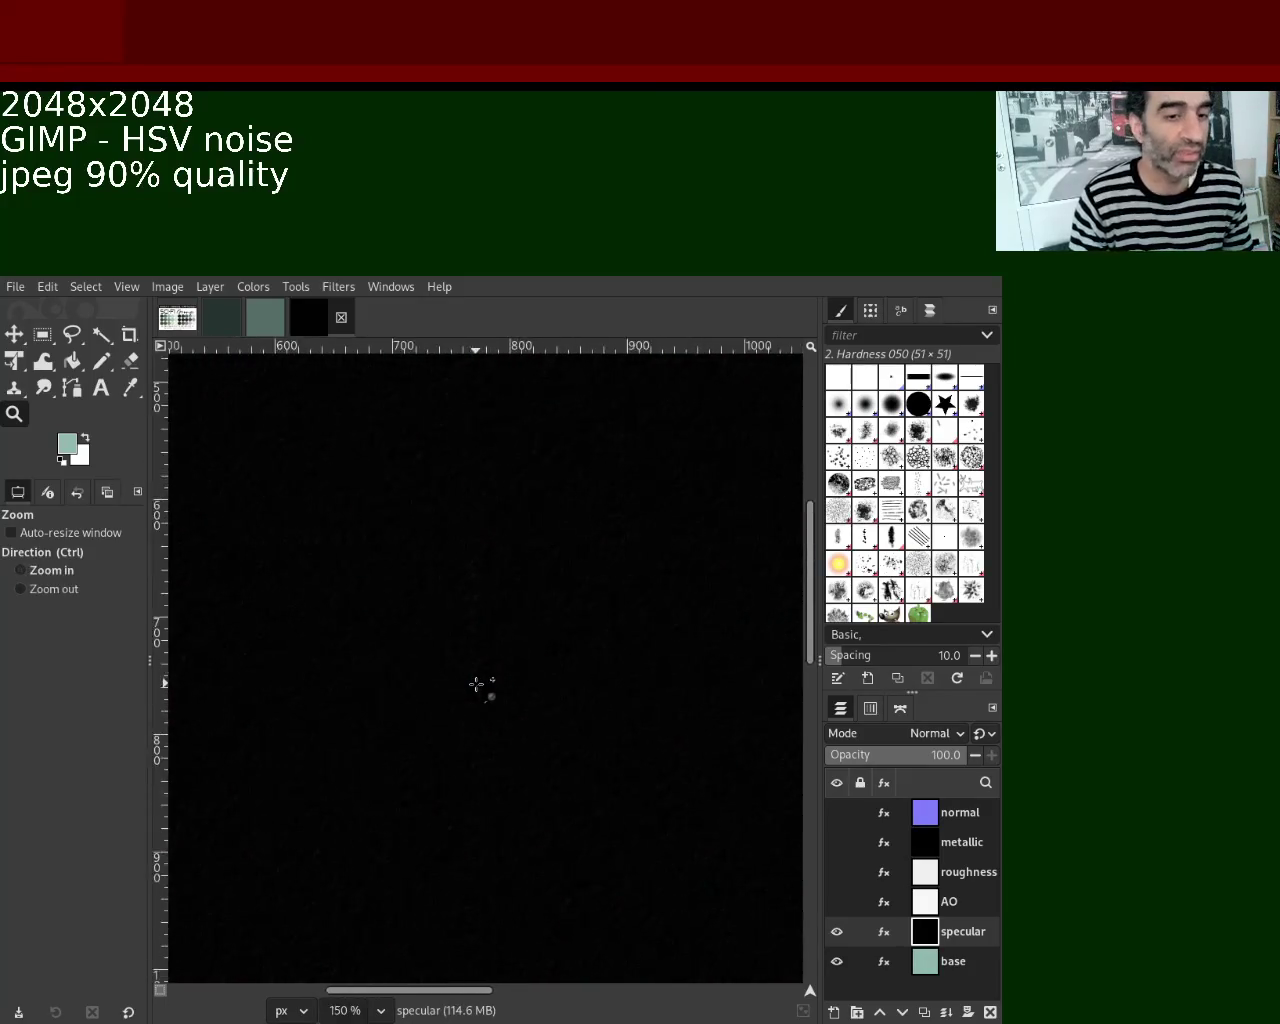
pyautogui.scroll(1, 470, 700)
pyautogui.scroll(2, 454, 812)
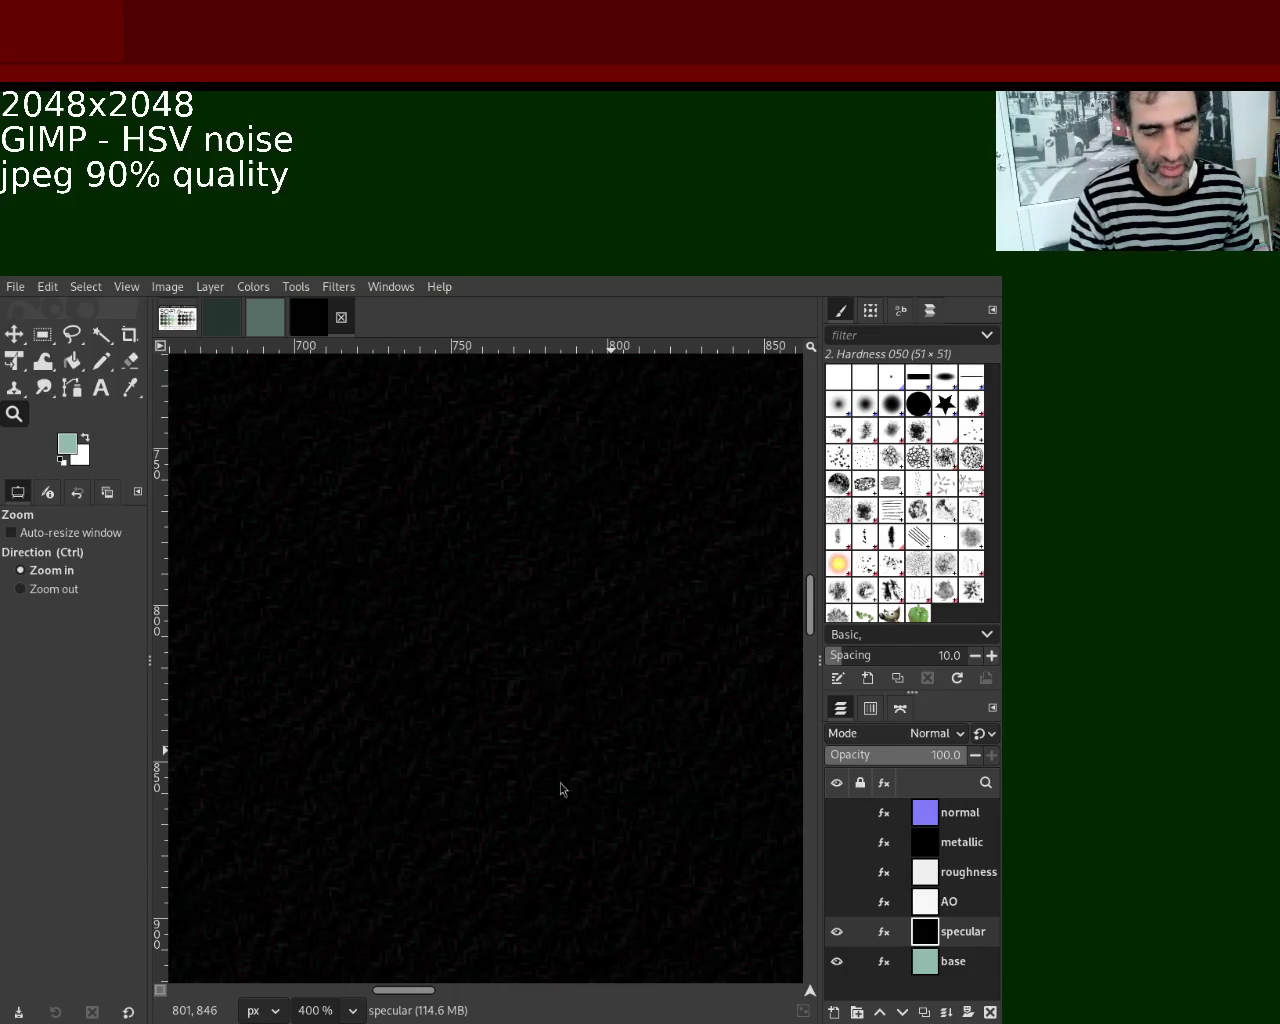
pyautogui.press('ctrl')
pyautogui.scroll(3, 443, 829)
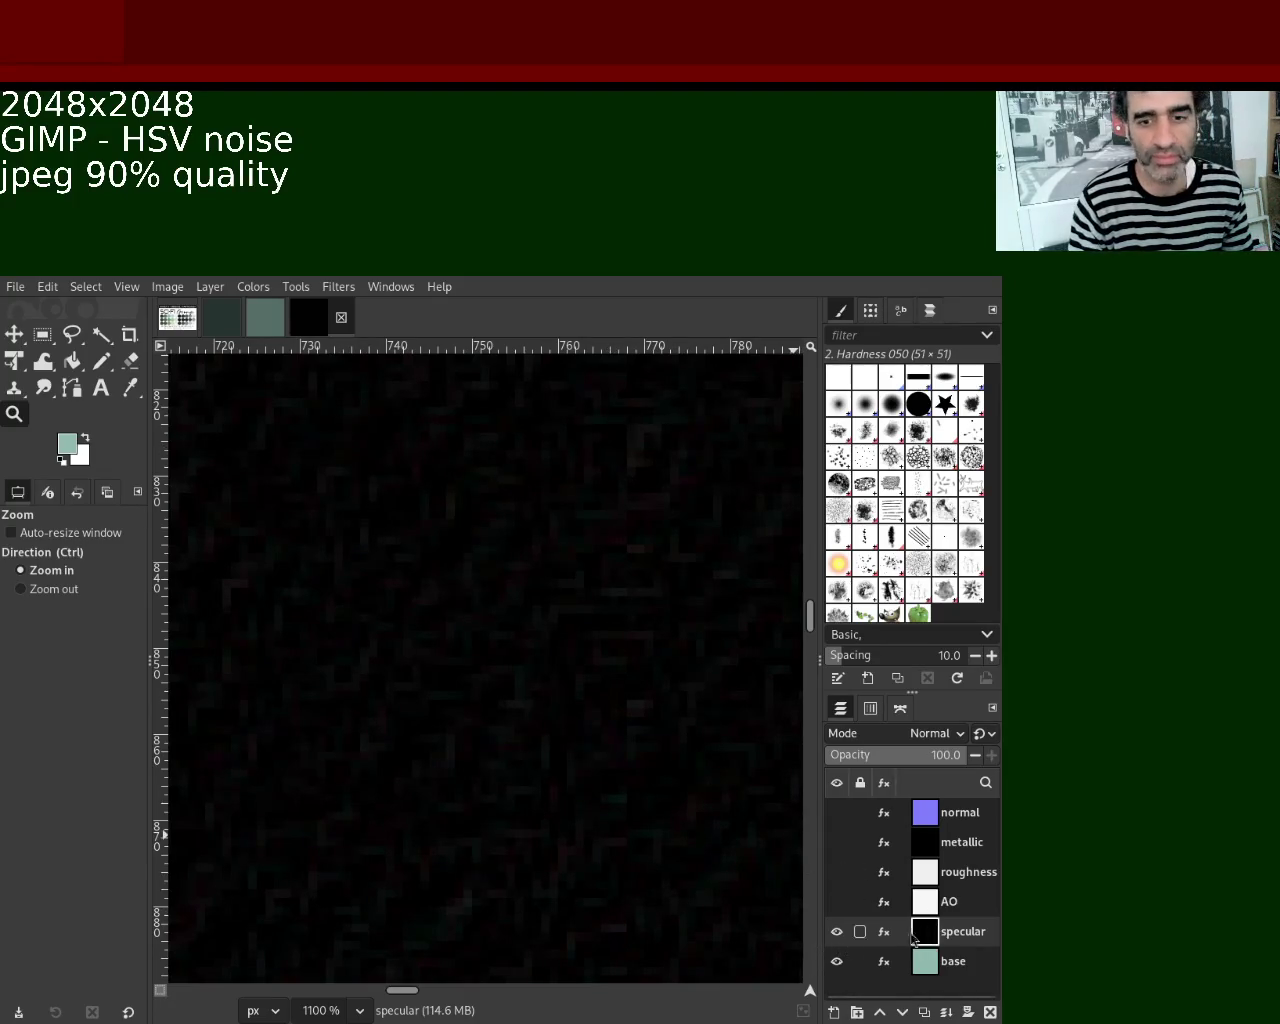
pyautogui.click(837, 902)
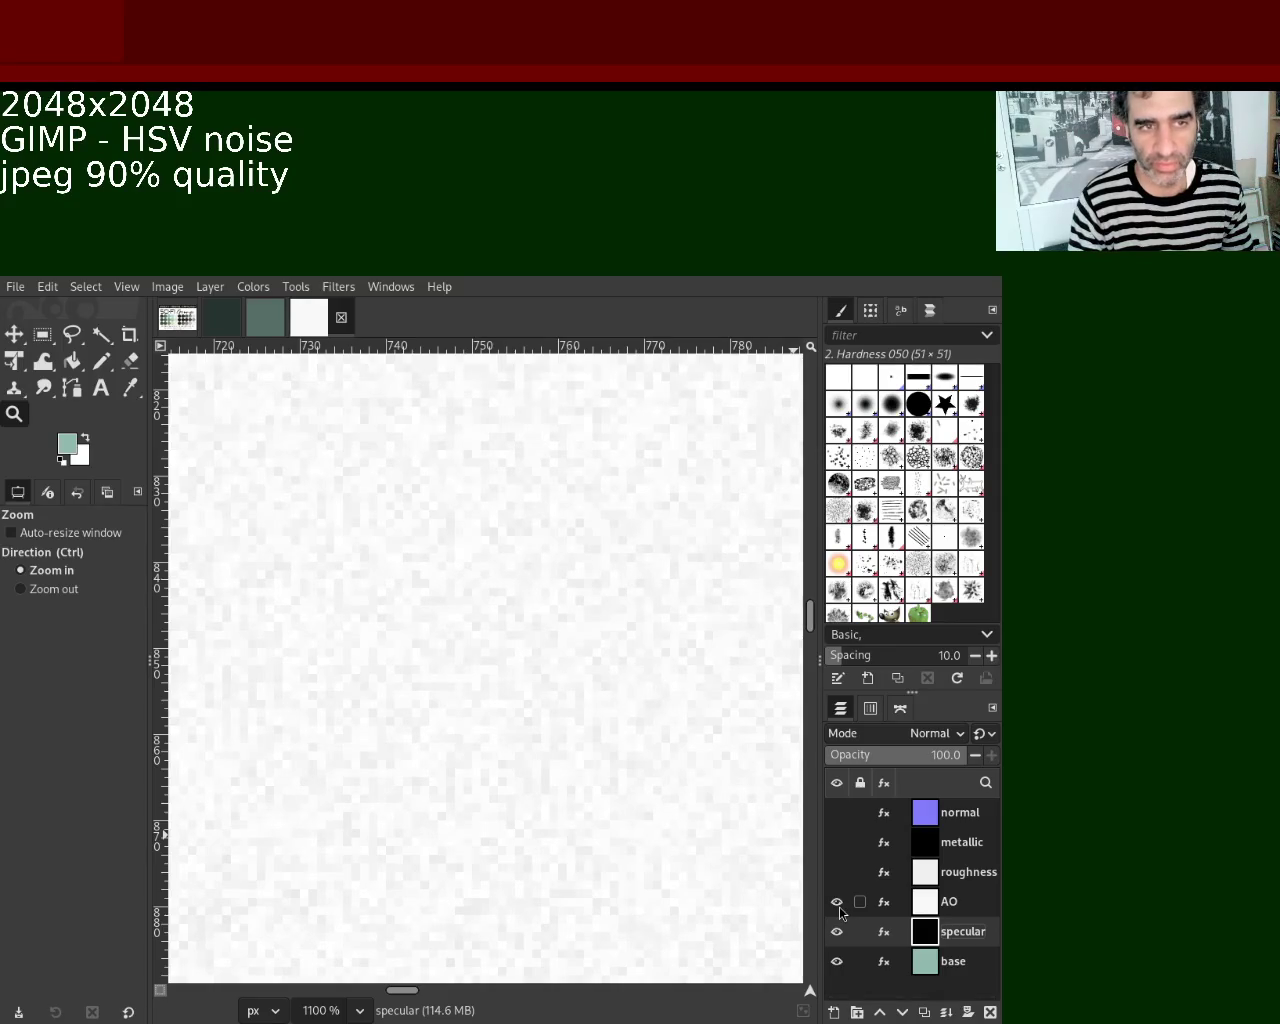
pyautogui.click(837, 902)
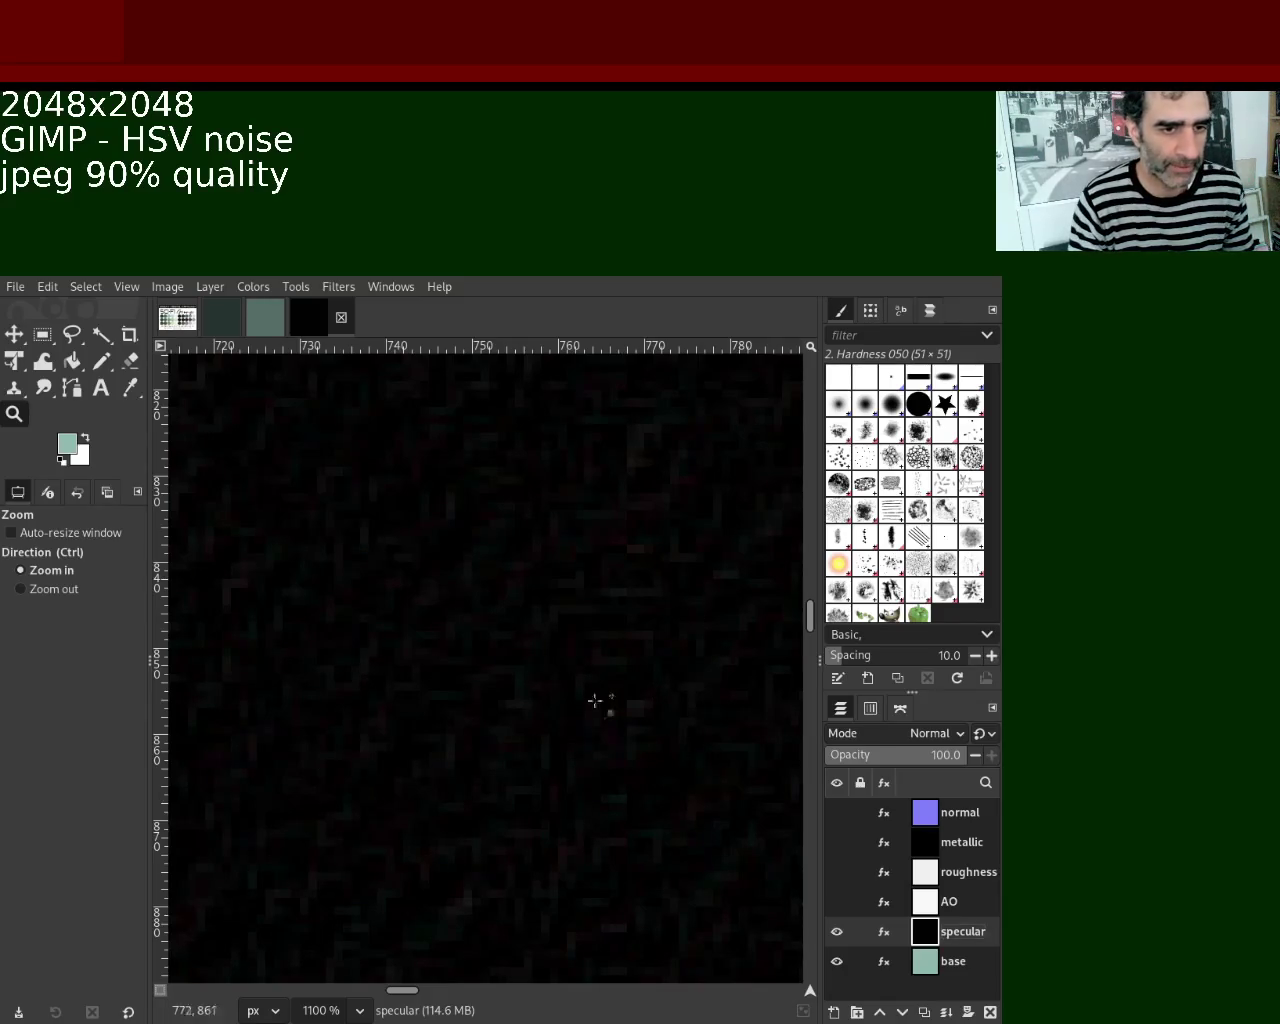
pyautogui.scroll(-4, 450, 617)
pyautogui.scroll(-5, 450, 617)
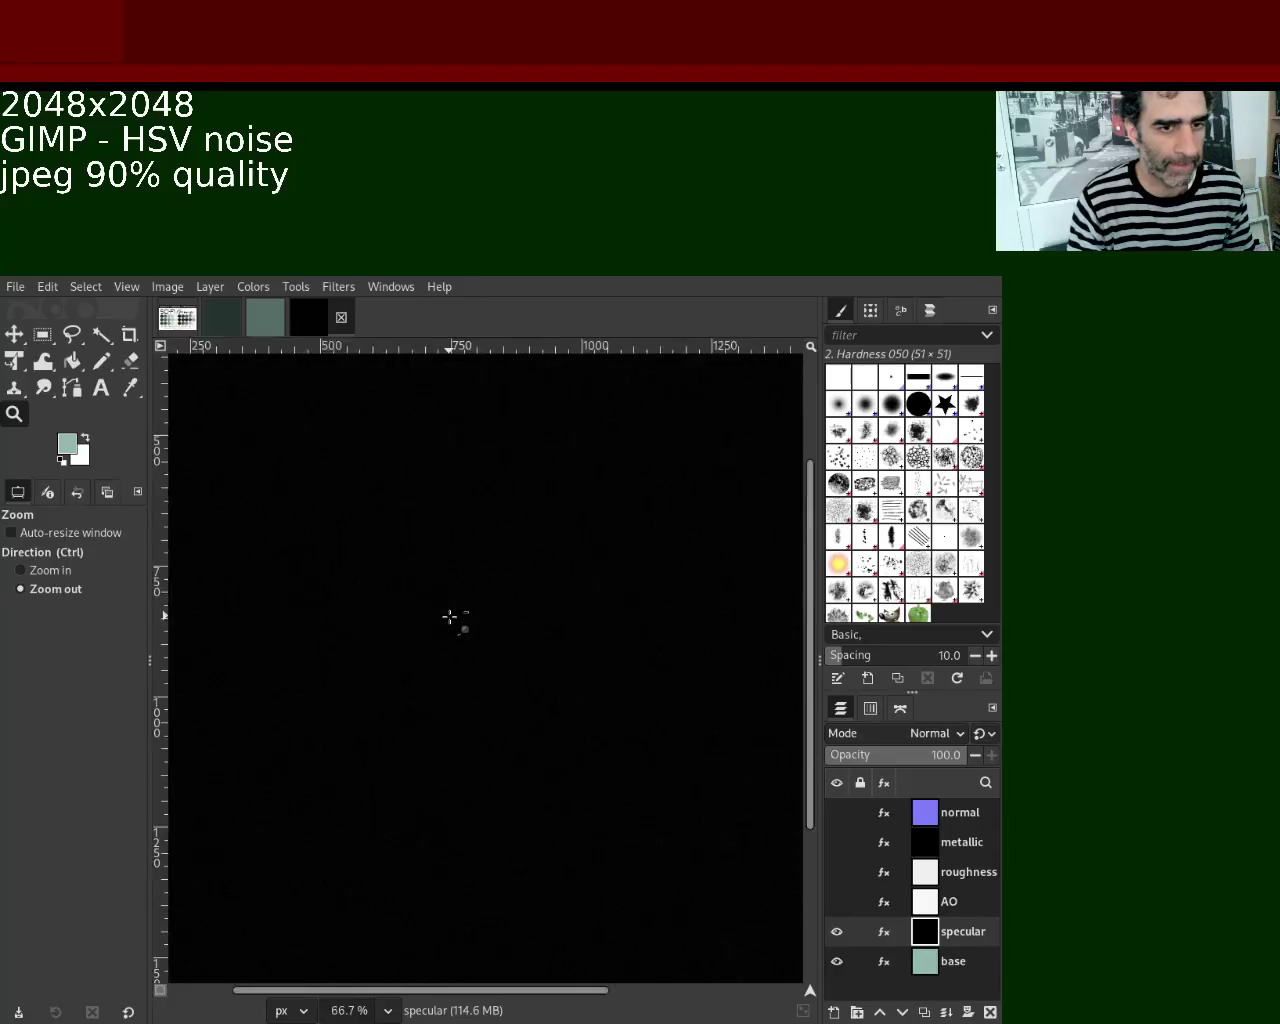
pyautogui.scroll(-3, 450, 617)
pyautogui.scroll(1, 470, 610)
pyautogui.scroll(1, 529, 640)
pyautogui.scroll(4, 529, 640)
pyautogui.scroll(4, 529, 640)
pyautogui.scroll(3, 529, 640)
pyautogui.scroll(-3, 523, 608)
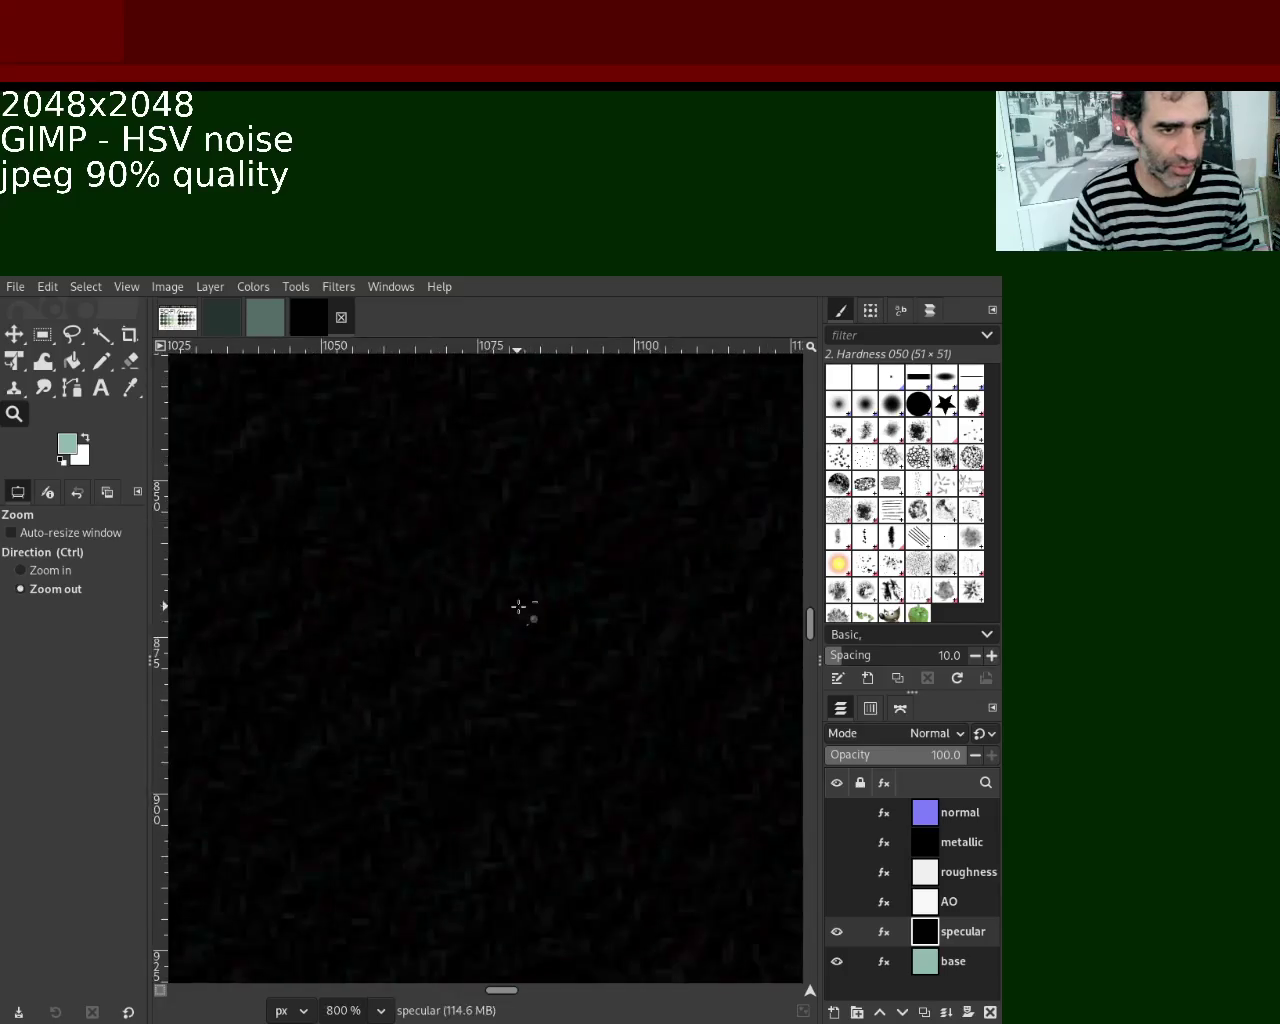
pyautogui.scroll(-2, 592, 700)
pyautogui.scroll(-4, 592, 689)
pyautogui.scroll(-3, 592, 689)
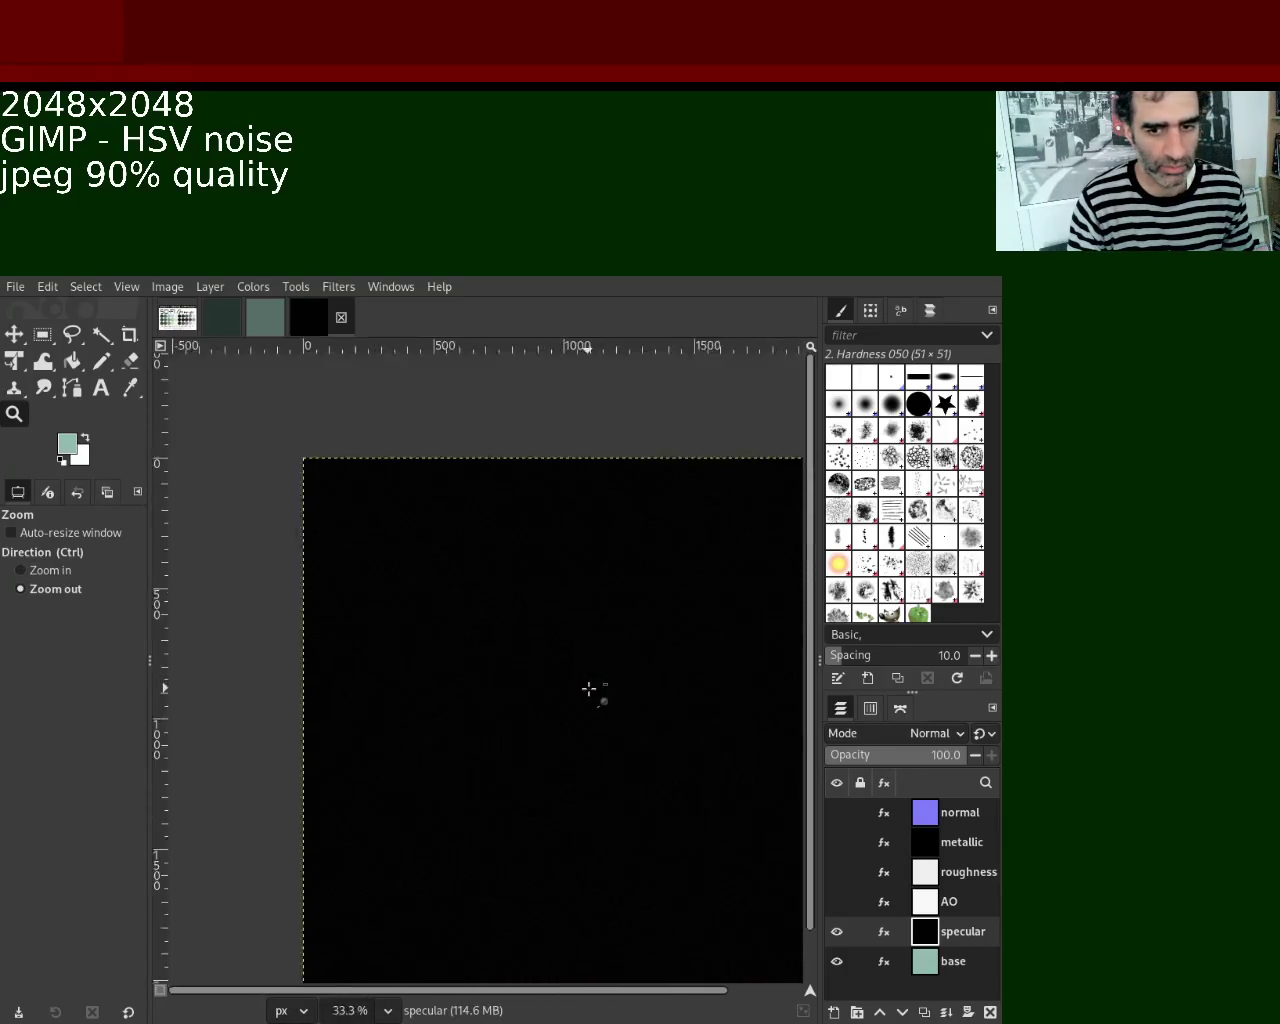
pyautogui.scroll(-2, 620, 695)
pyautogui.scroll(1, 638, 699)
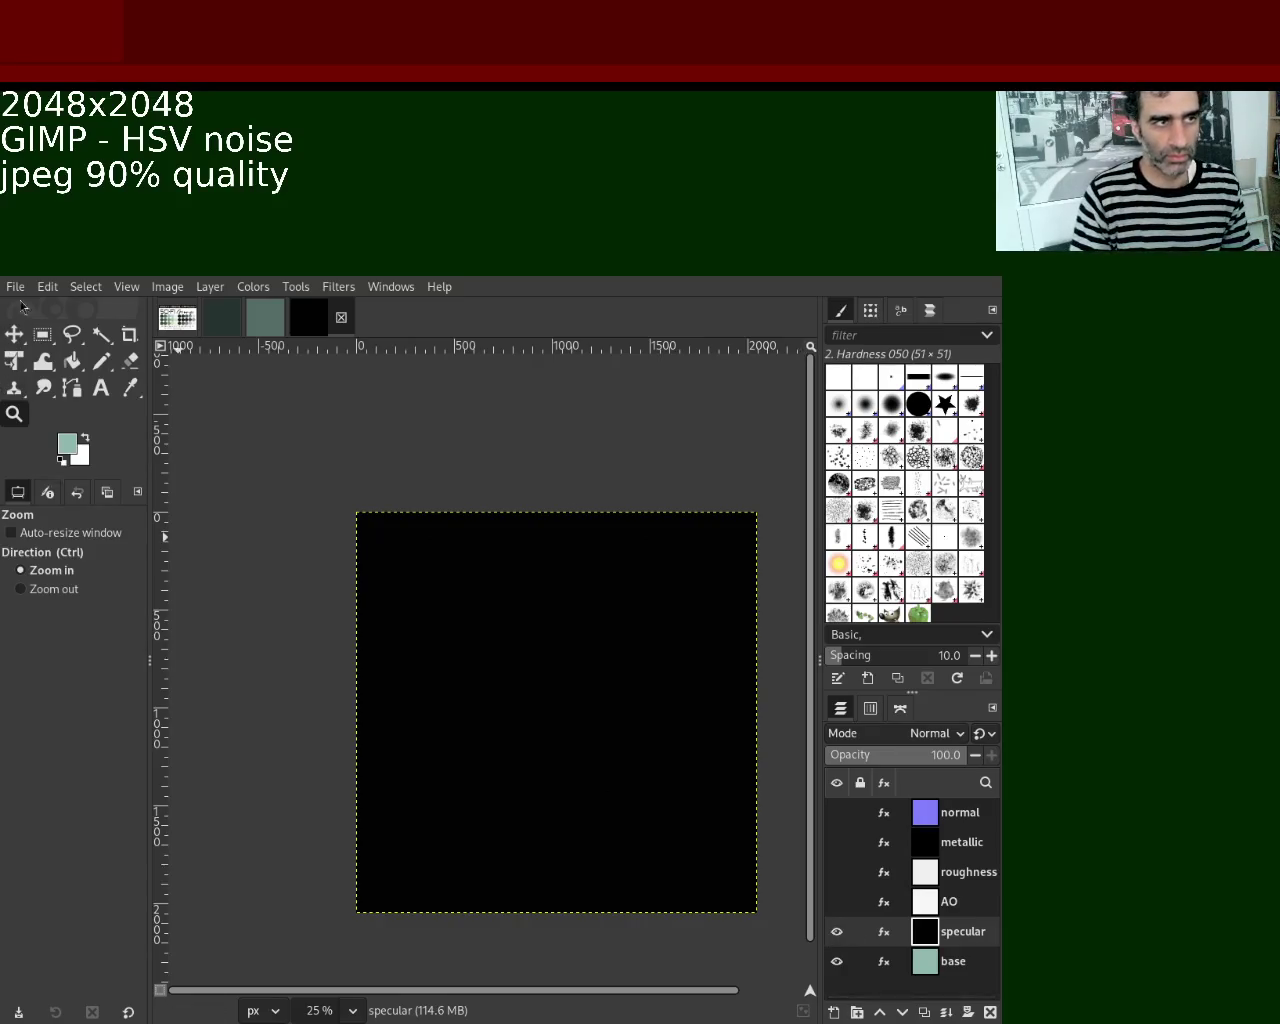
# Hide the specular layer, export the base colour as base.jpg, and save 3.xcf.
pyautogui.click(837, 931)
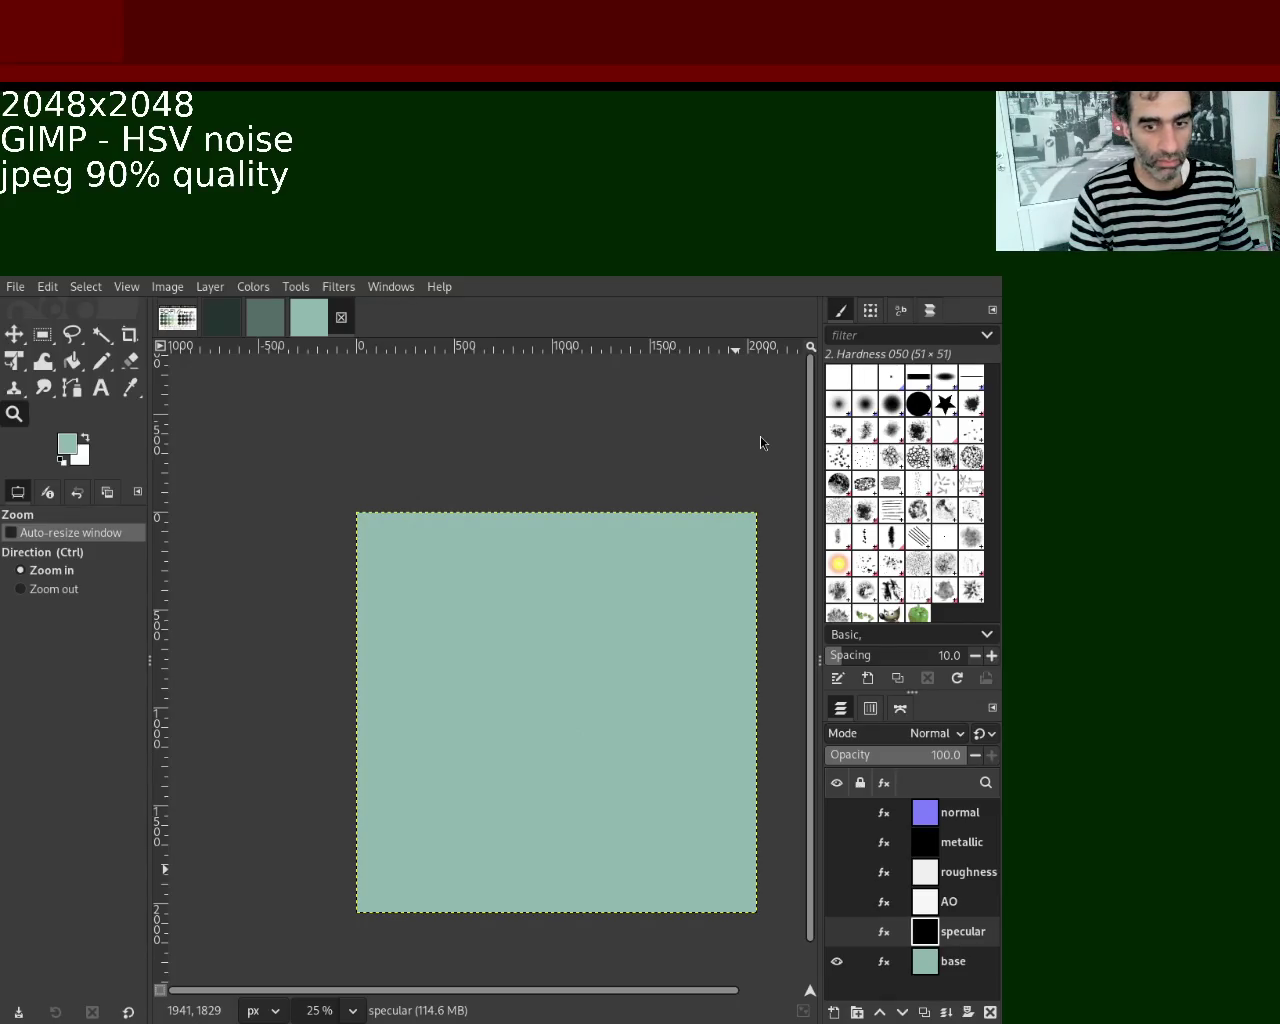
pyautogui.hotkey('ctrl', 'e')
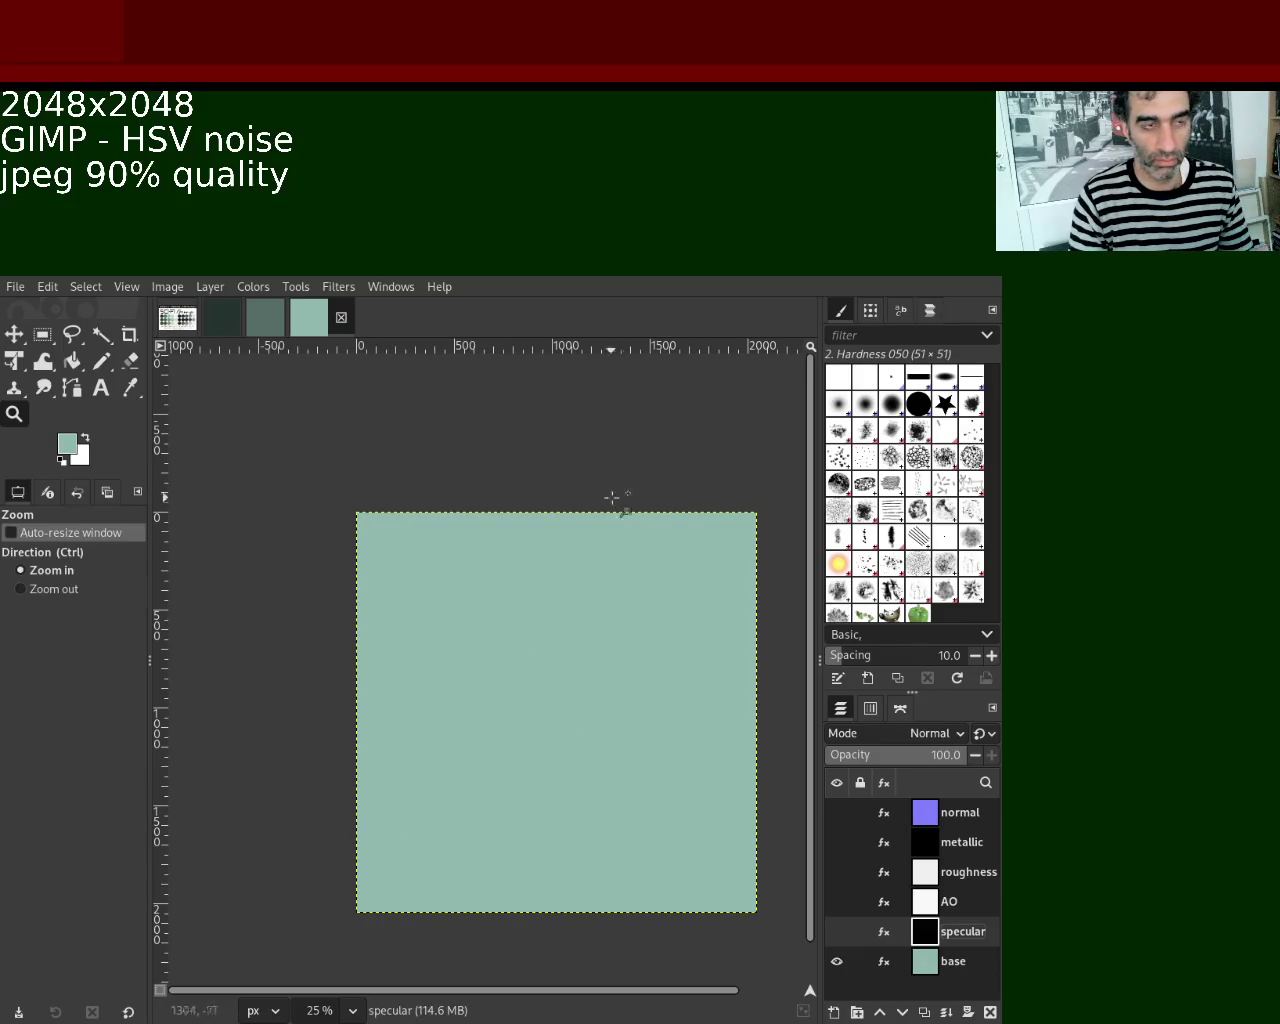
pyautogui.hotkey('ctrl', 's')
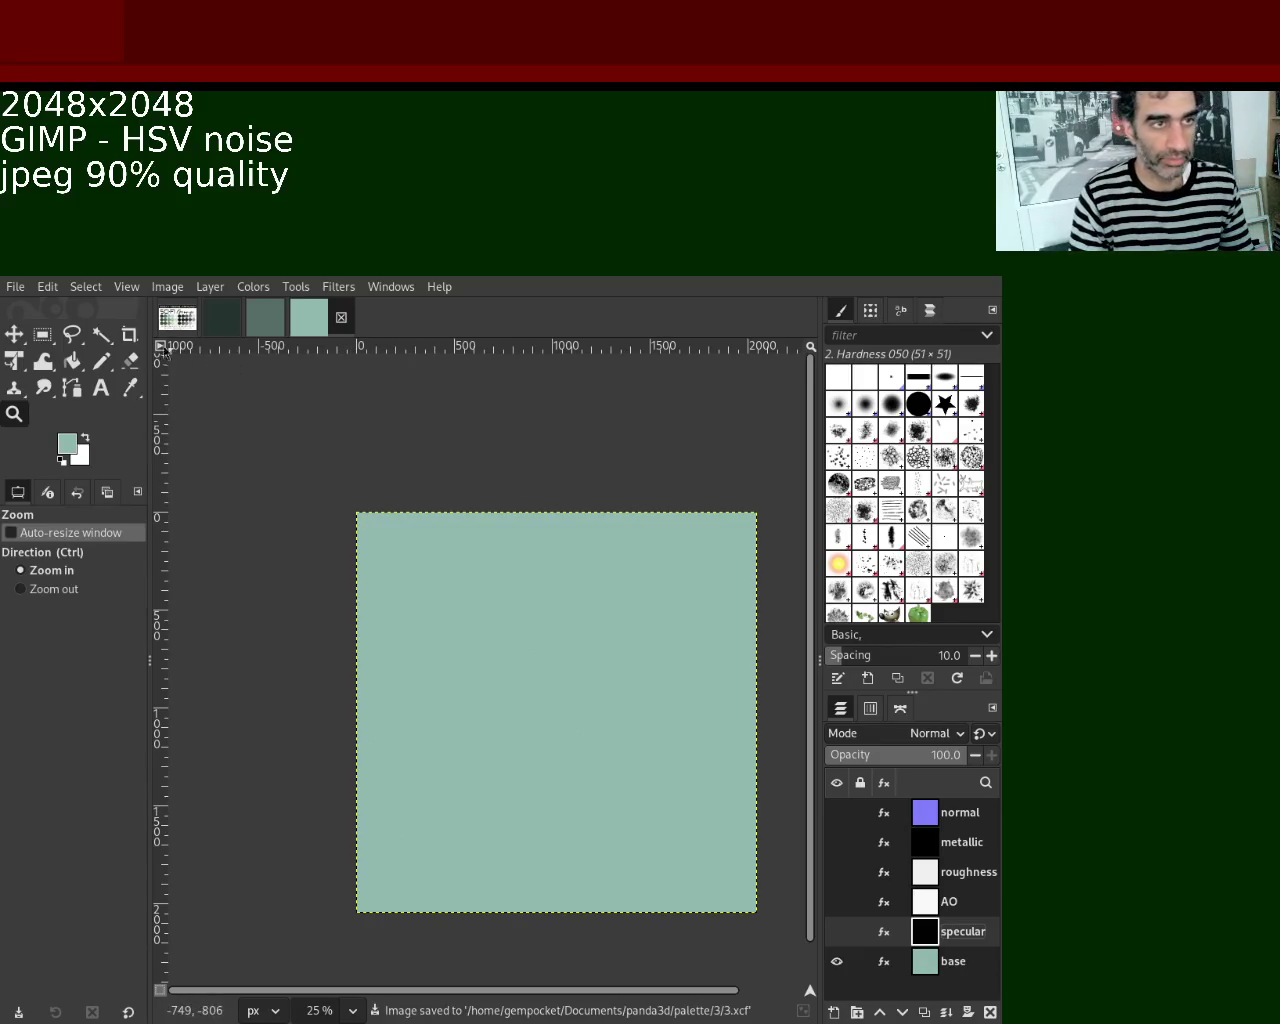
pyautogui.click(224, 333)
pyautogui.click(265, 320)
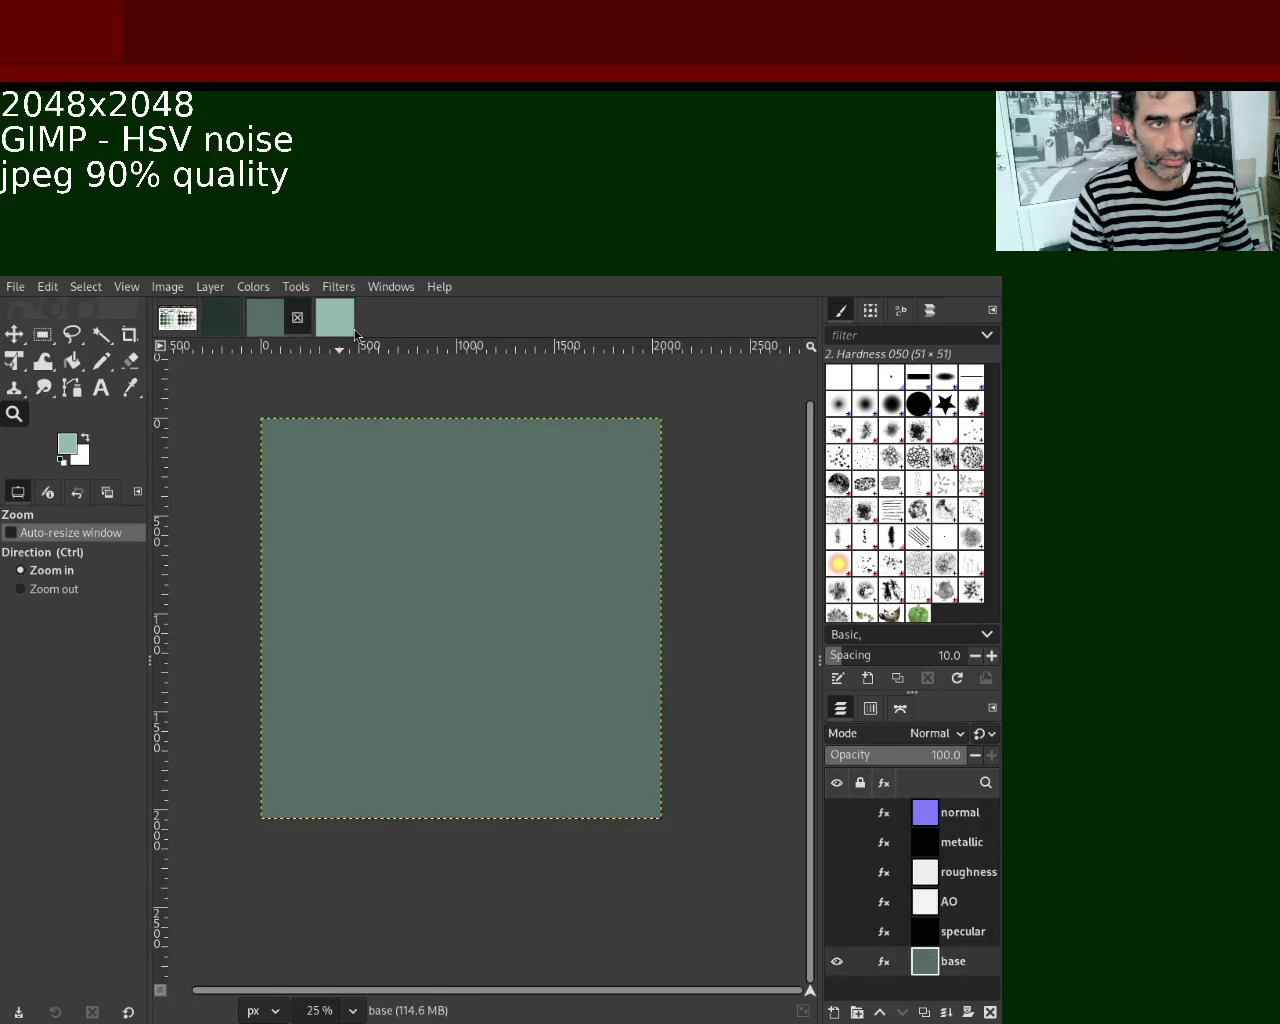
pyautogui.click(308, 320)
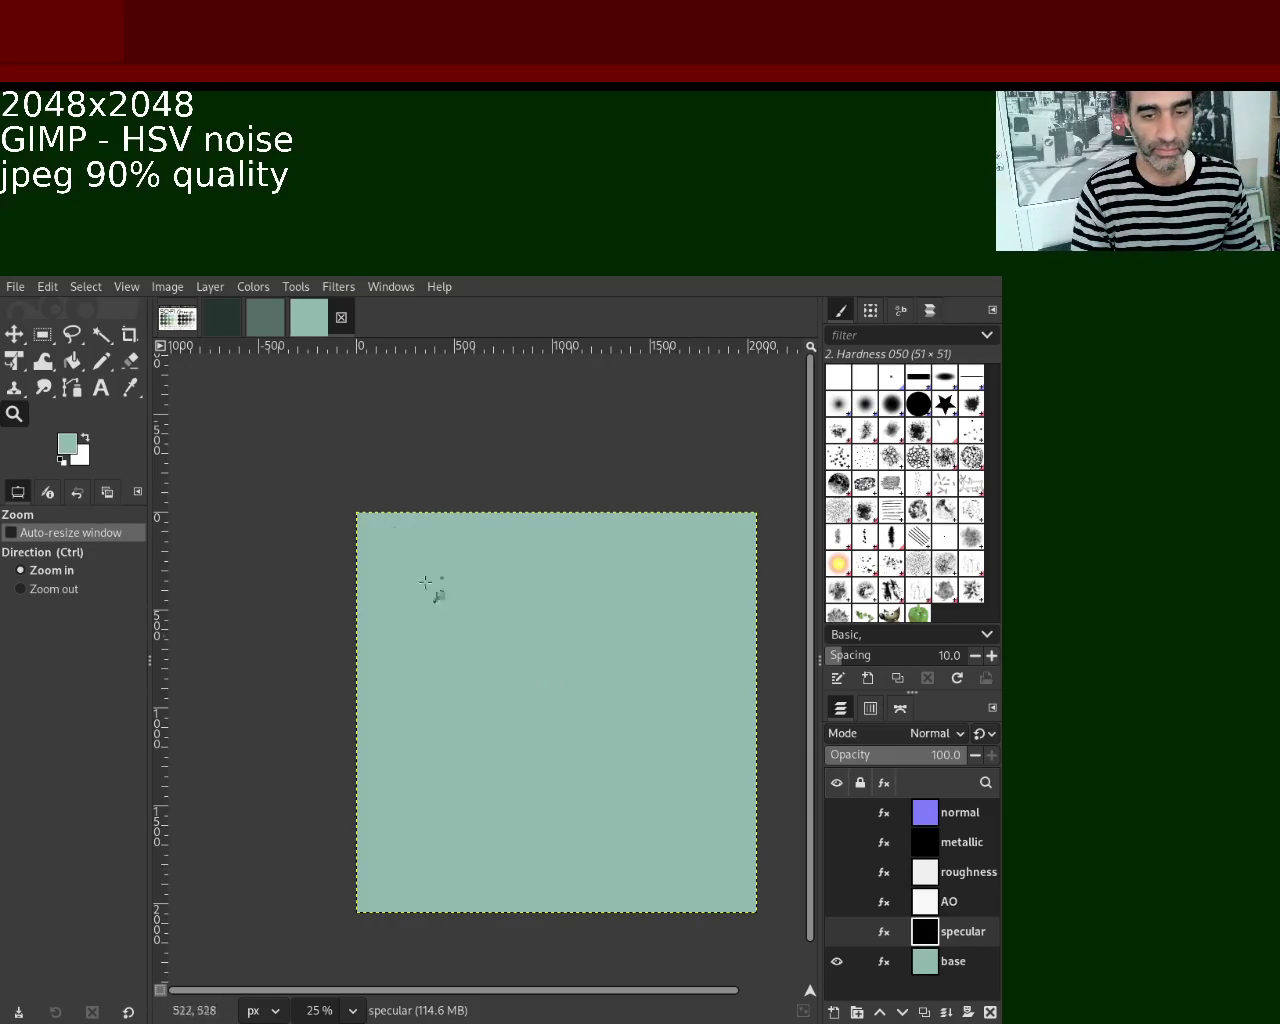
pyautogui.click(224, 318)
pyautogui.click(280, 320)
pyautogui.click(333, 318)
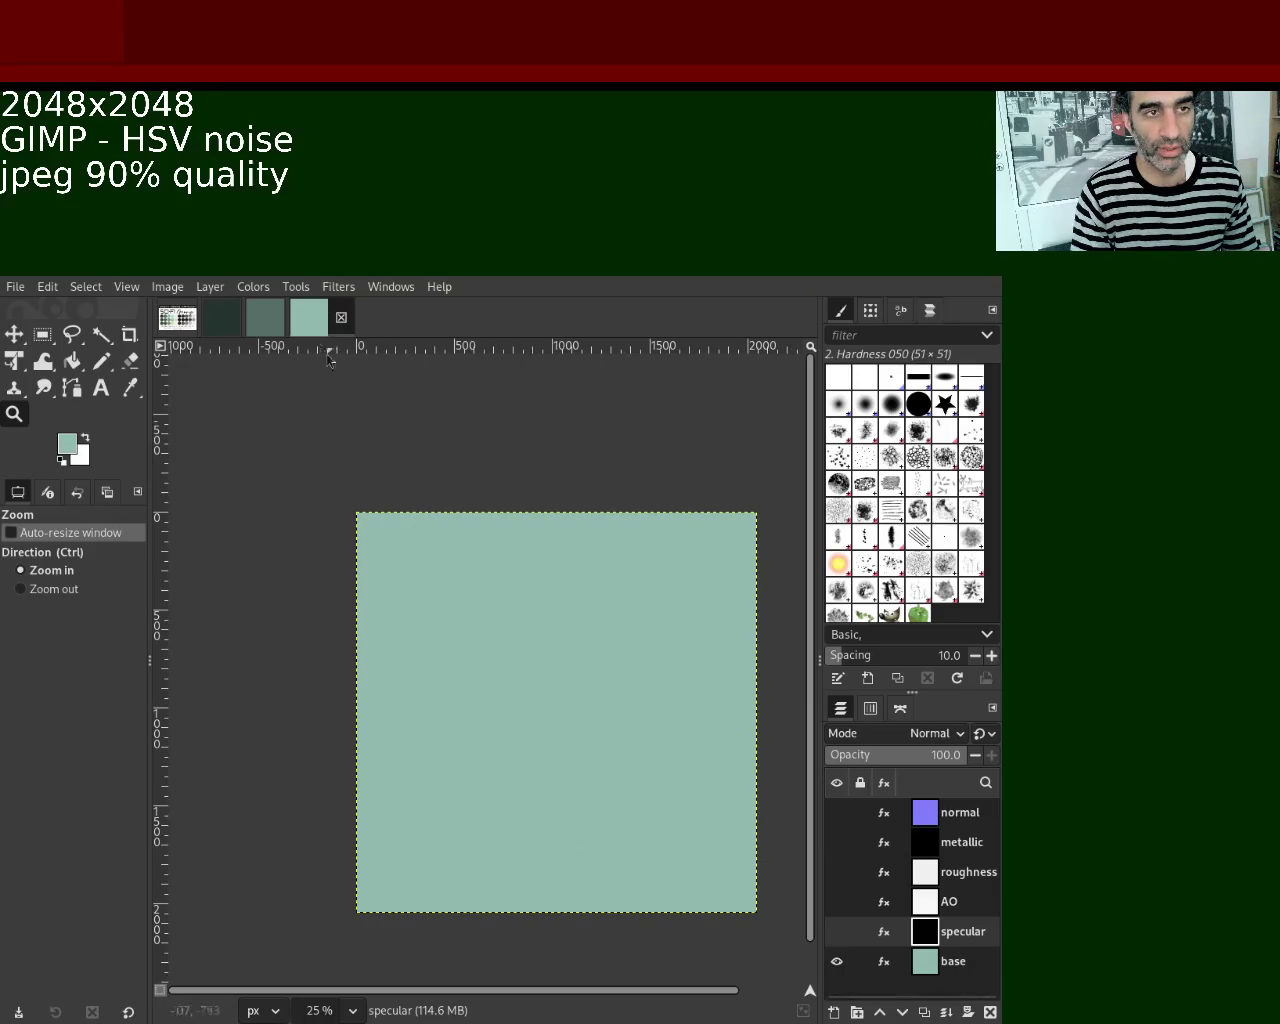
pyautogui.click(265, 318)
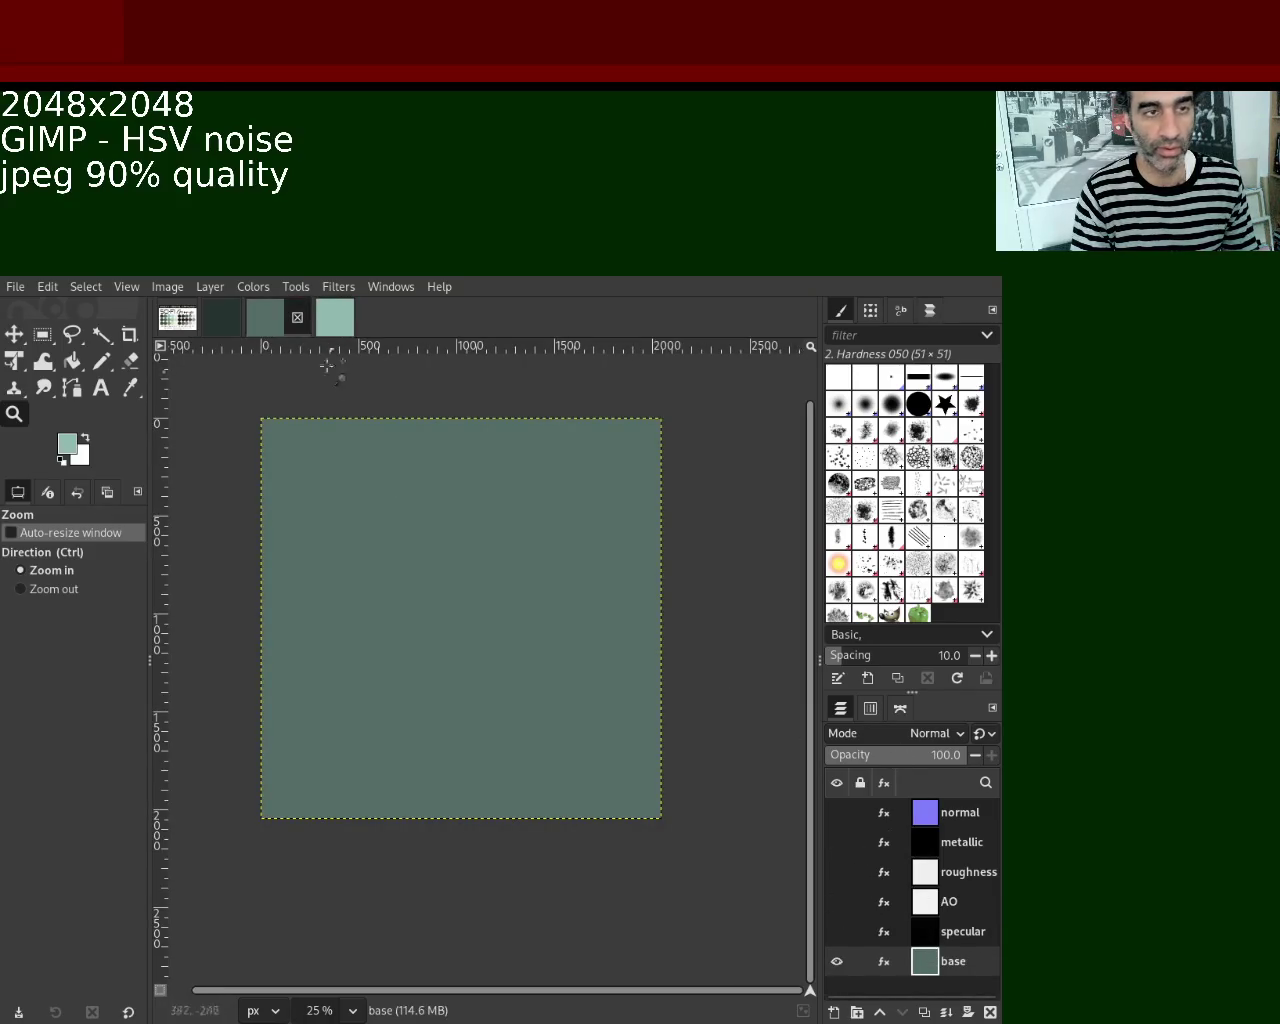
pyautogui.click(222, 318)
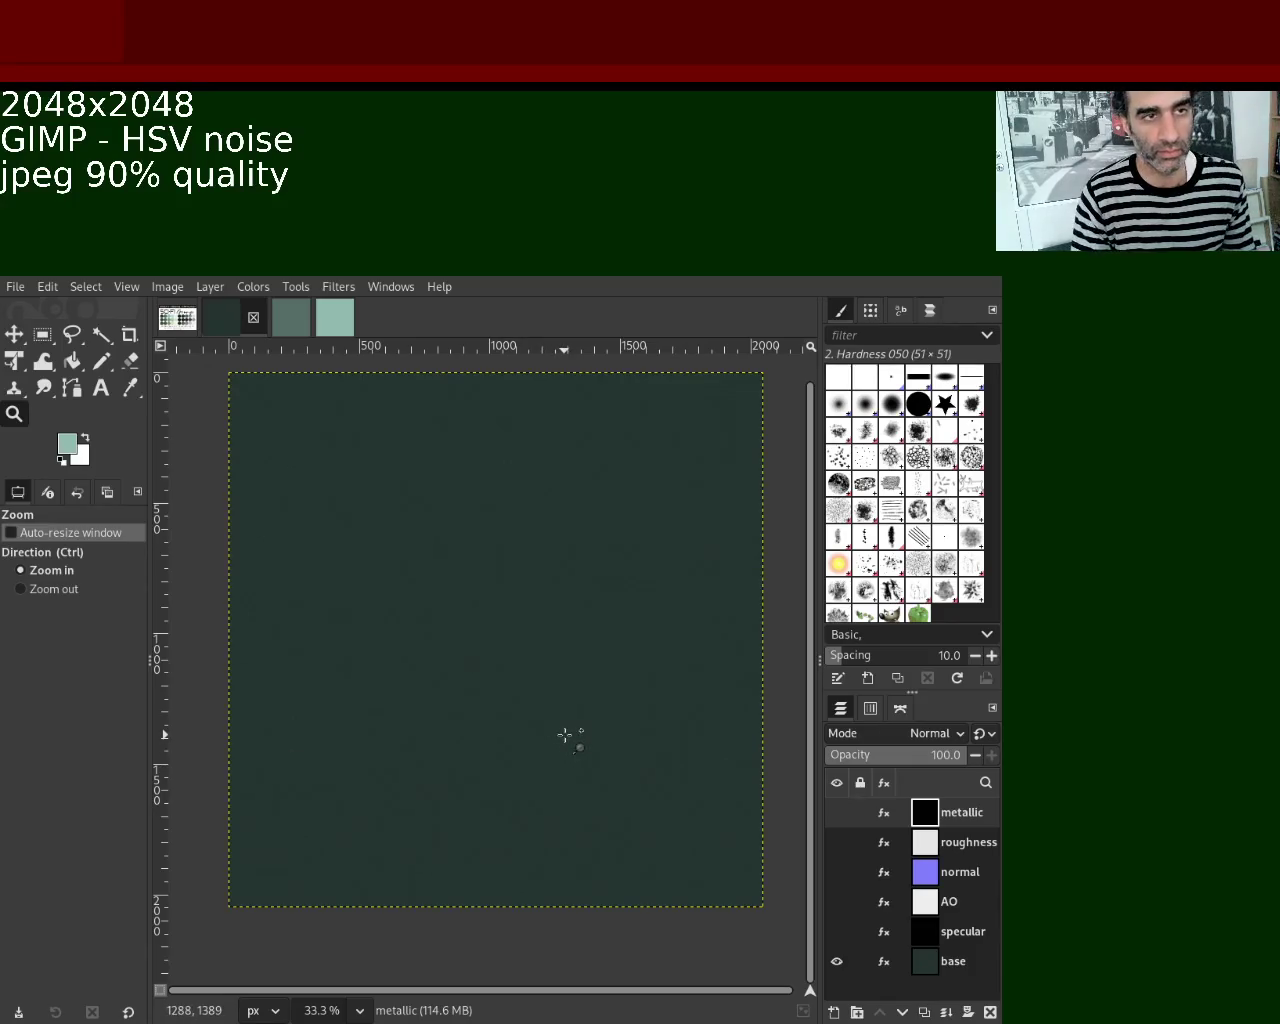
pyautogui.click(337, 324)
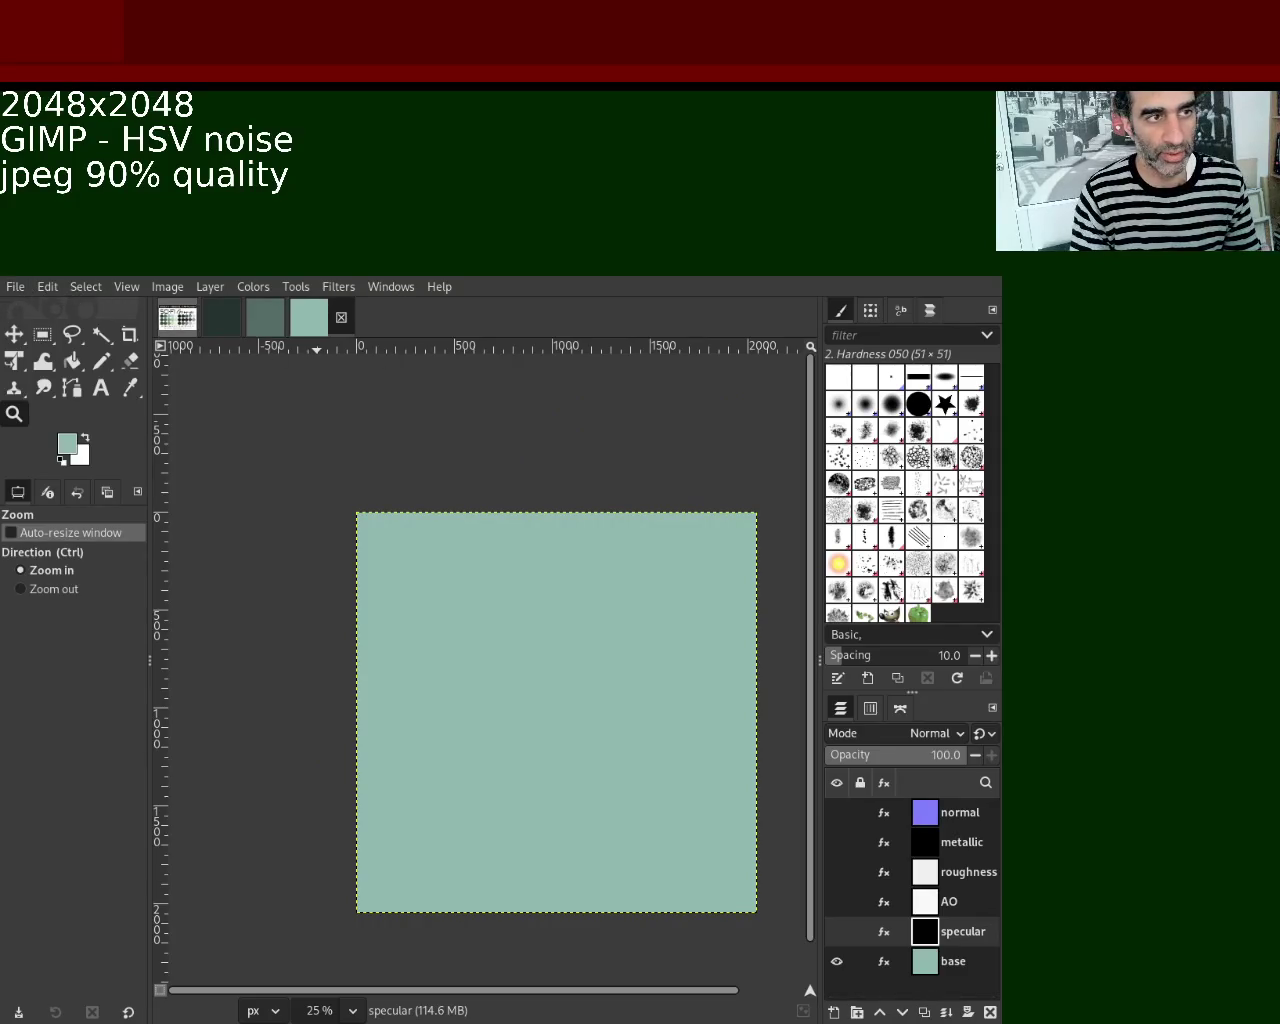
# Create a new white 2048×2048 image and sample the light mint colour from the Sci-Fi Grunge palette.
pyautogui.hotkey('ctrl', 'n')
pyautogui.press('Return')
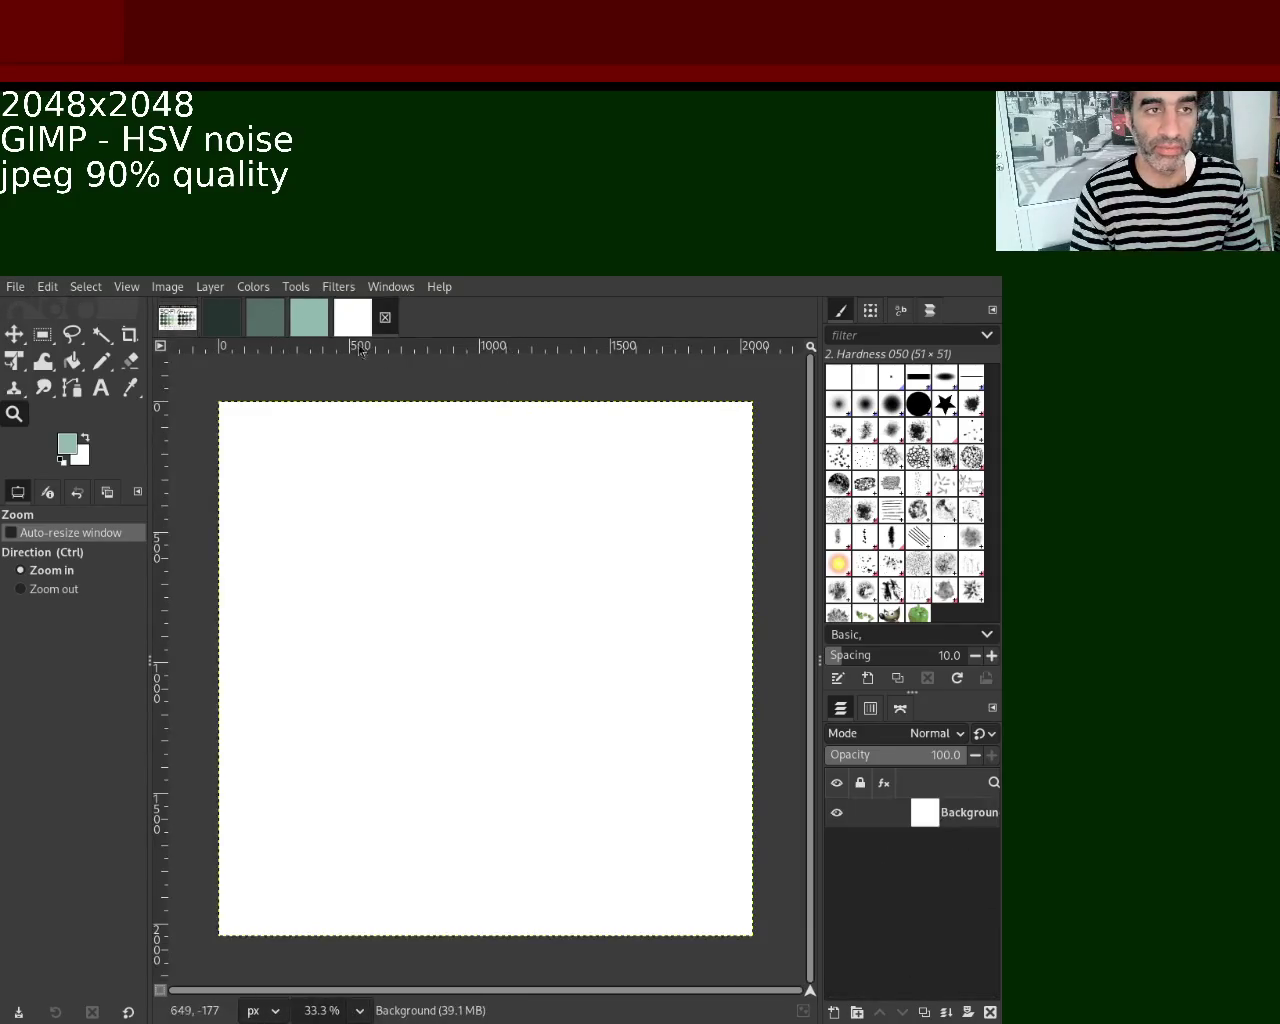
pyautogui.click(172, 320)
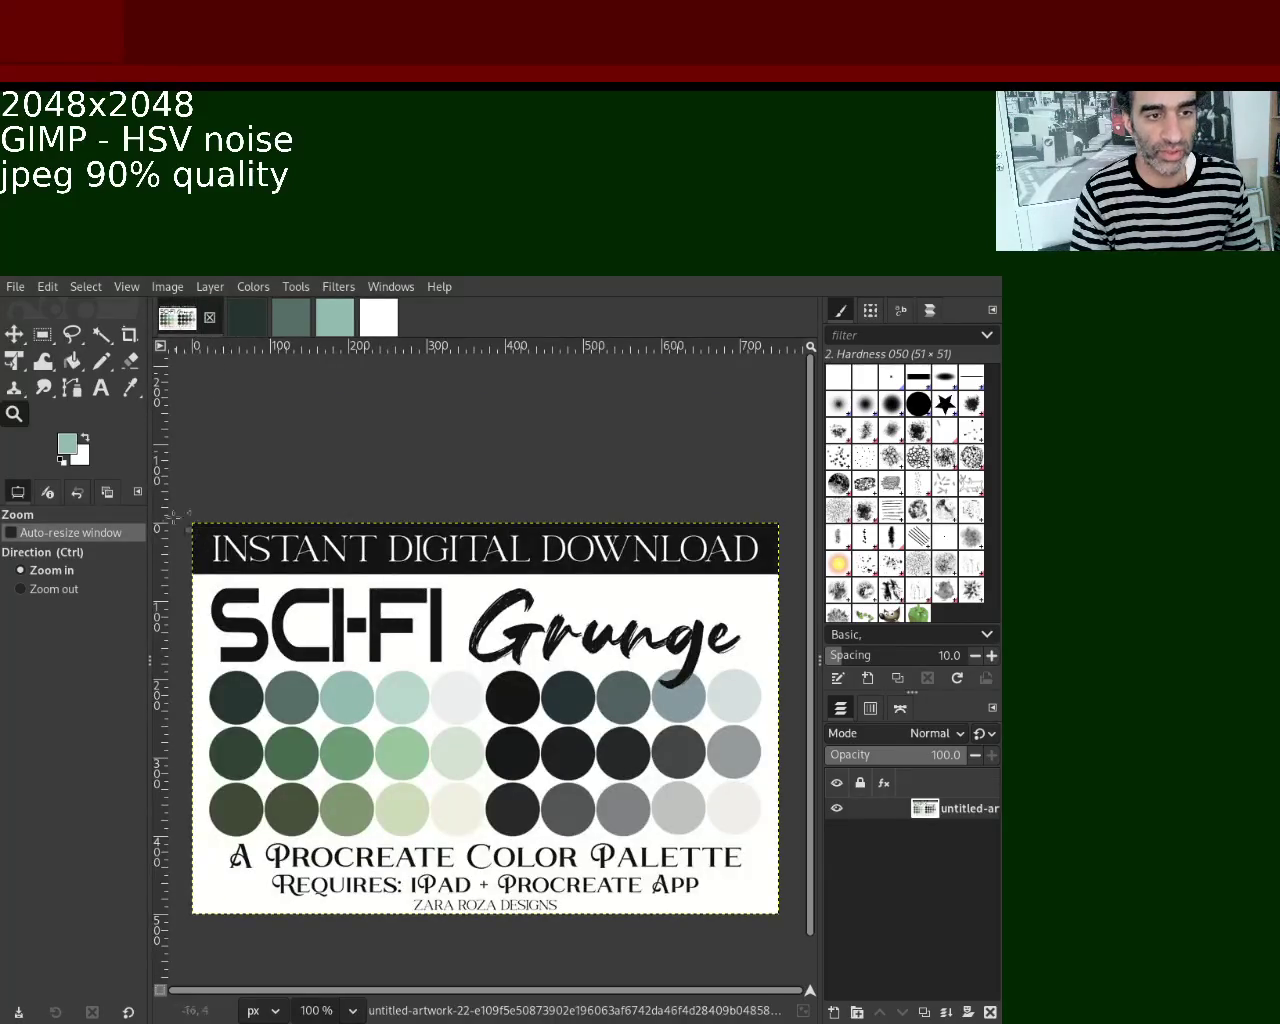
pyautogui.click(130, 388)
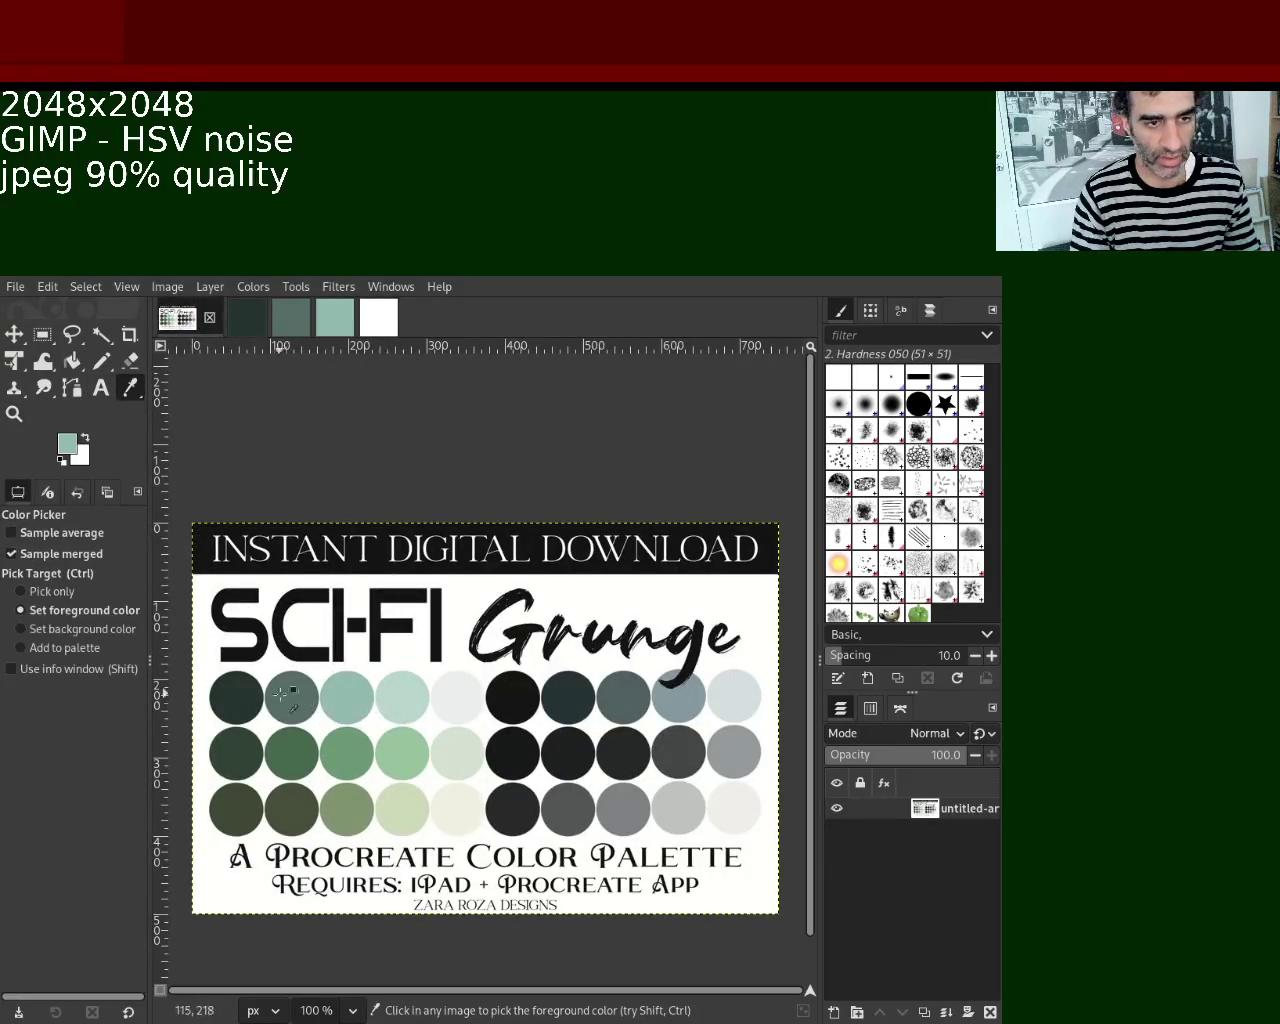
pyautogui.click(400, 695)
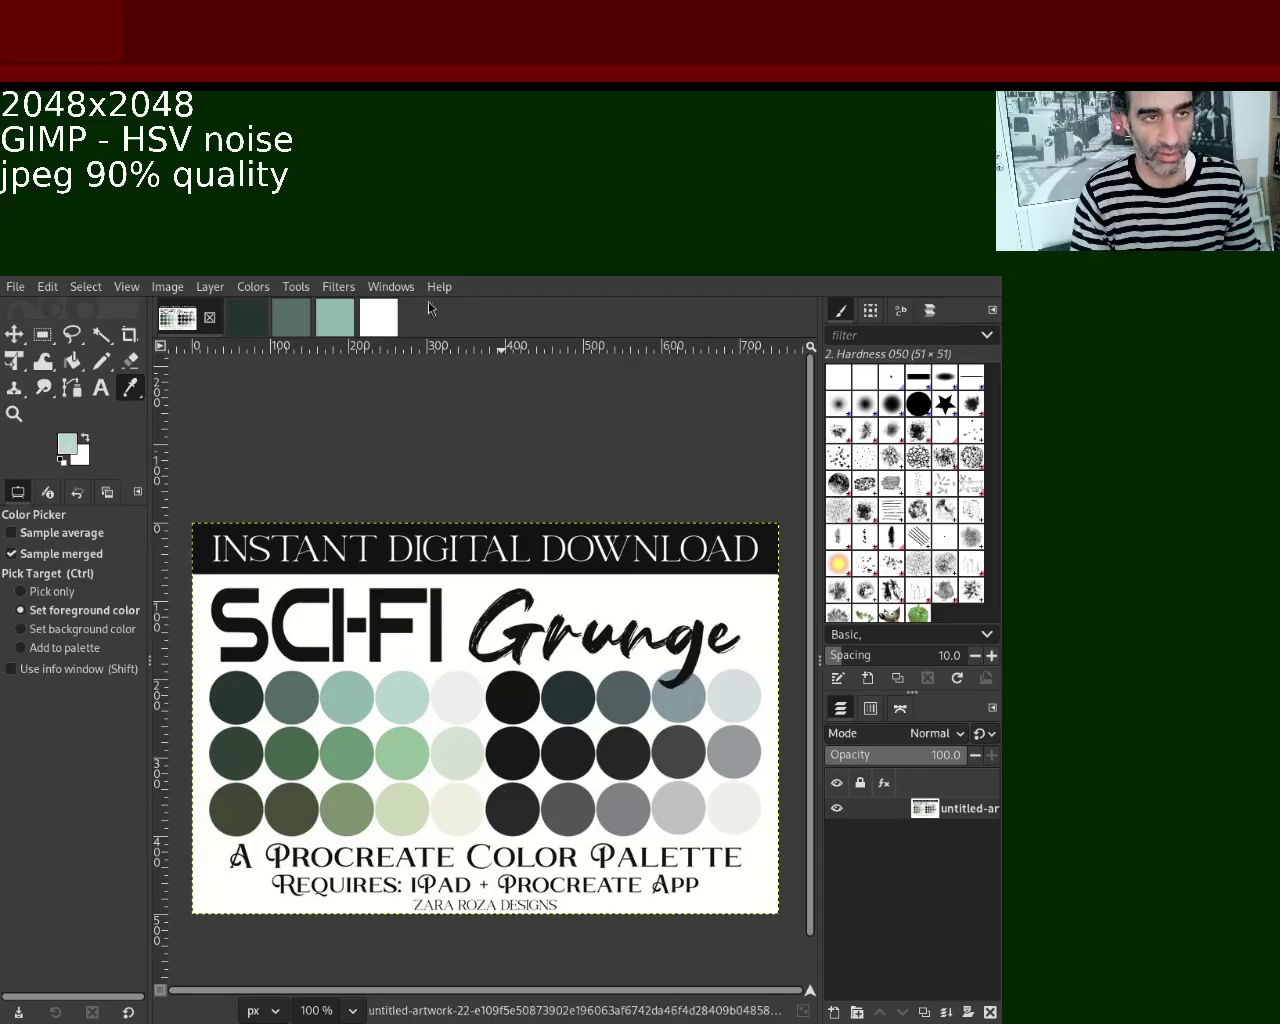
# Bucket-fill the blank image with the pale mint colour and reapply the HSV Noise filter.
pyautogui.click(384, 320)
pyautogui.click(72, 361)
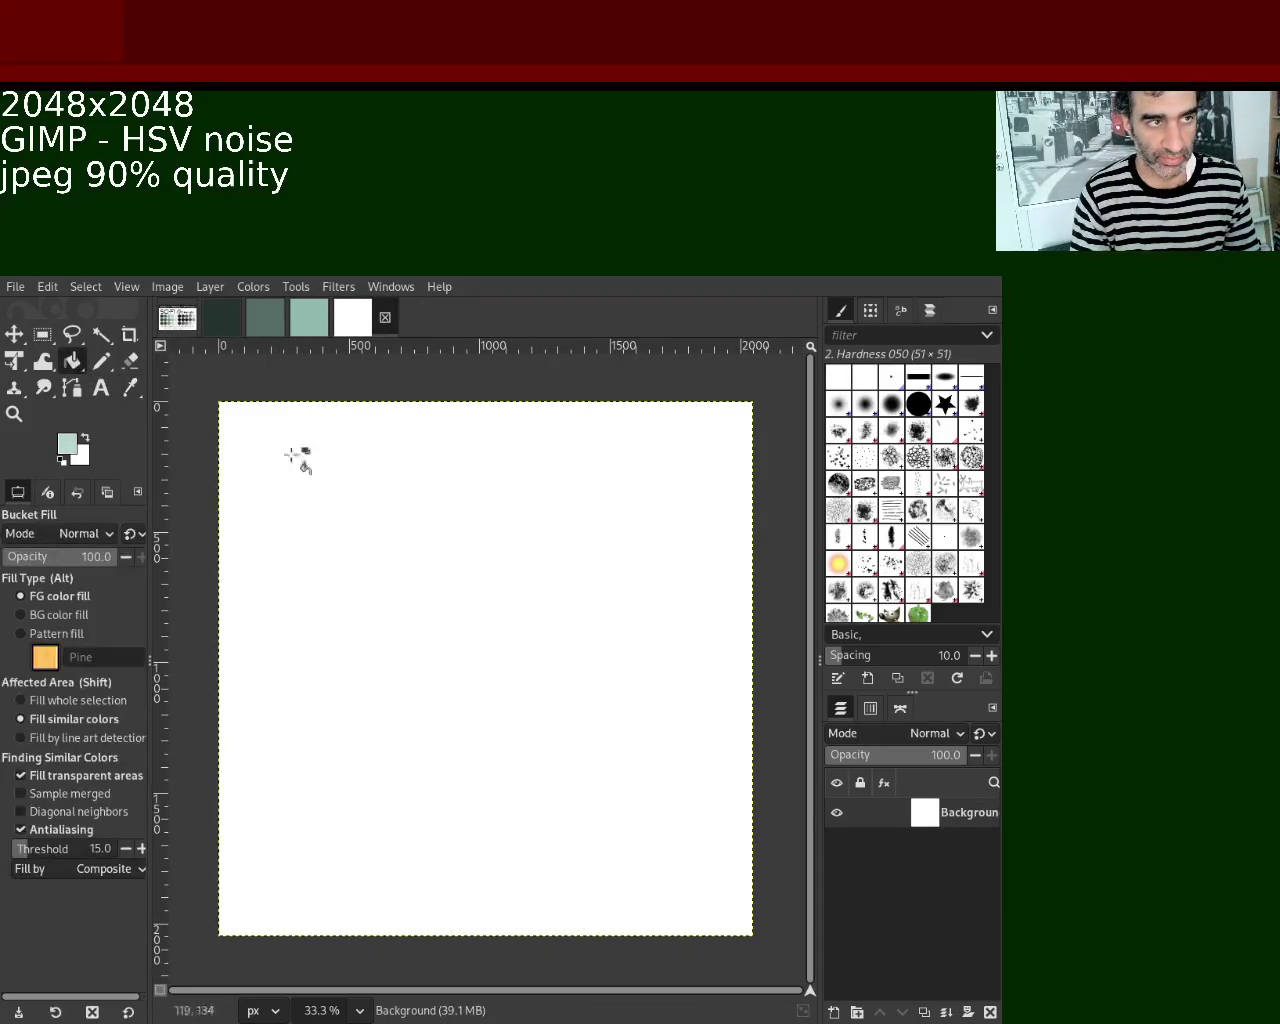
pyautogui.click(708, 669)
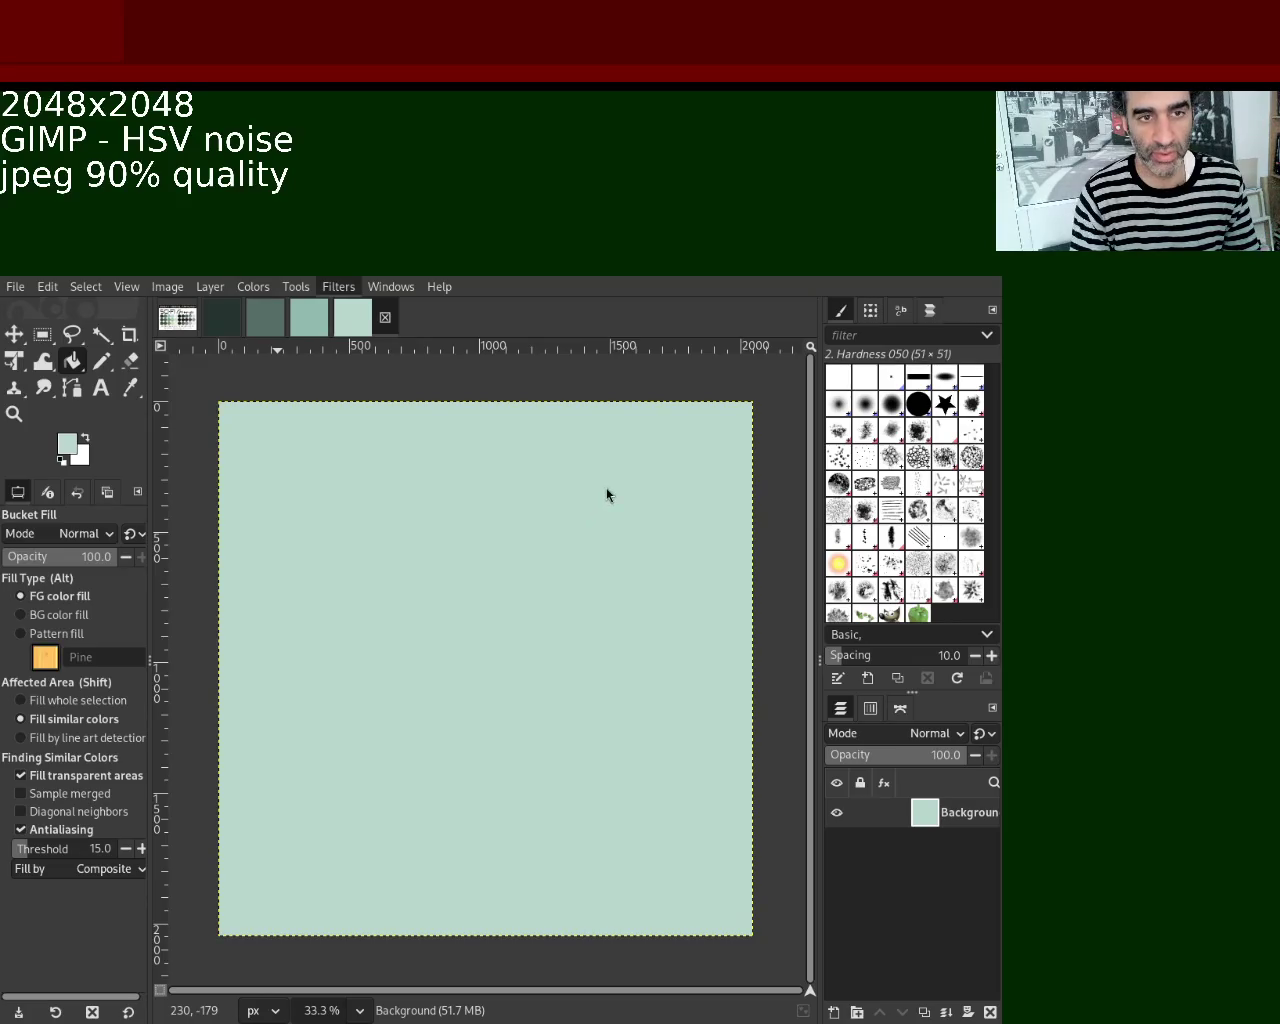
pyautogui.hotkey('ctrl', 'f')
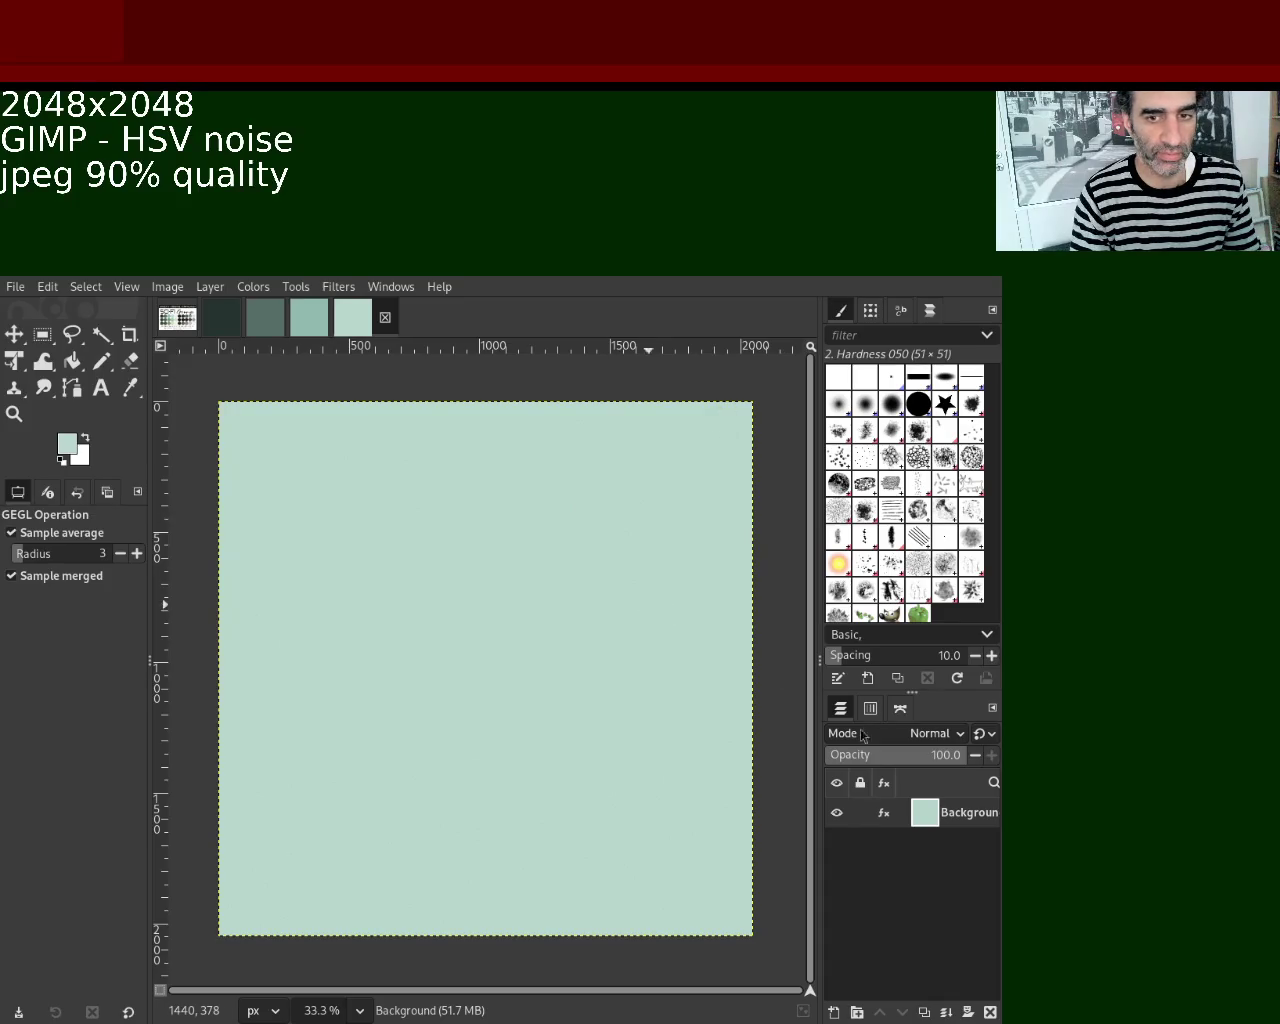
pyautogui.moveTo(924, 813)
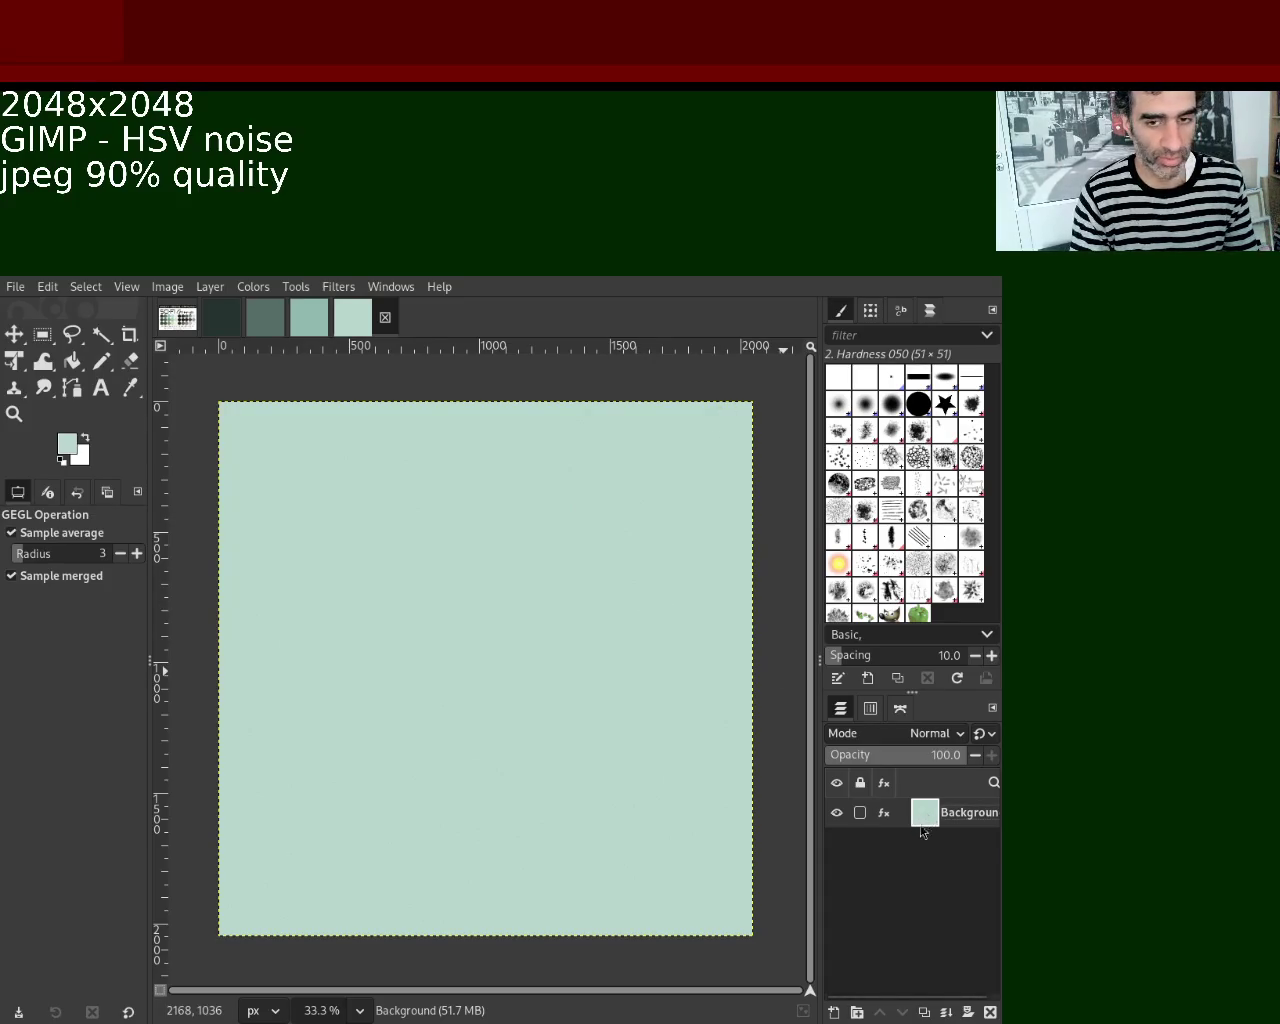
# Duplicate the mint layer five times and rename the top two layers normal and metallic.
pyautogui.hotkey('ctrl', 'shift', 'd')
pyautogui.hotkey('ctrl', 'shift', 'd')
pyautogui.hotkey('ctrl', 'shift', 'd')
pyautogui.hotkey('ctrl', 'shift', 'd')
pyautogui.hotkey('ctrl', 'shift', 'd')
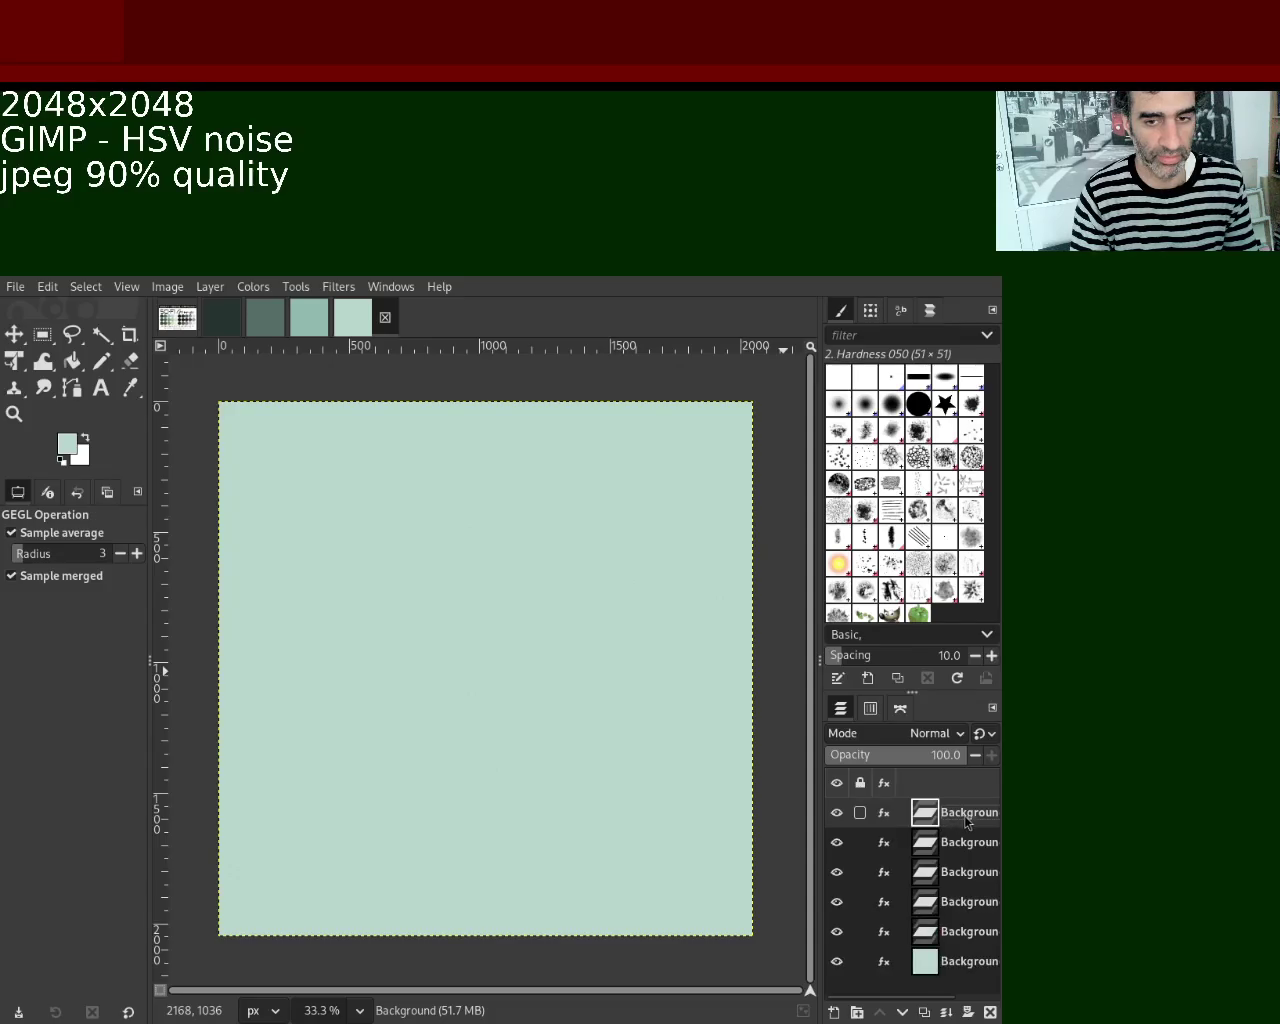
pyautogui.doubleClick(968, 813)
pyautogui.write('norma')
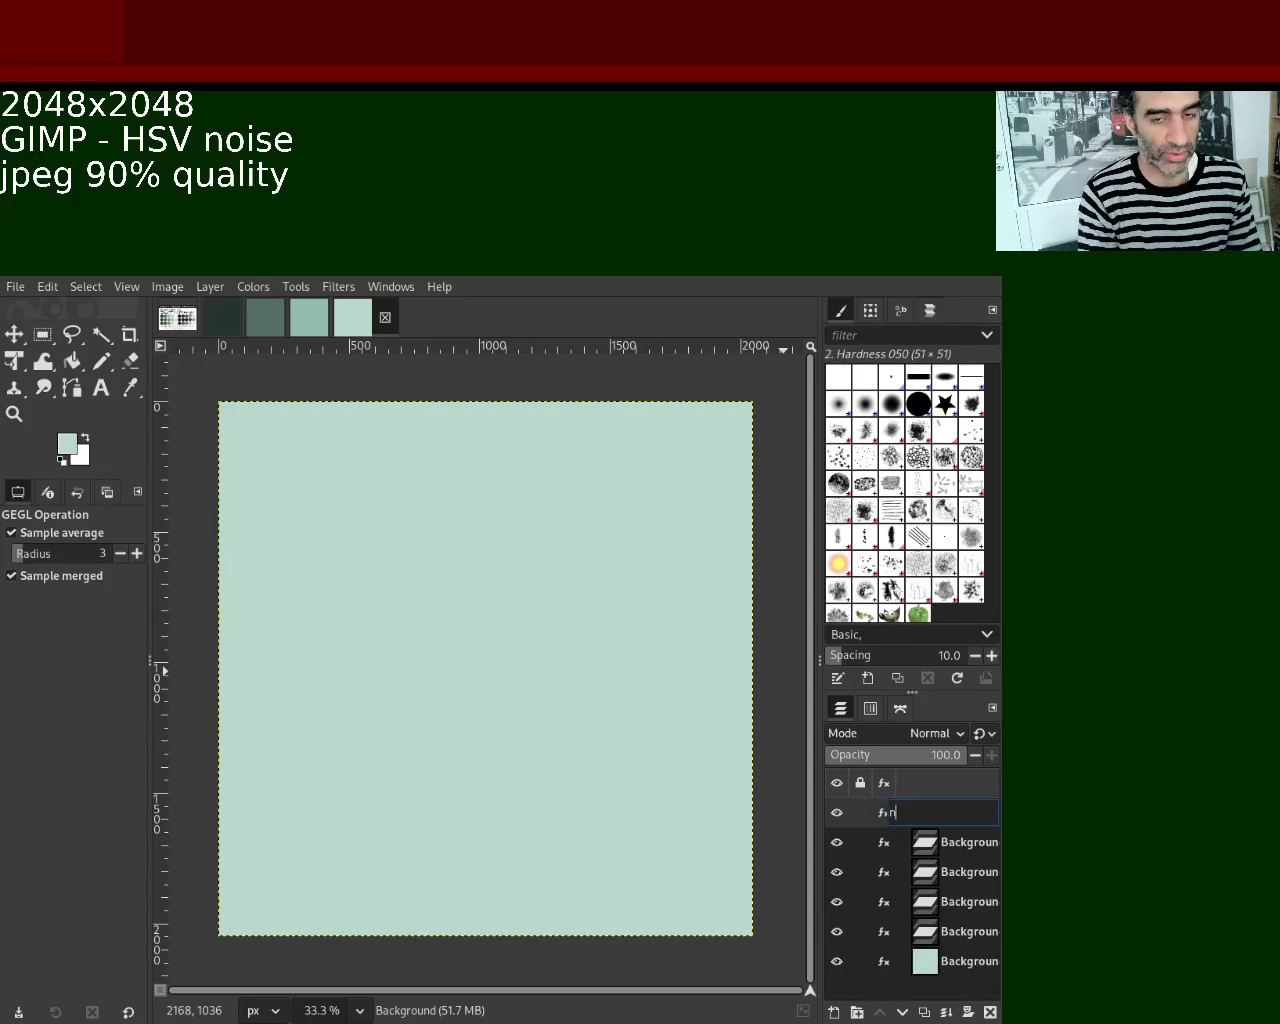
pyautogui.write('l')
pyautogui.press('Return')
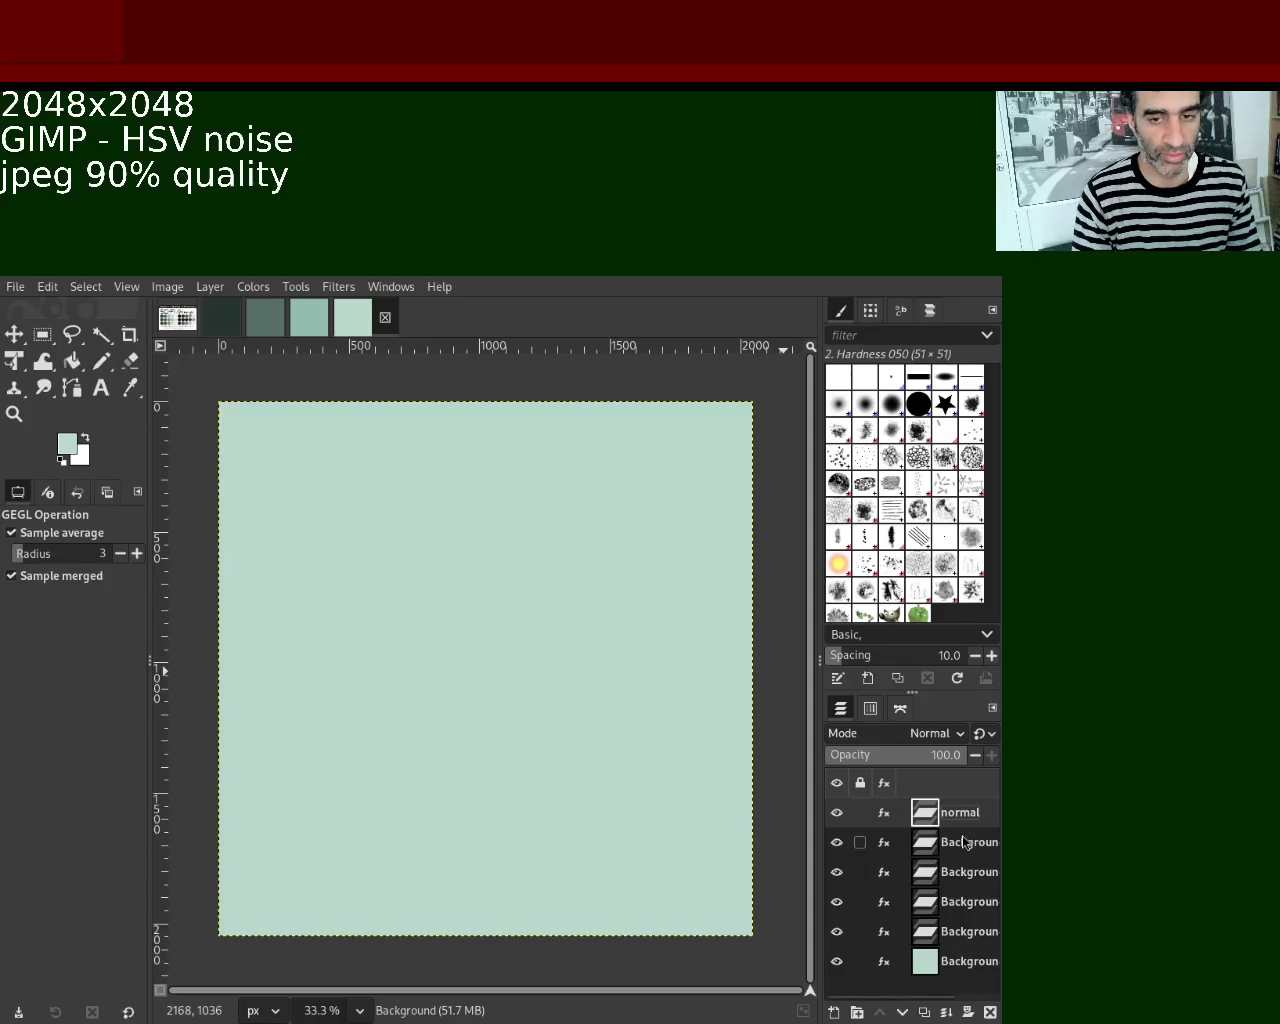
pyautogui.click(959, 844)
pyautogui.press('a')
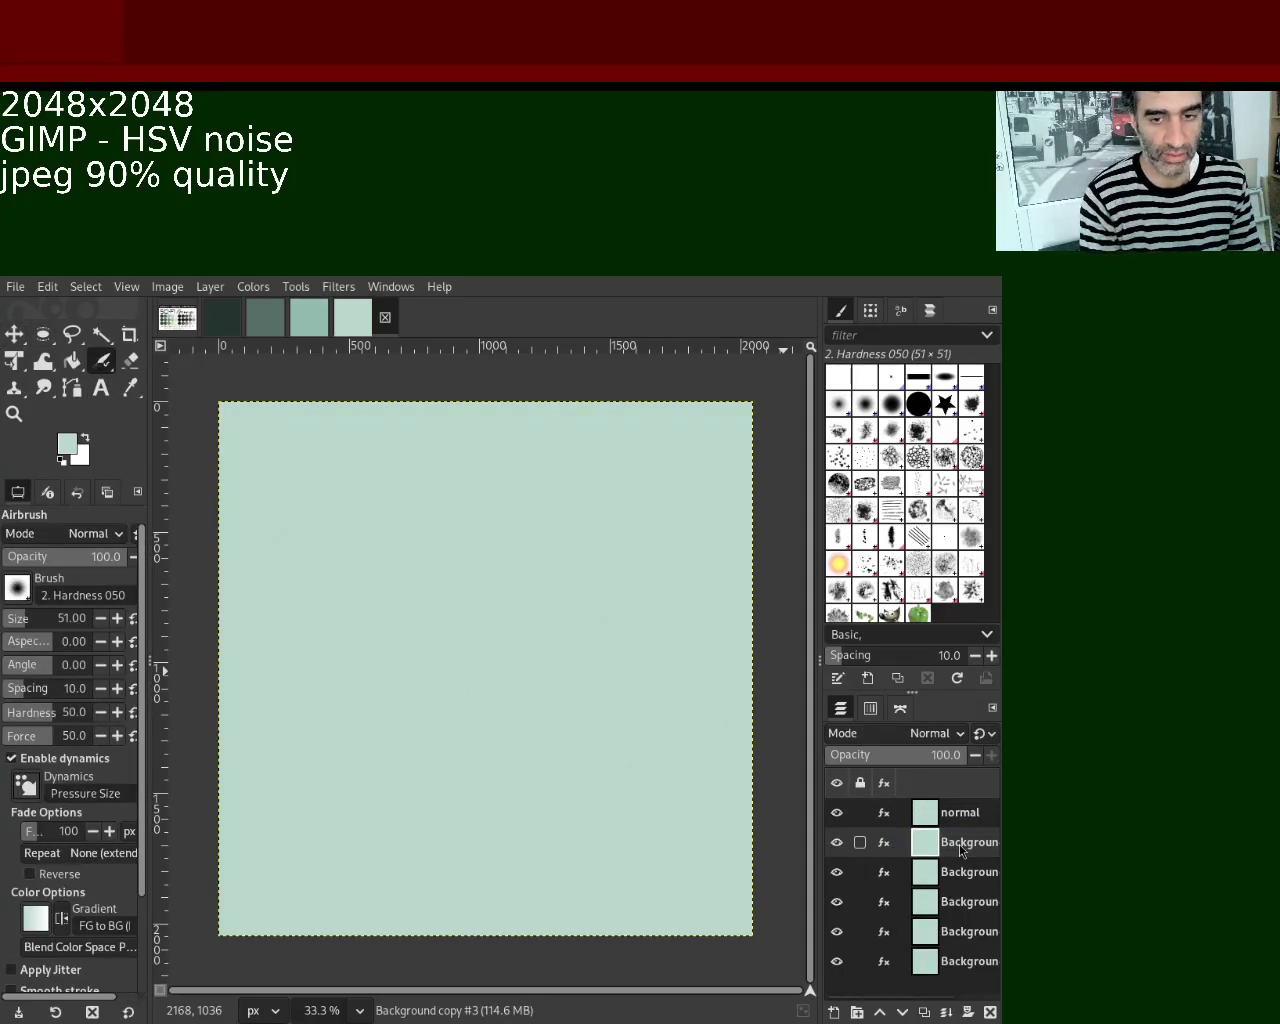
pyautogui.doubleClick(959, 844)
pyautogui.write('metallic')
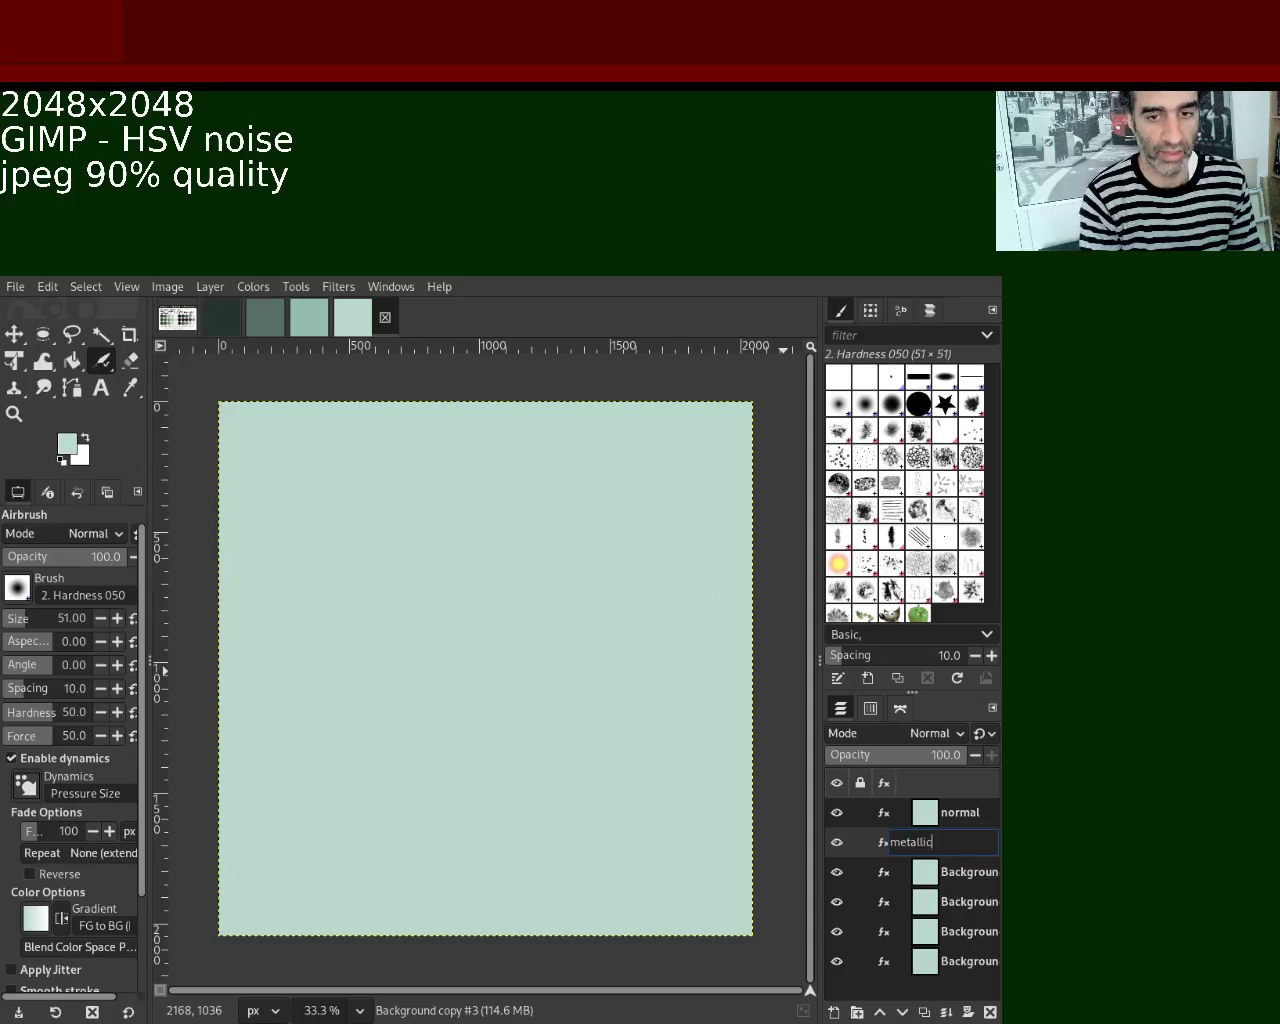
pyautogui.press('Return')
# Rename the remaining four layers roughness, AO, specular and base.
pyautogui.doubleClick(978, 872)
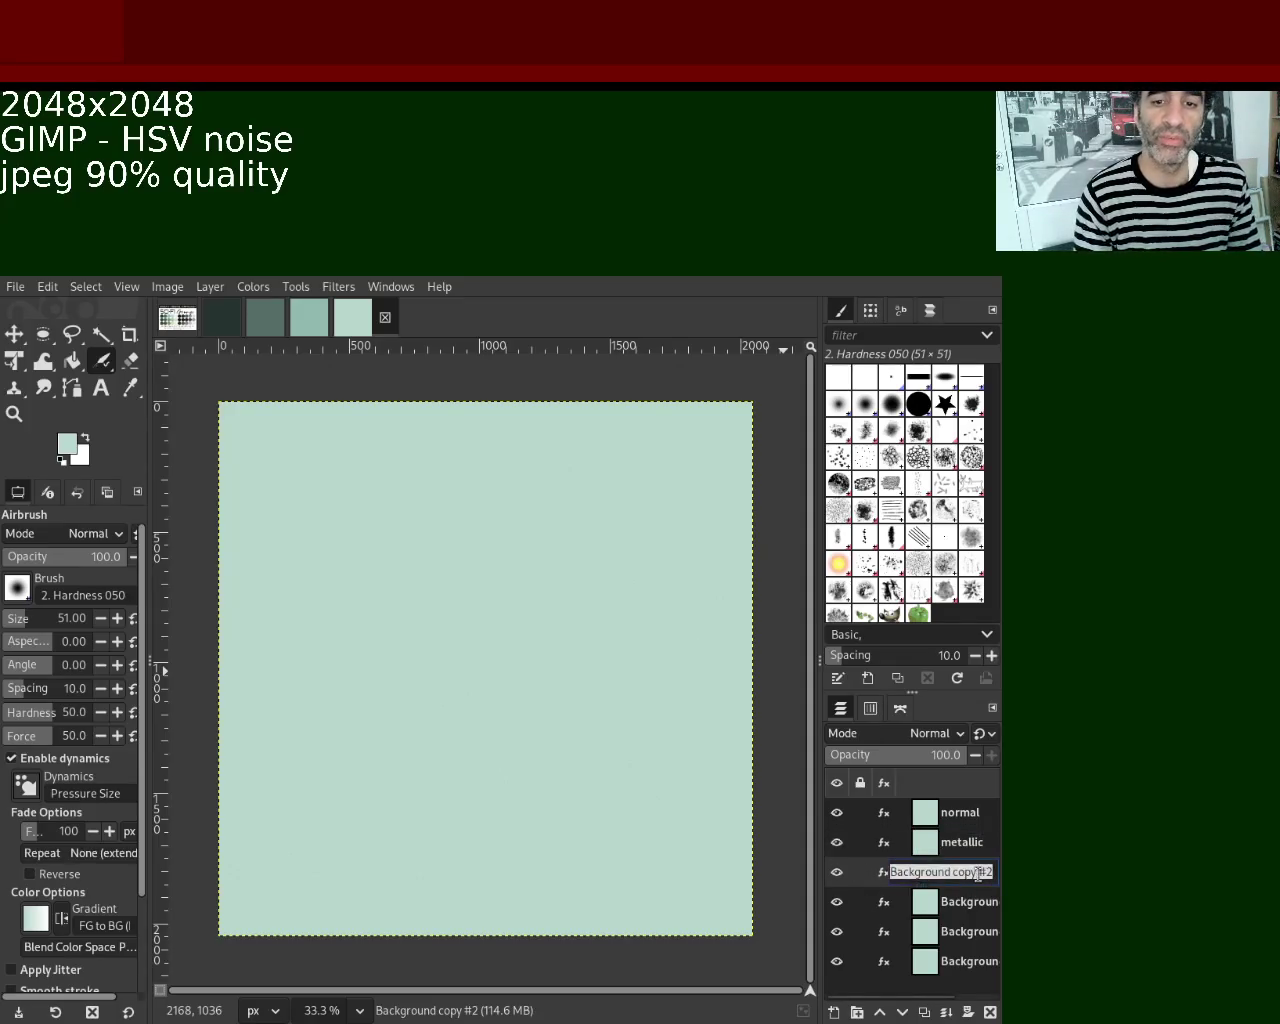
pyautogui.write('rough')
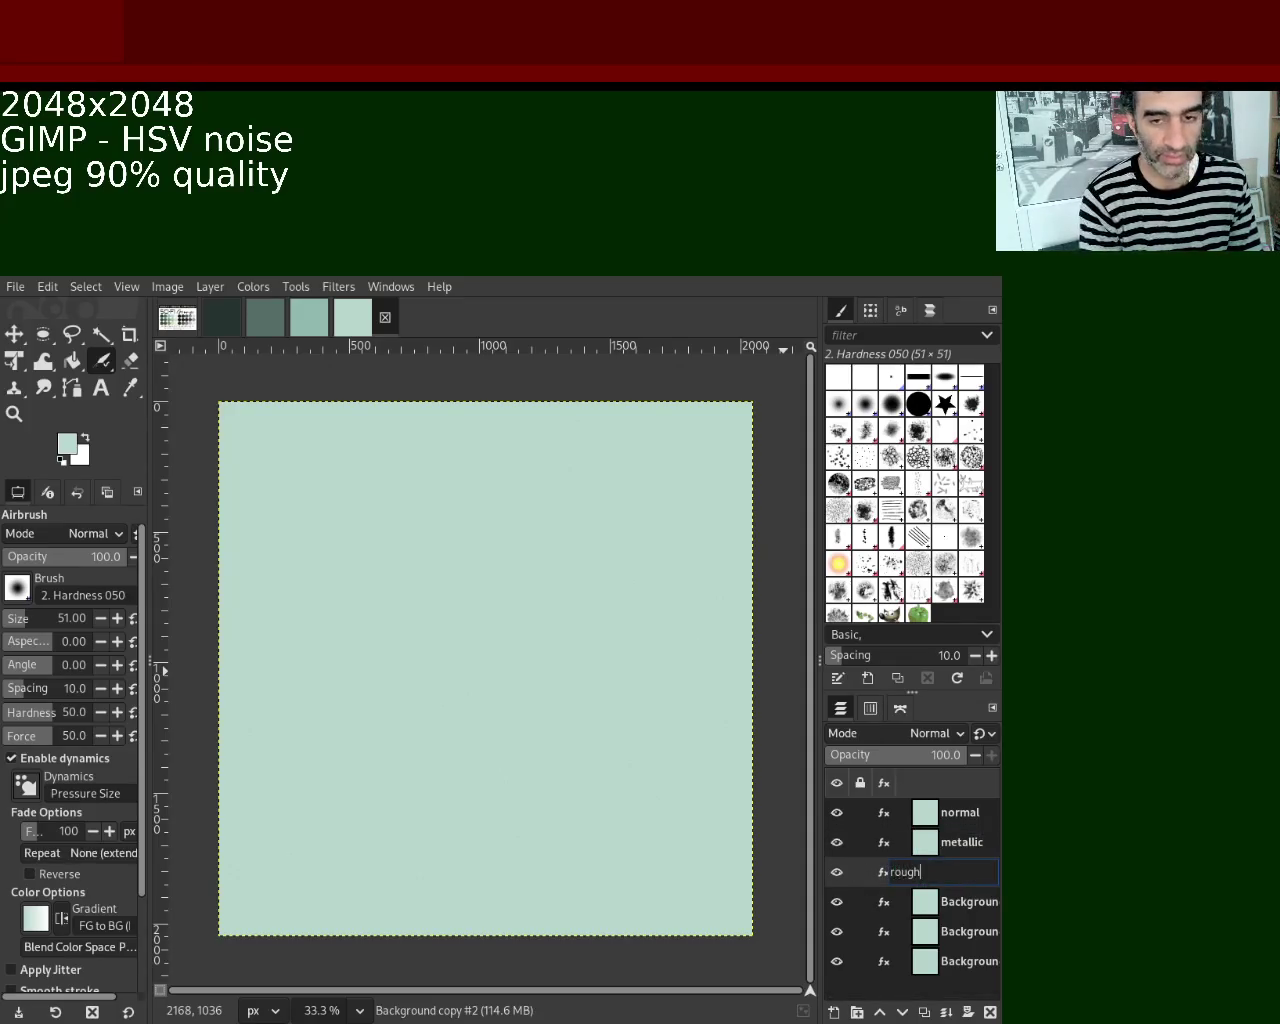
pyautogui.press('Return')
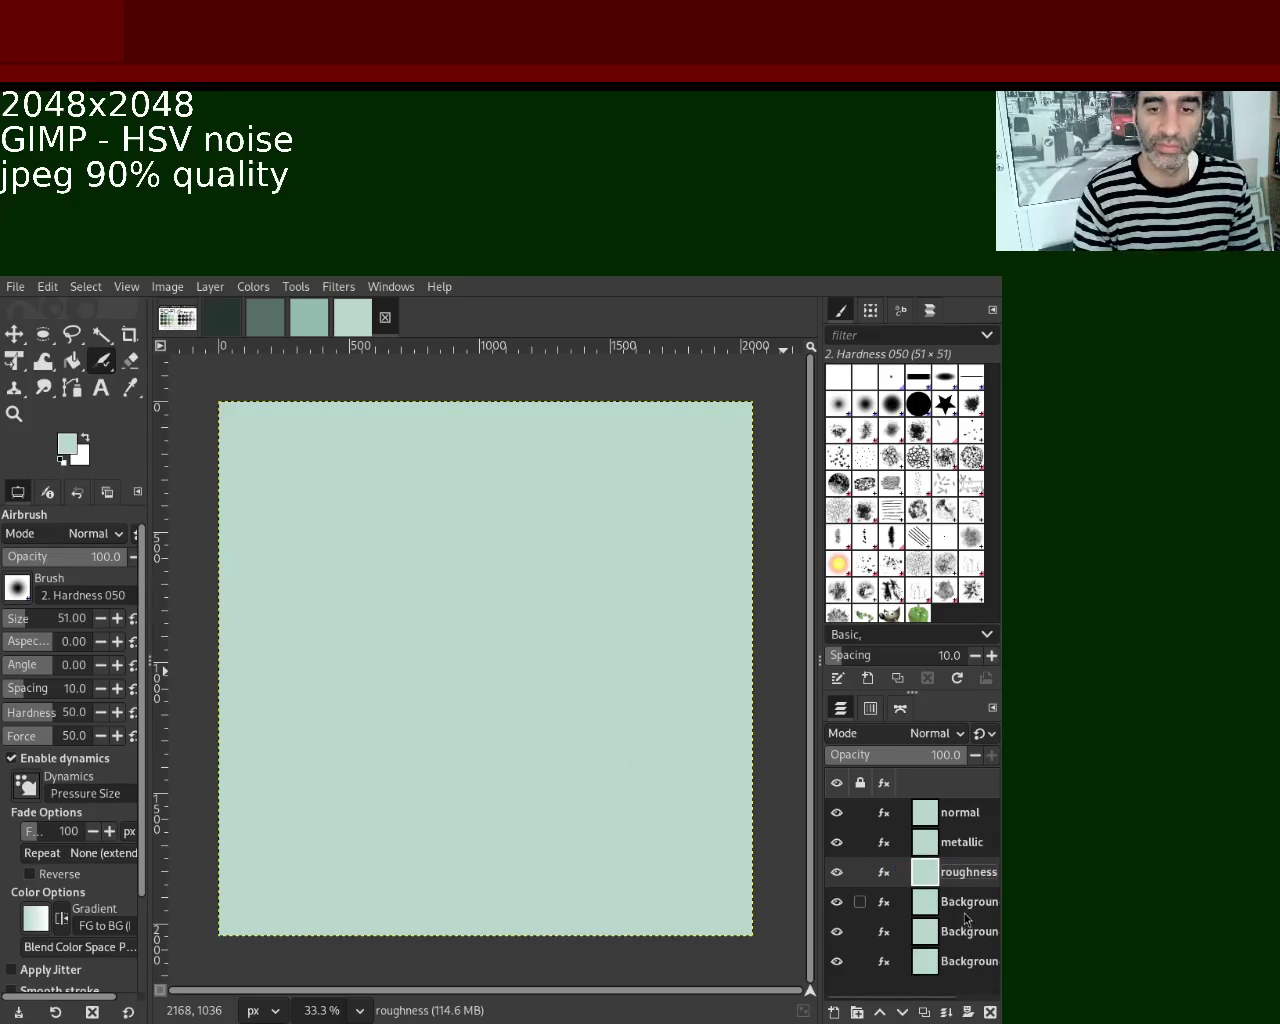
pyautogui.doubleClick(963, 903)
pyautogui.write('AO')
pyautogui.press('Return')
pyautogui.doubleClick(962, 931)
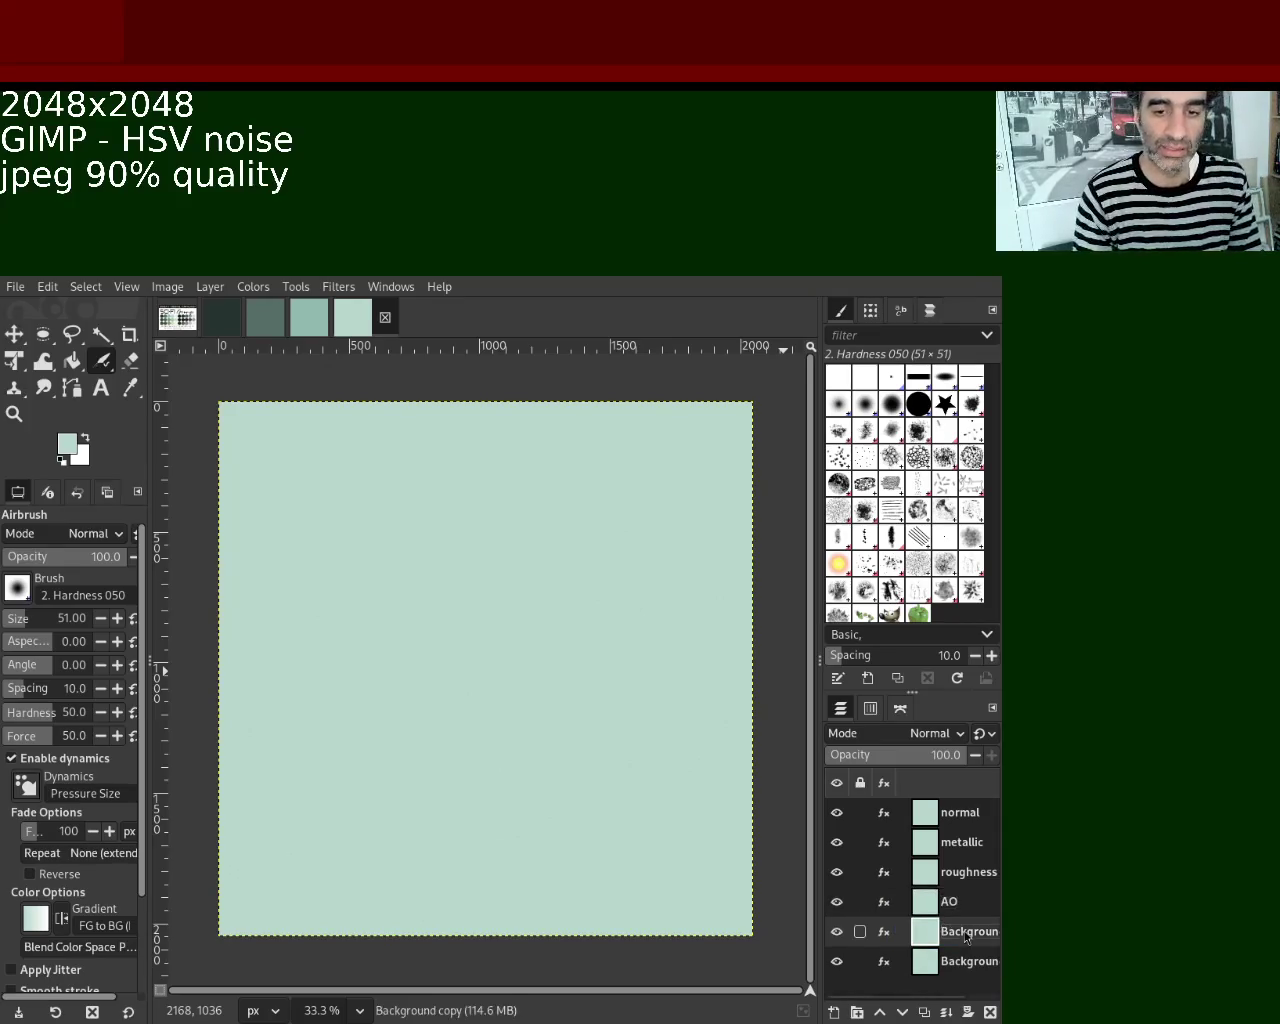
pyautogui.write('specular')
pyautogui.press('Return')
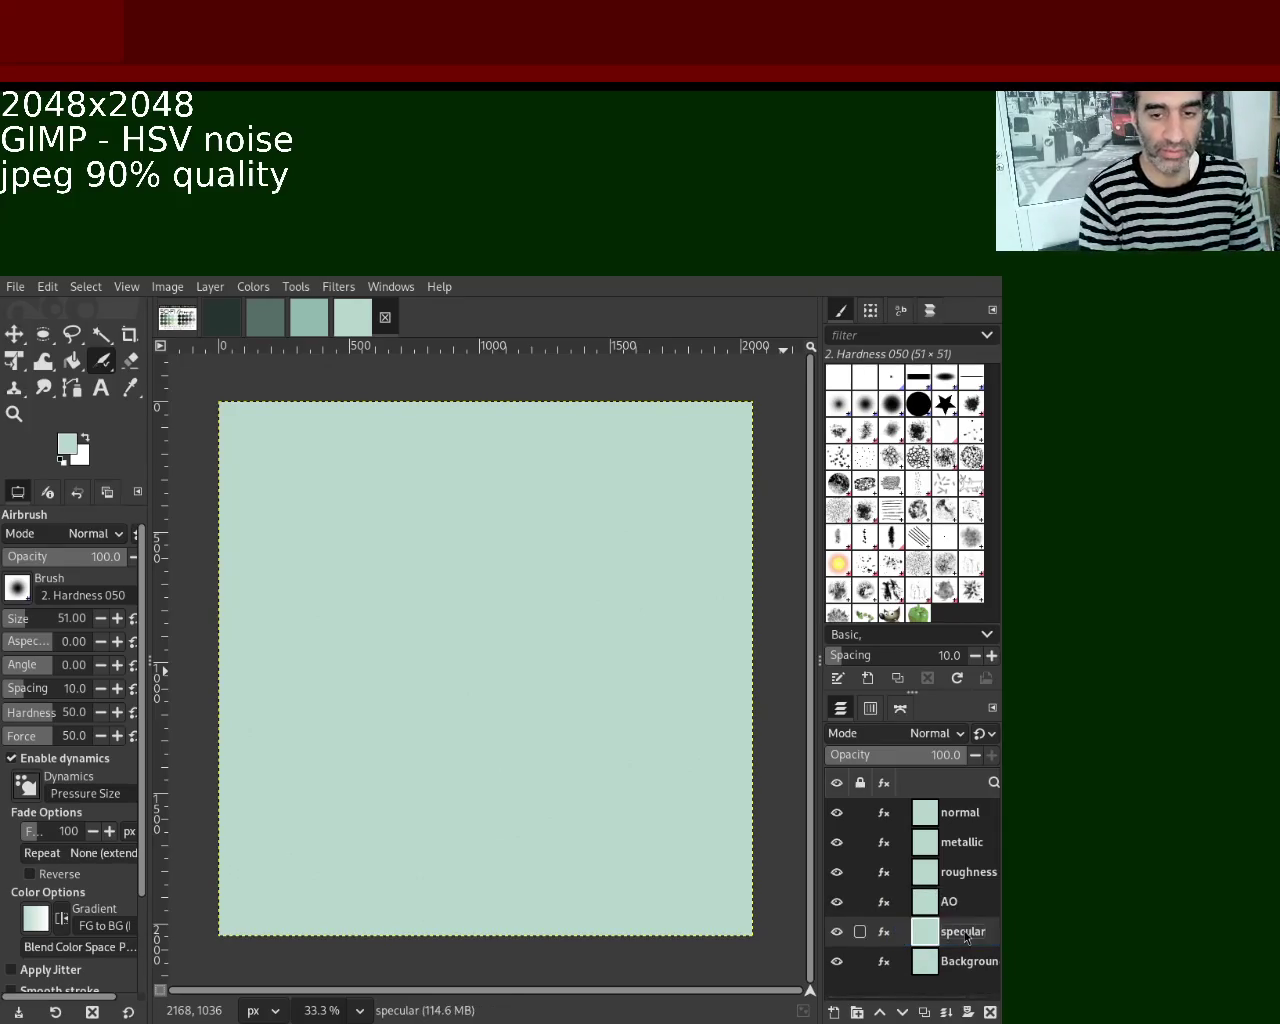
pyautogui.doubleClick(963, 961)
pyautogui.write('base')
pyautogui.press('Return')
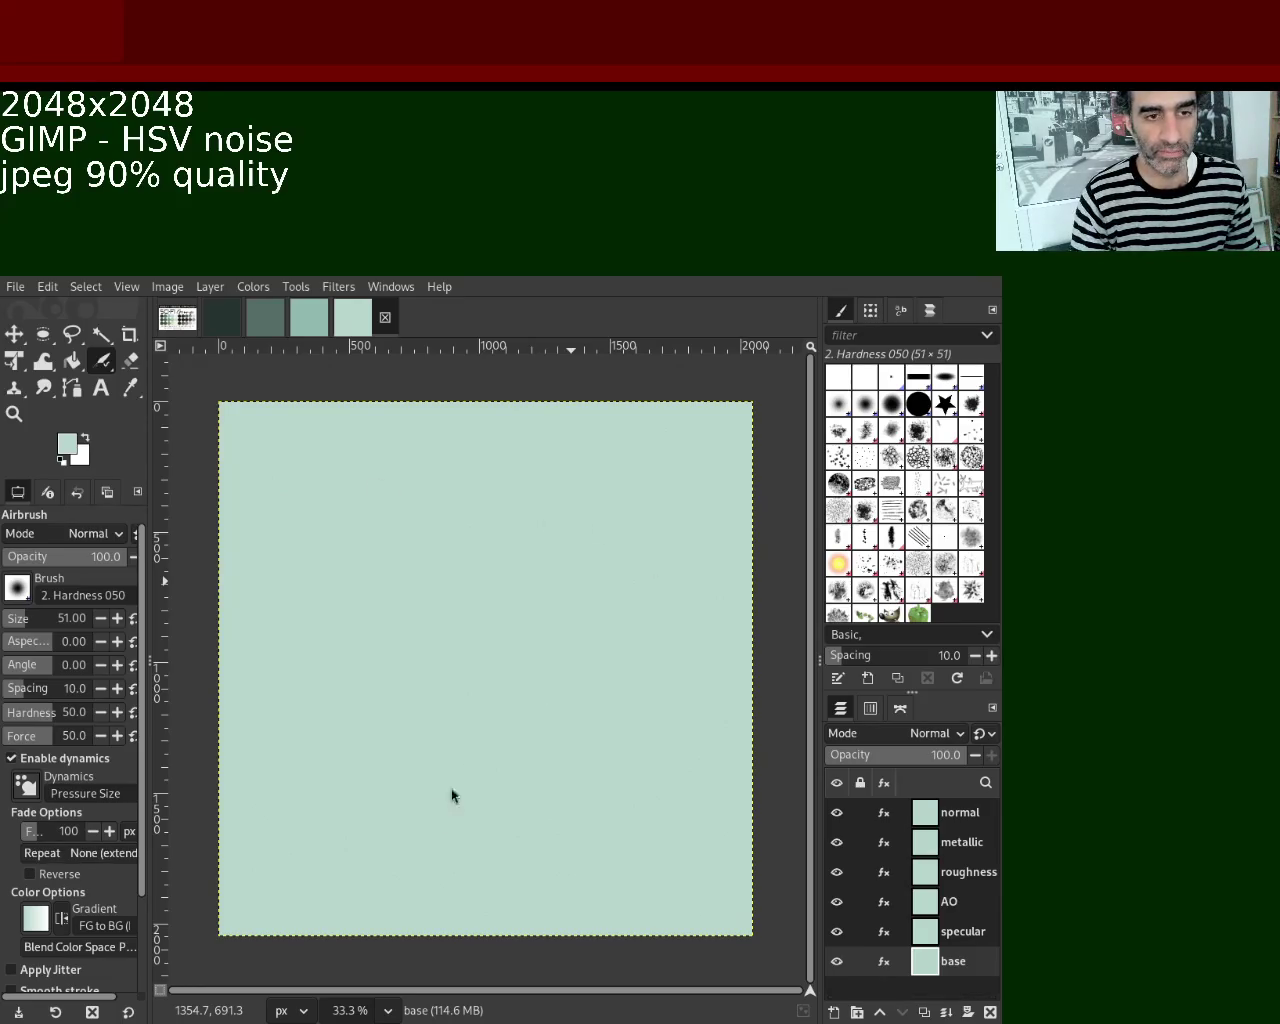
# Select the normal layer, hide the metallic layer, and make roughness the active layer.
pyautogui.click(930, 812)
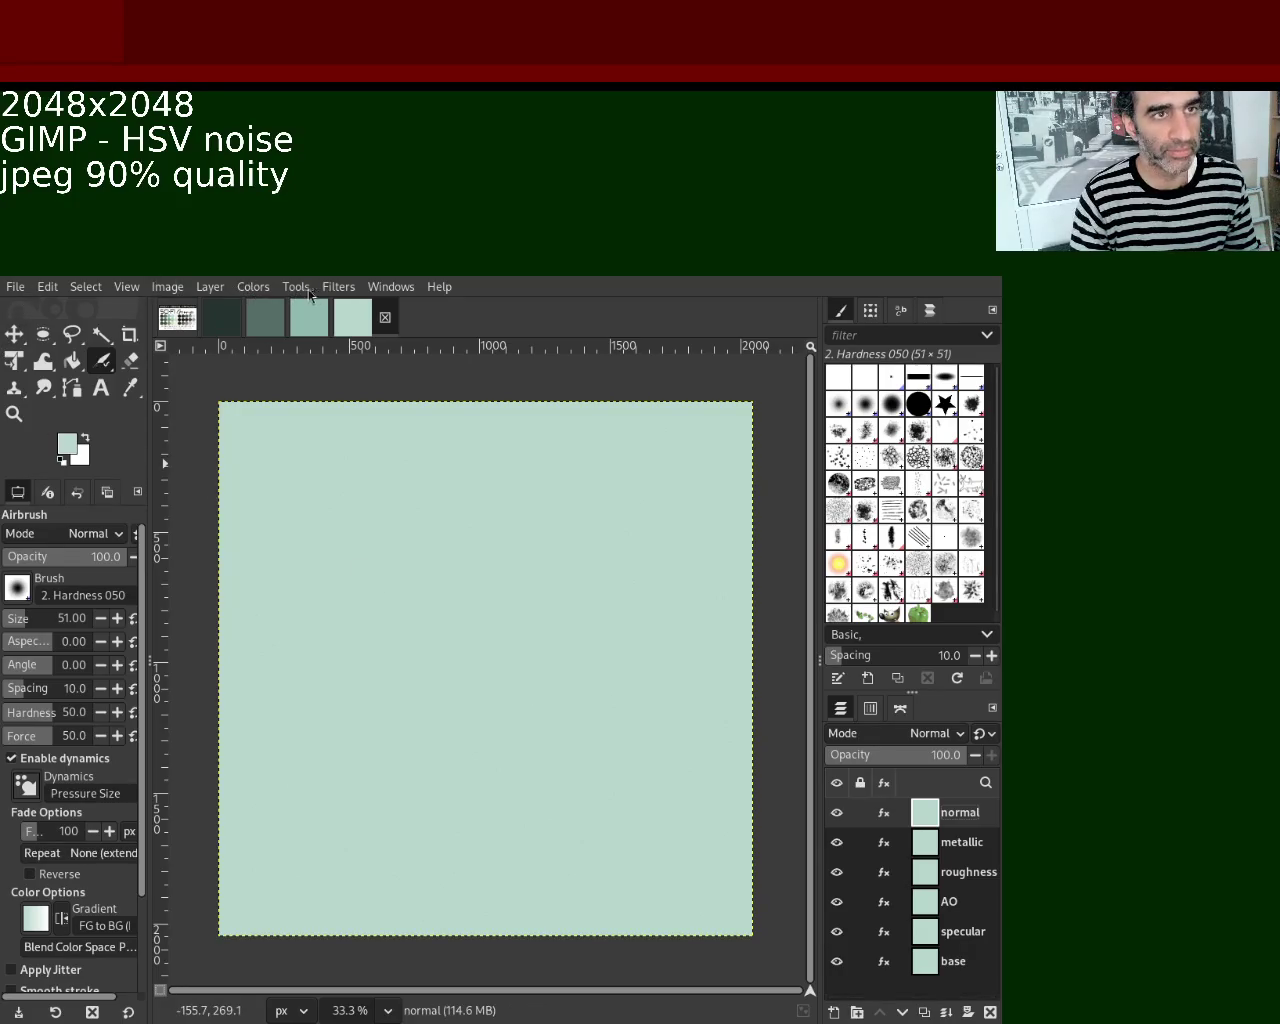
pyautogui.click(837, 842)
pyautogui.click(960, 872)
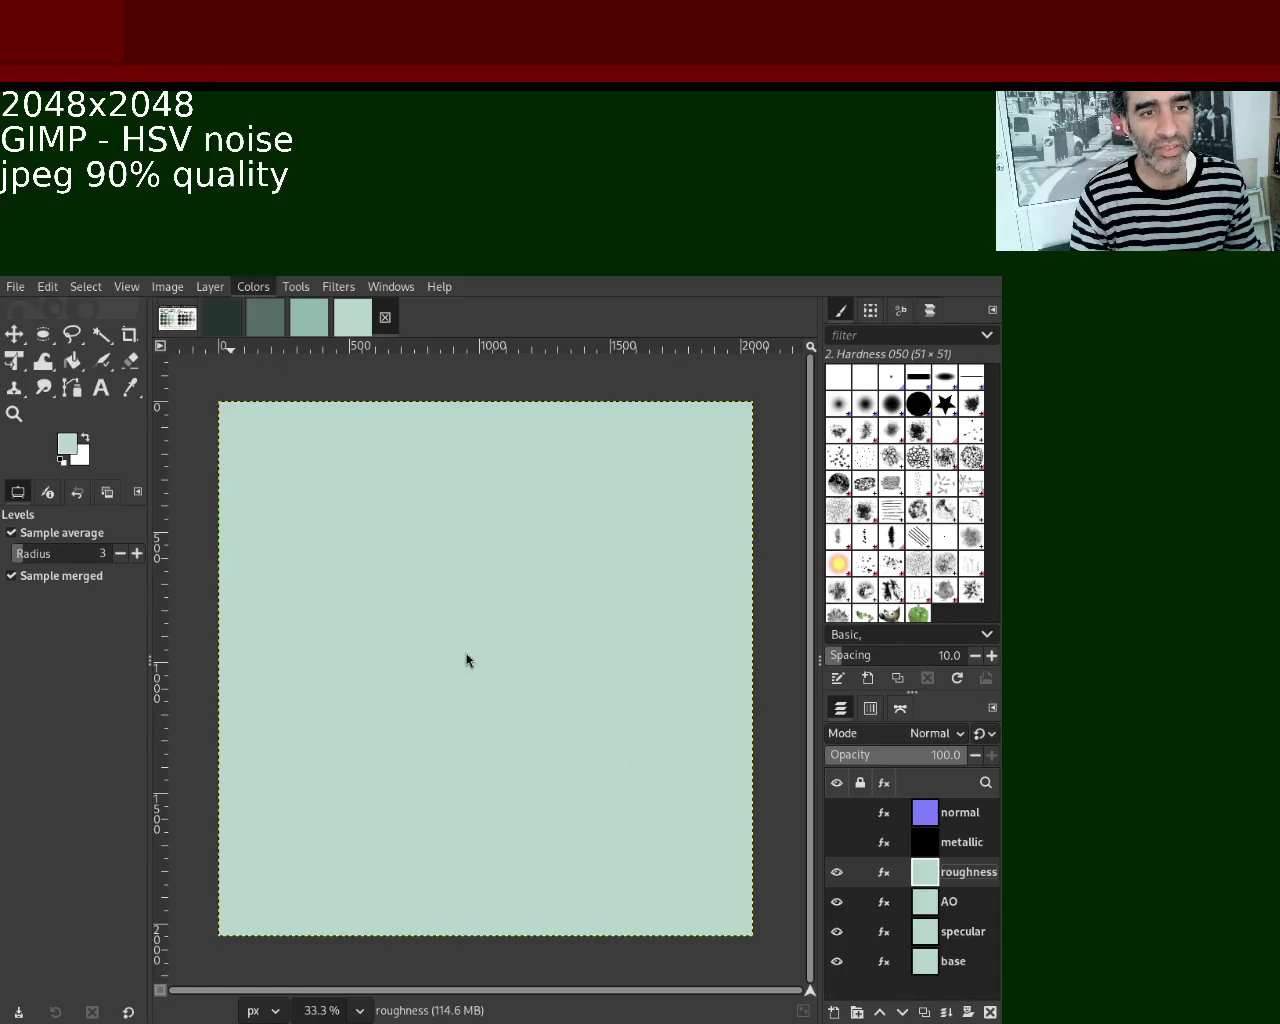
# Turn the roughness layer grey, brighten it with Levels white point 214, and hide it.
pyautogui.hotkey('ctrl', 'f')
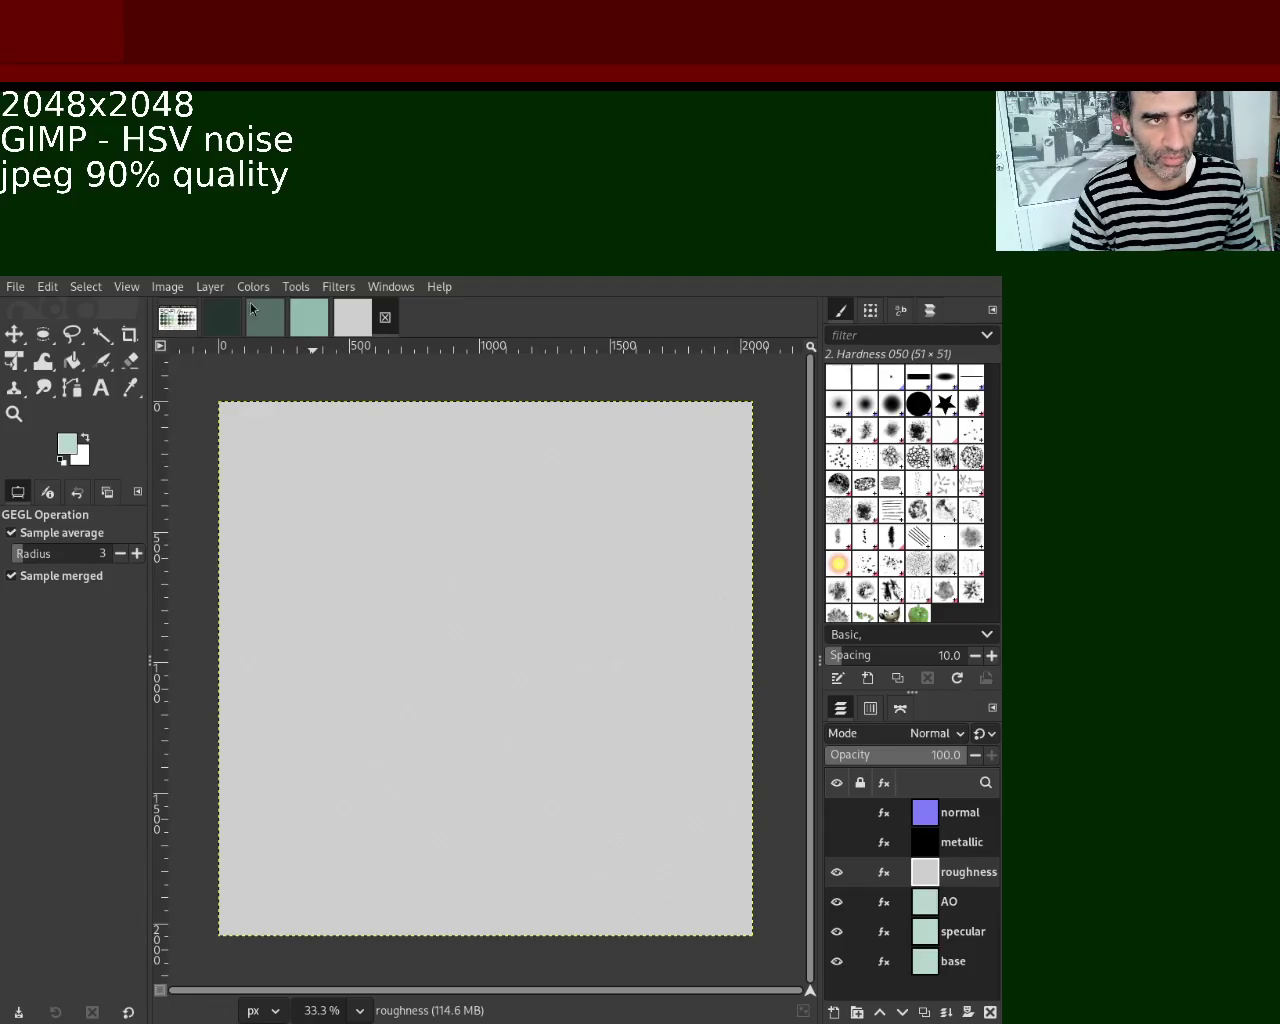
pyautogui.hotkey('ctrl', 'l')
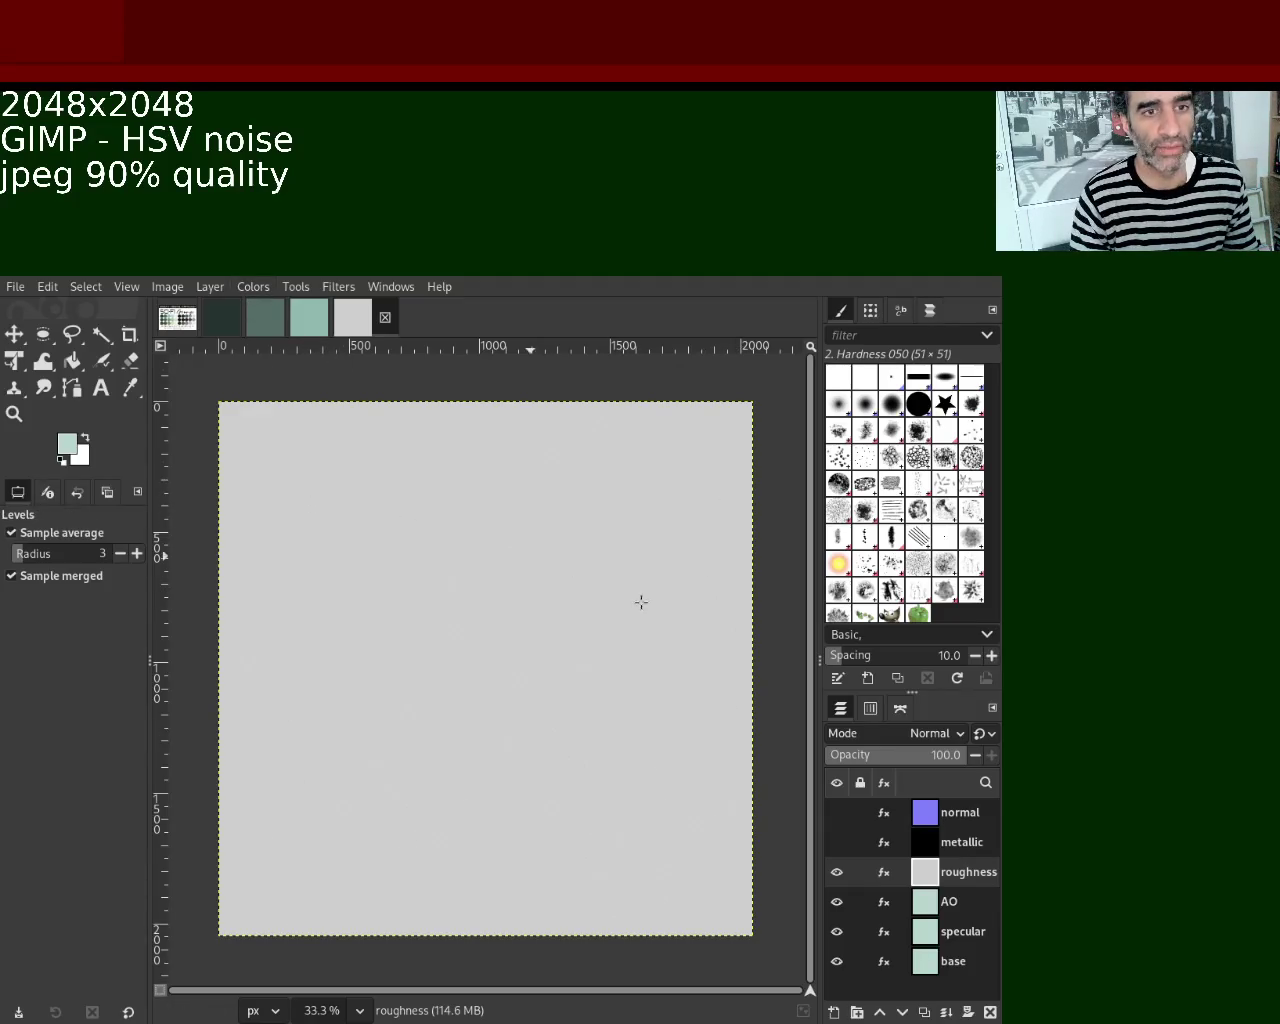
pyautogui.moveTo(1039, 616); pyautogui.dragTo(970, 618)
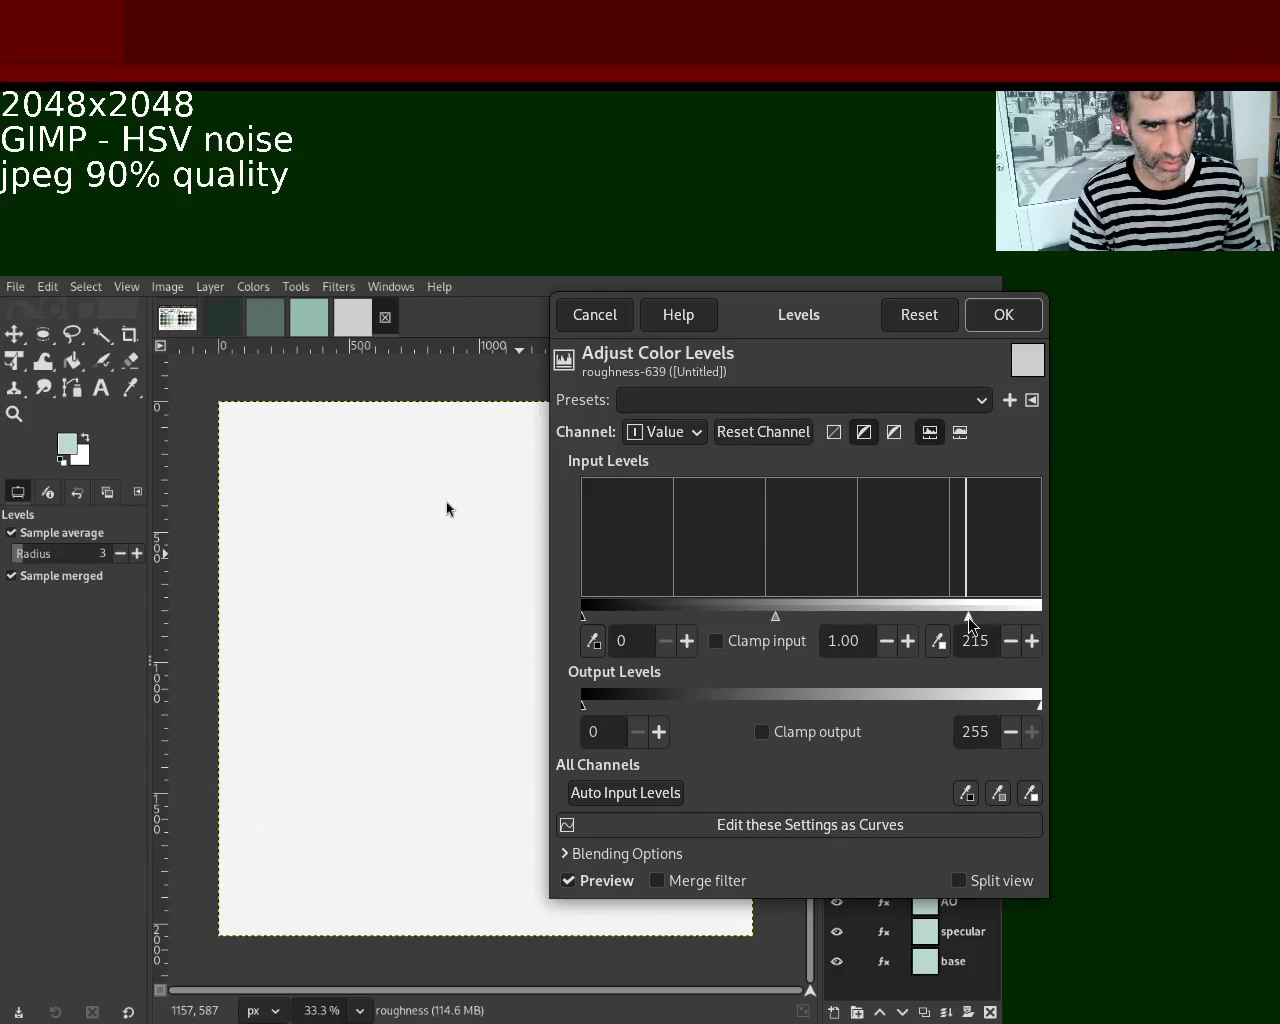
pyautogui.moveTo(968, 617); pyautogui.dragTo(966, 617)
pyautogui.click(1003, 314)
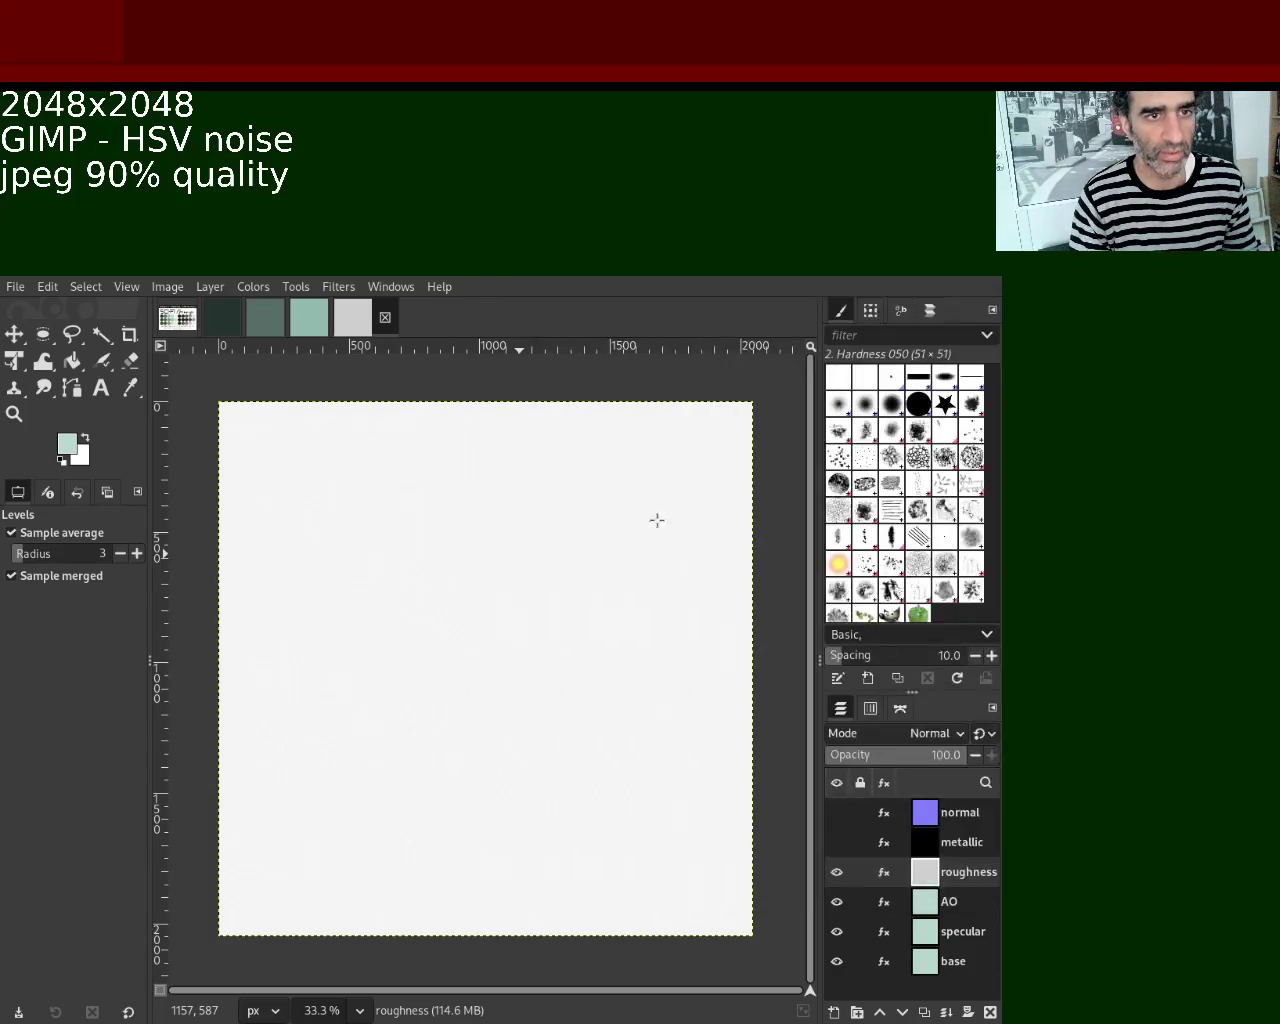
pyautogui.click(837, 872)
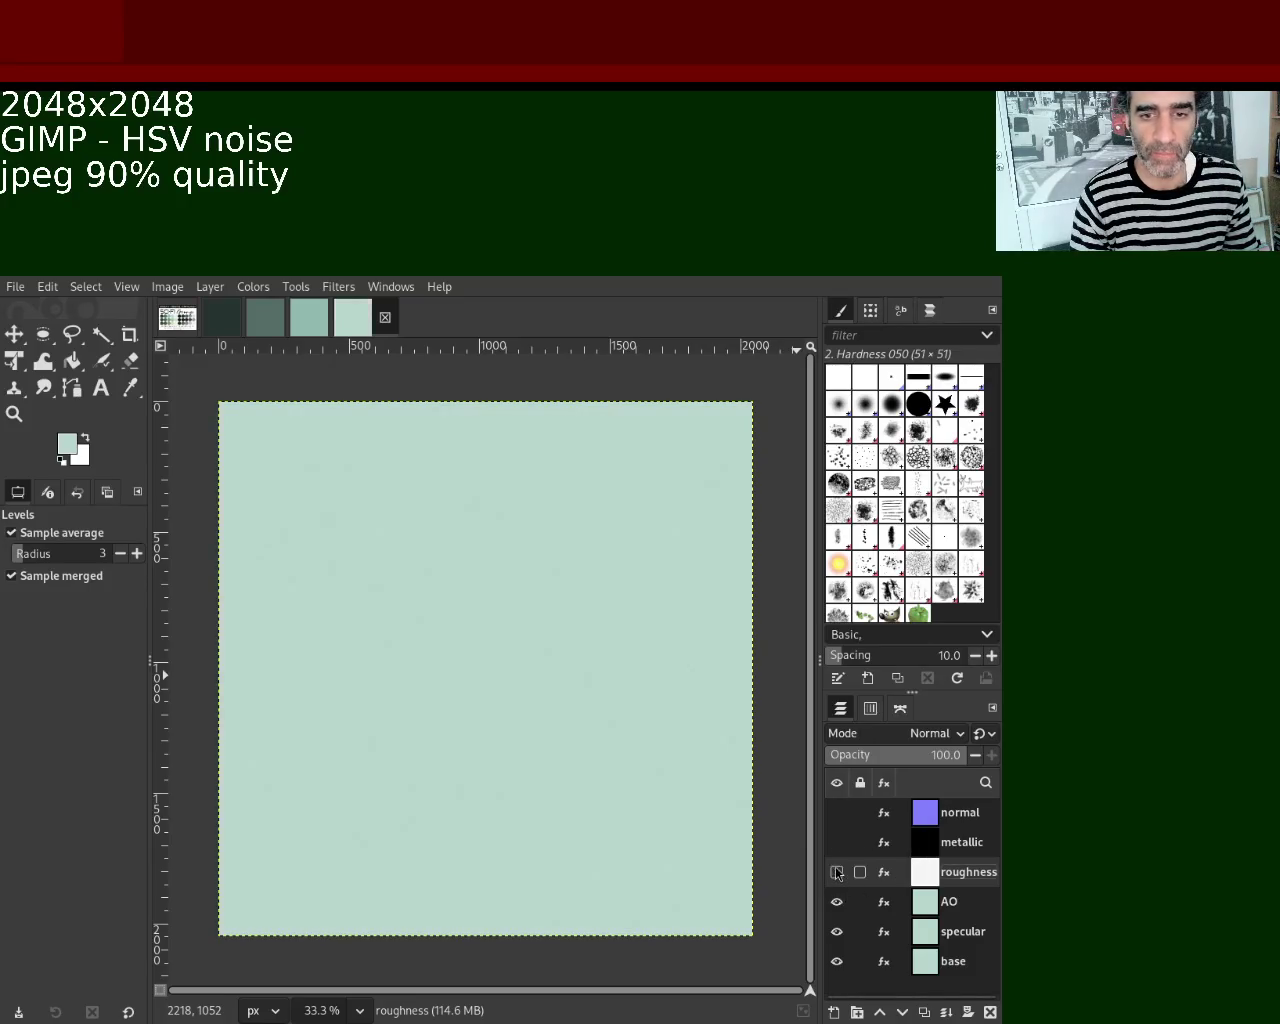
# Make the AO layer near-white with the last filter, hide it, and undo the last action.
pyautogui.click(918, 906)
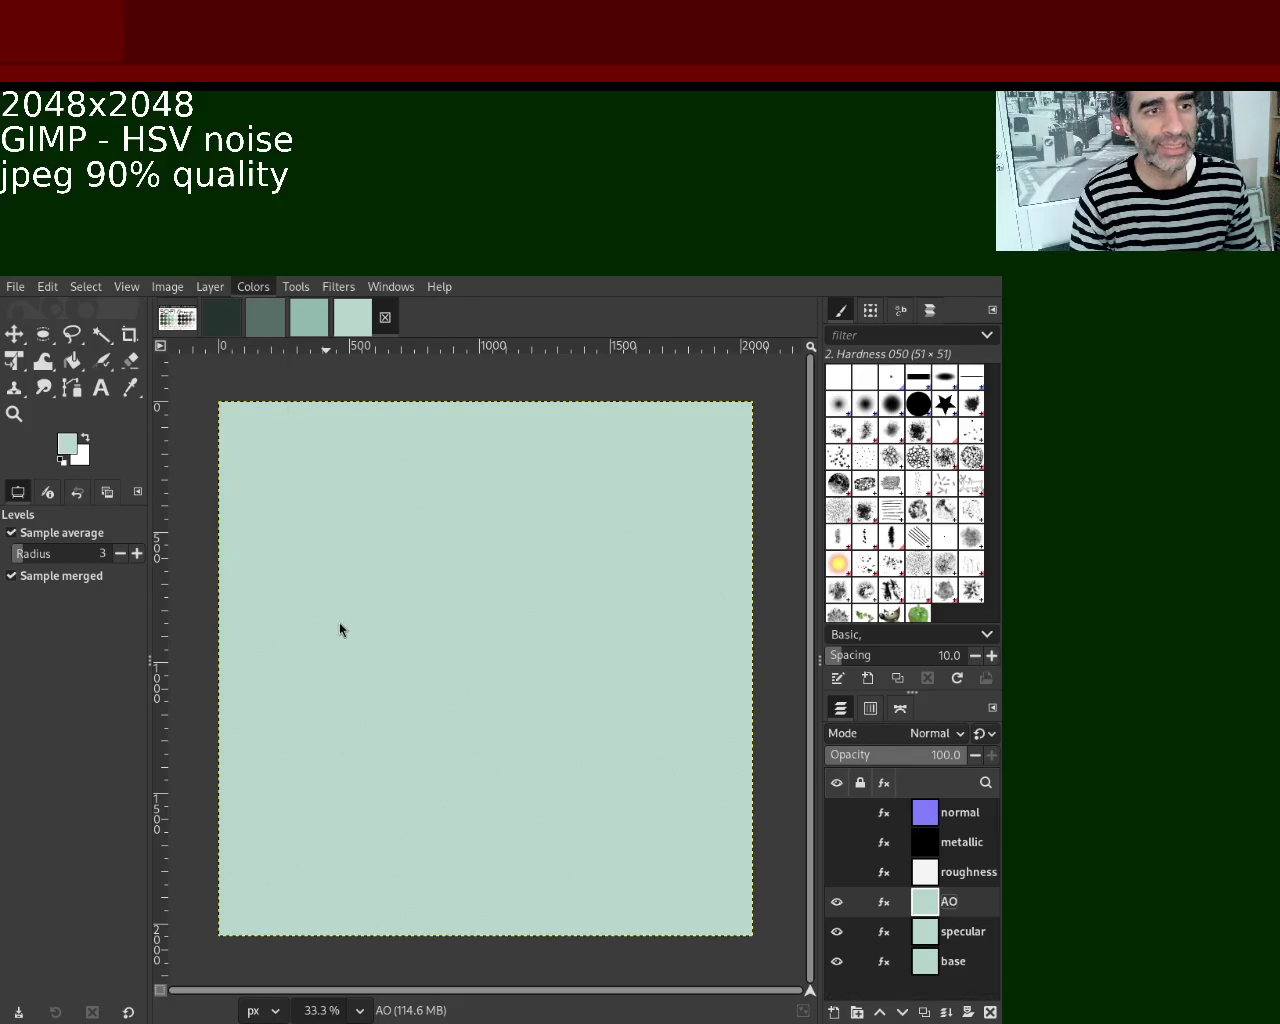
pyautogui.hotkey('ctrl', 'f')
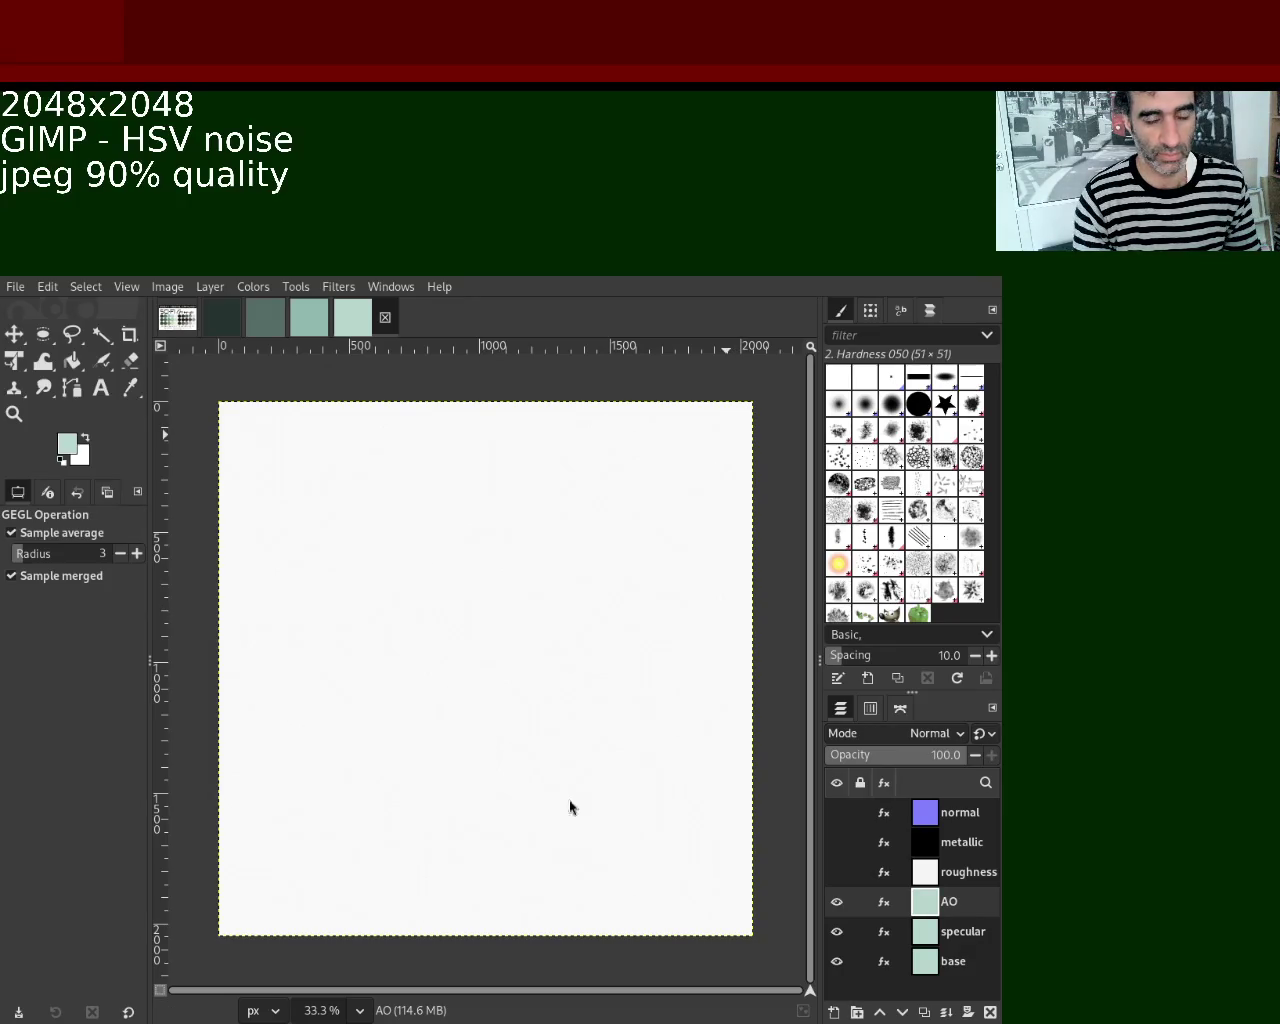
pyautogui.click(836, 902)
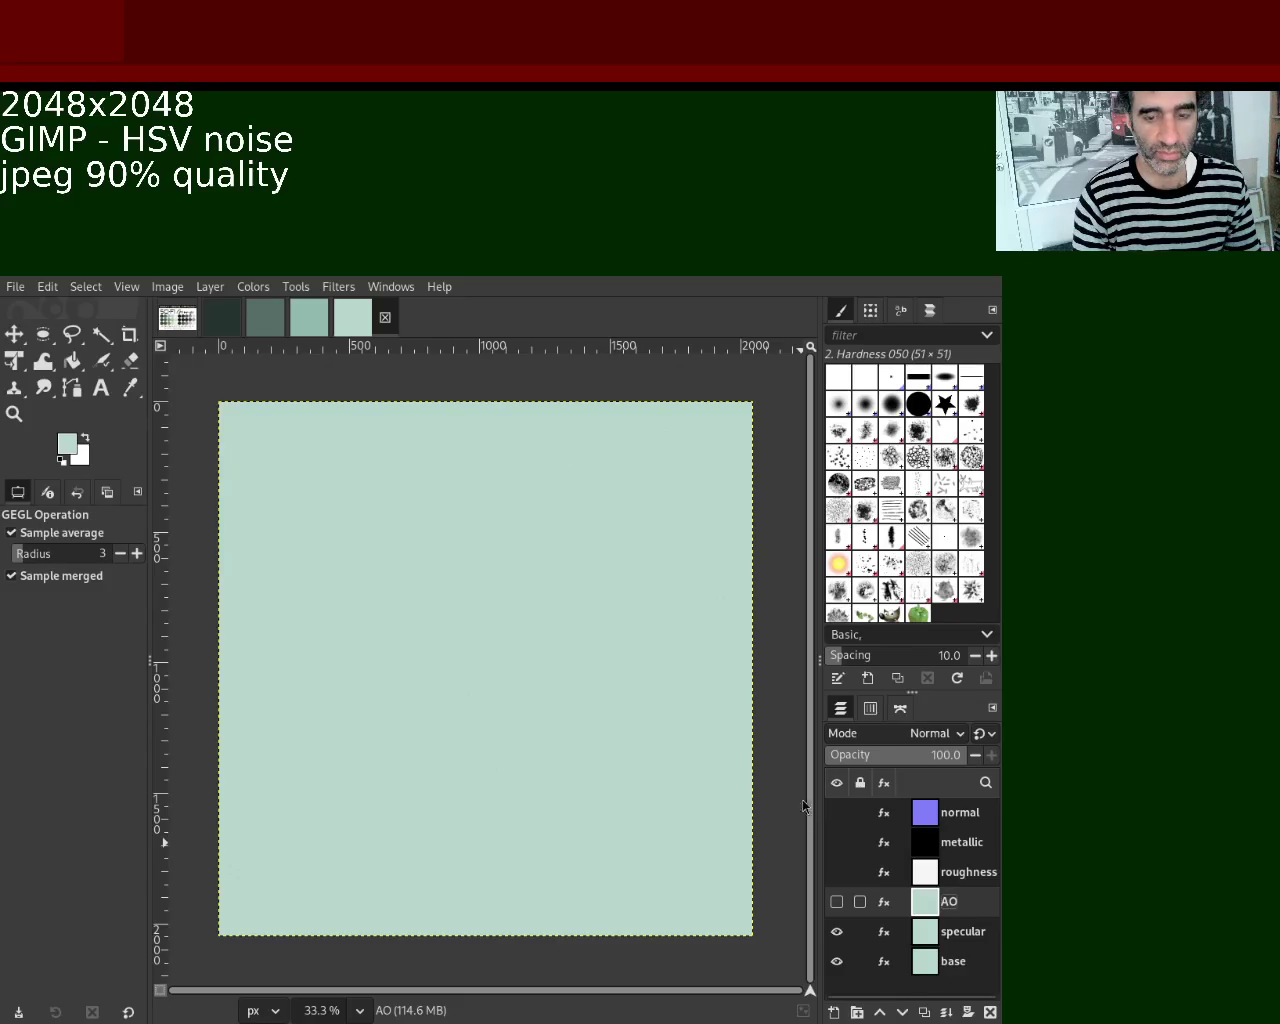
pyautogui.hotkey('ctrl', 'z')
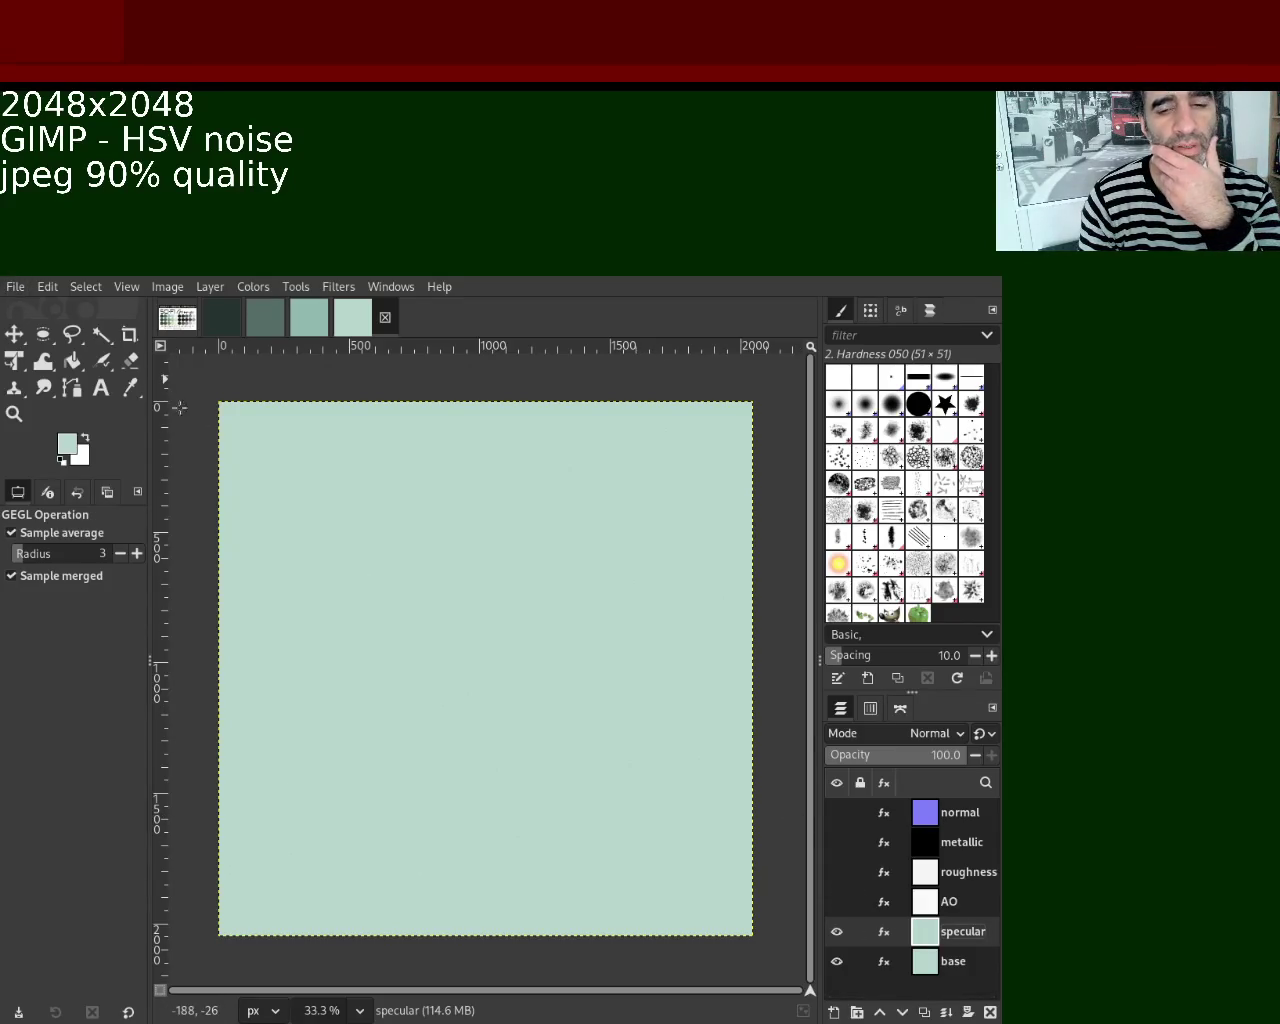
# Select the specular layer, hide it to reveal the mint base, and select the base layer.
pyautogui.click(936, 910)
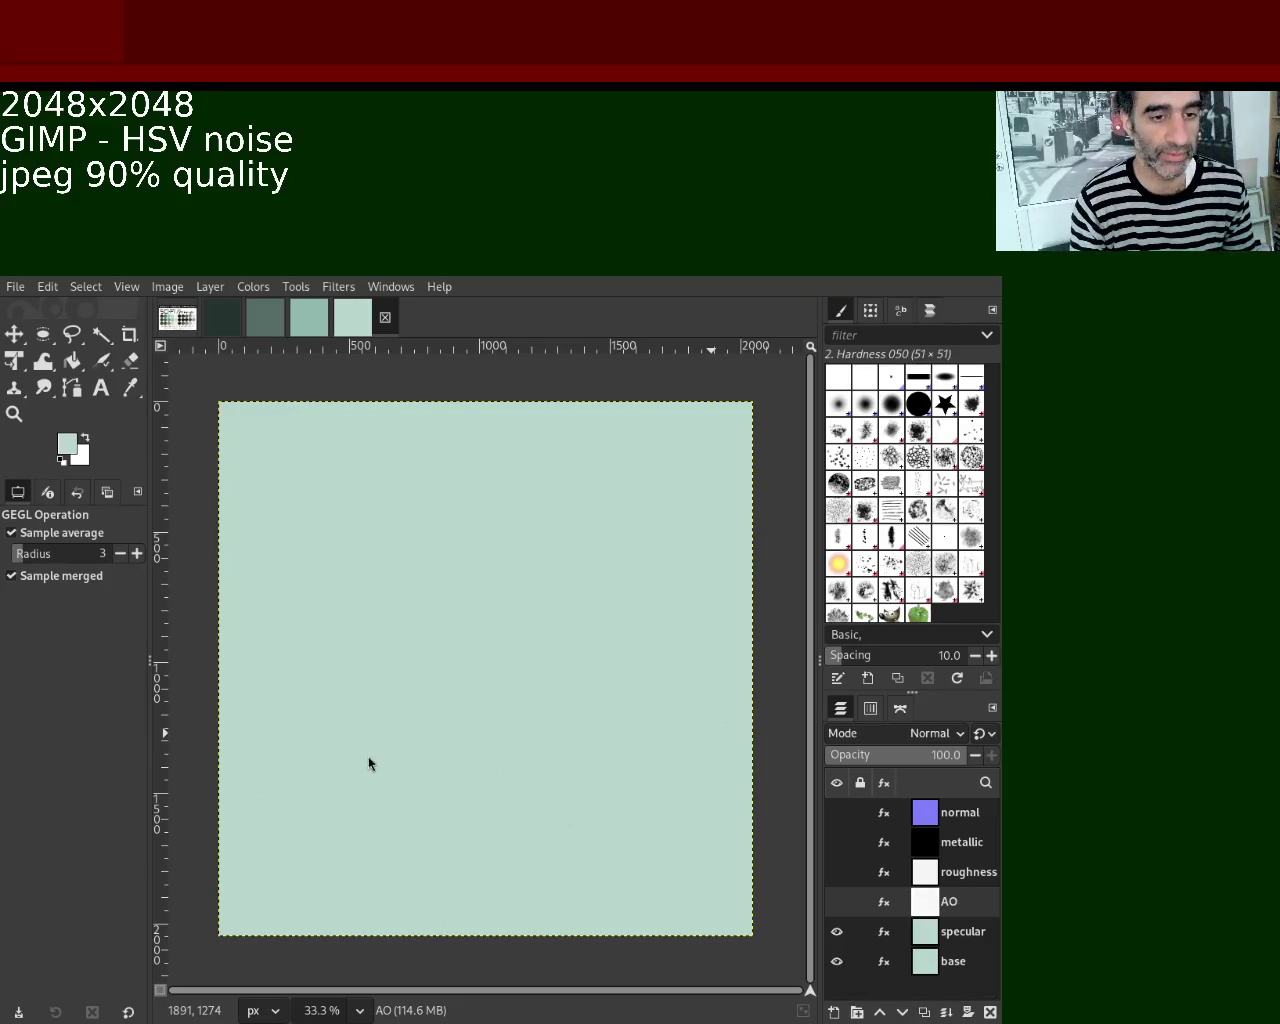
pyautogui.click(928, 933)
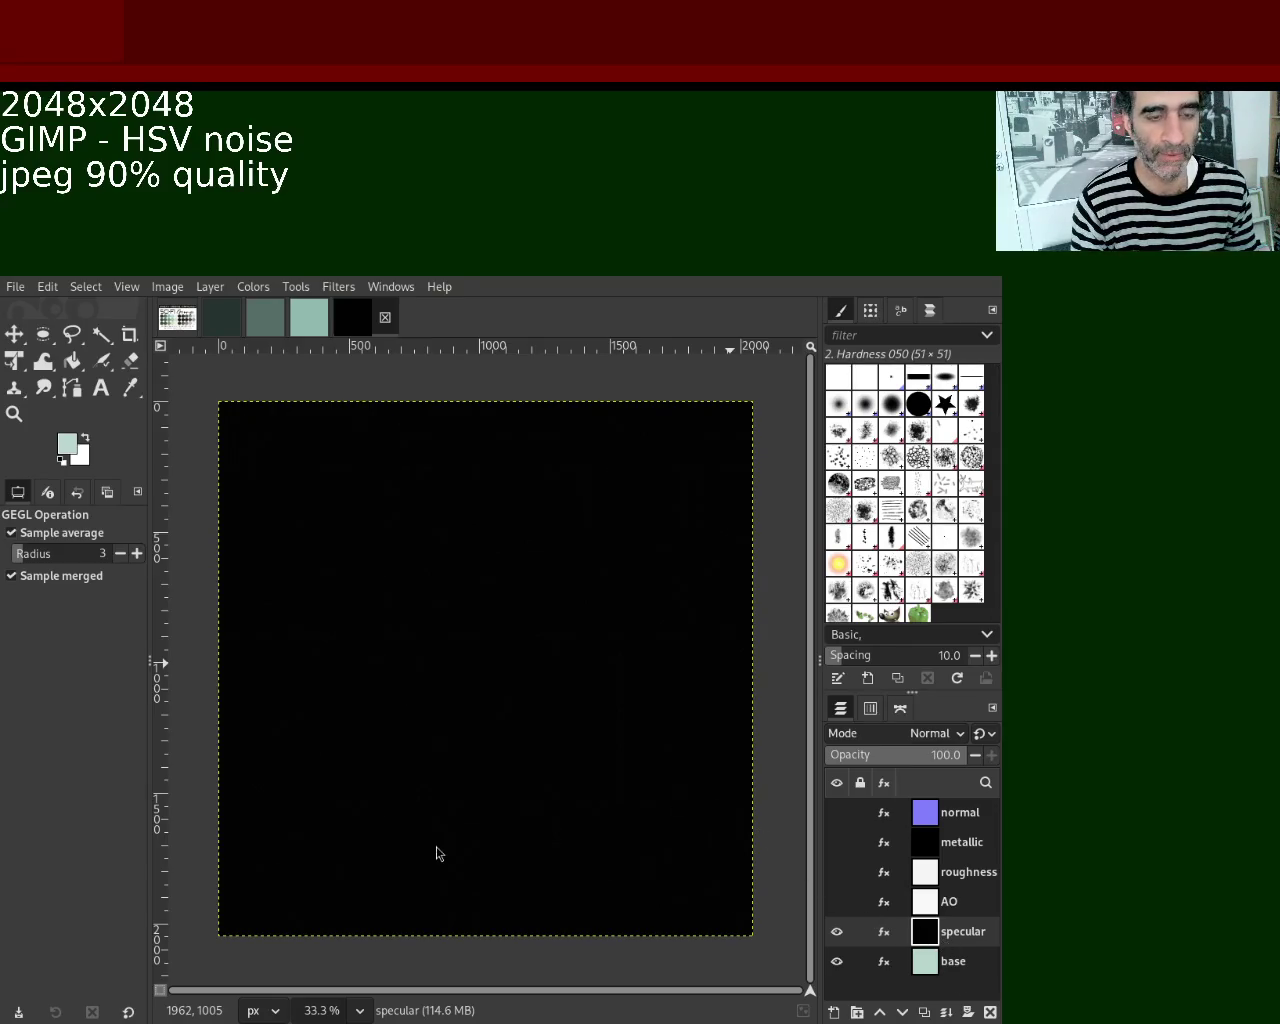
pyautogui.click(837, 932)
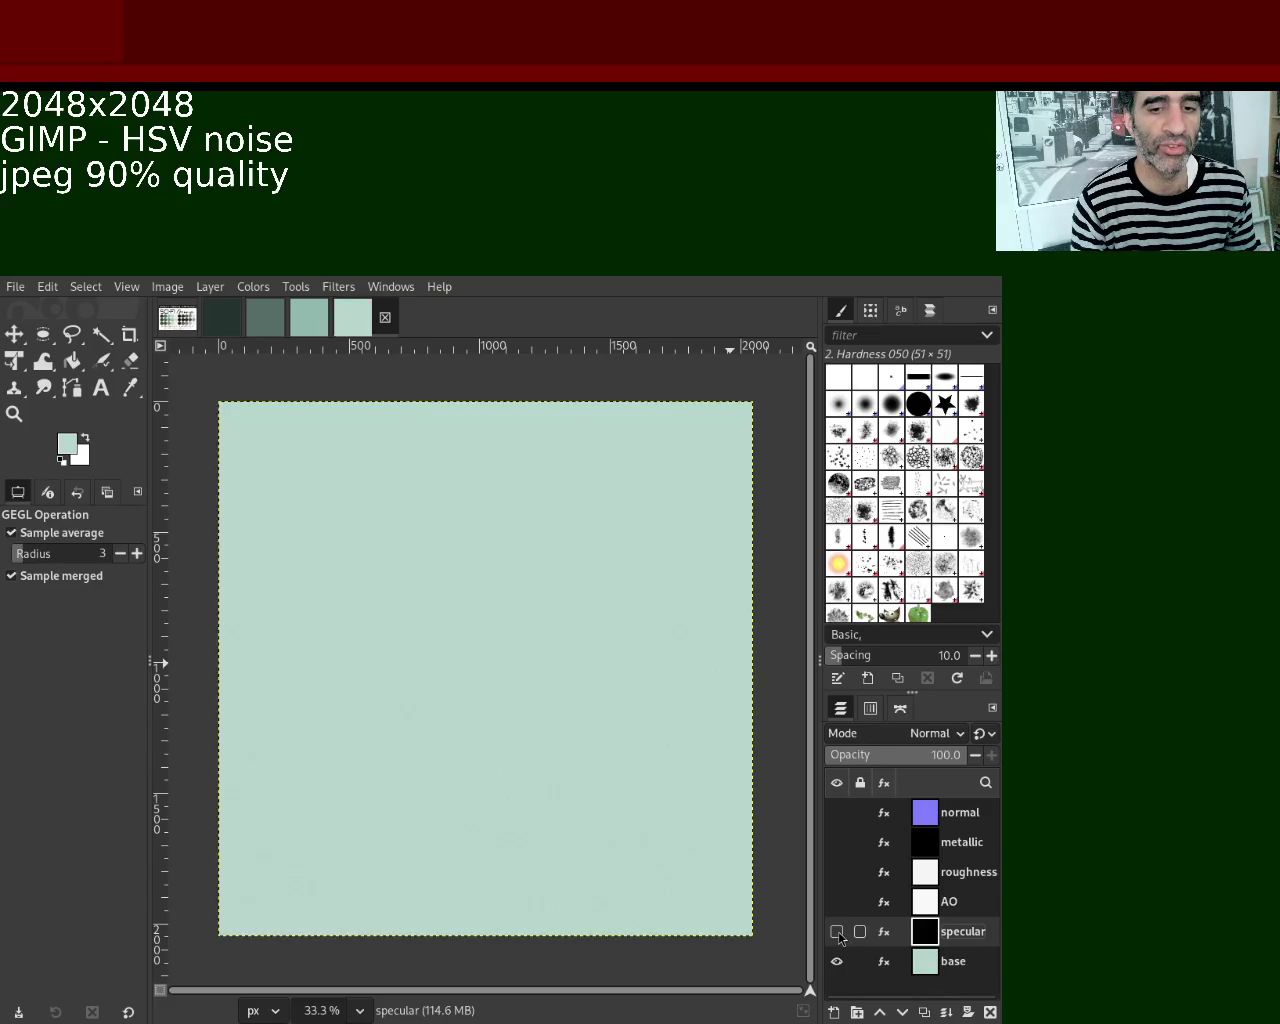
pyautogui.click(933, 973)
pyautogui.click(22, 414)
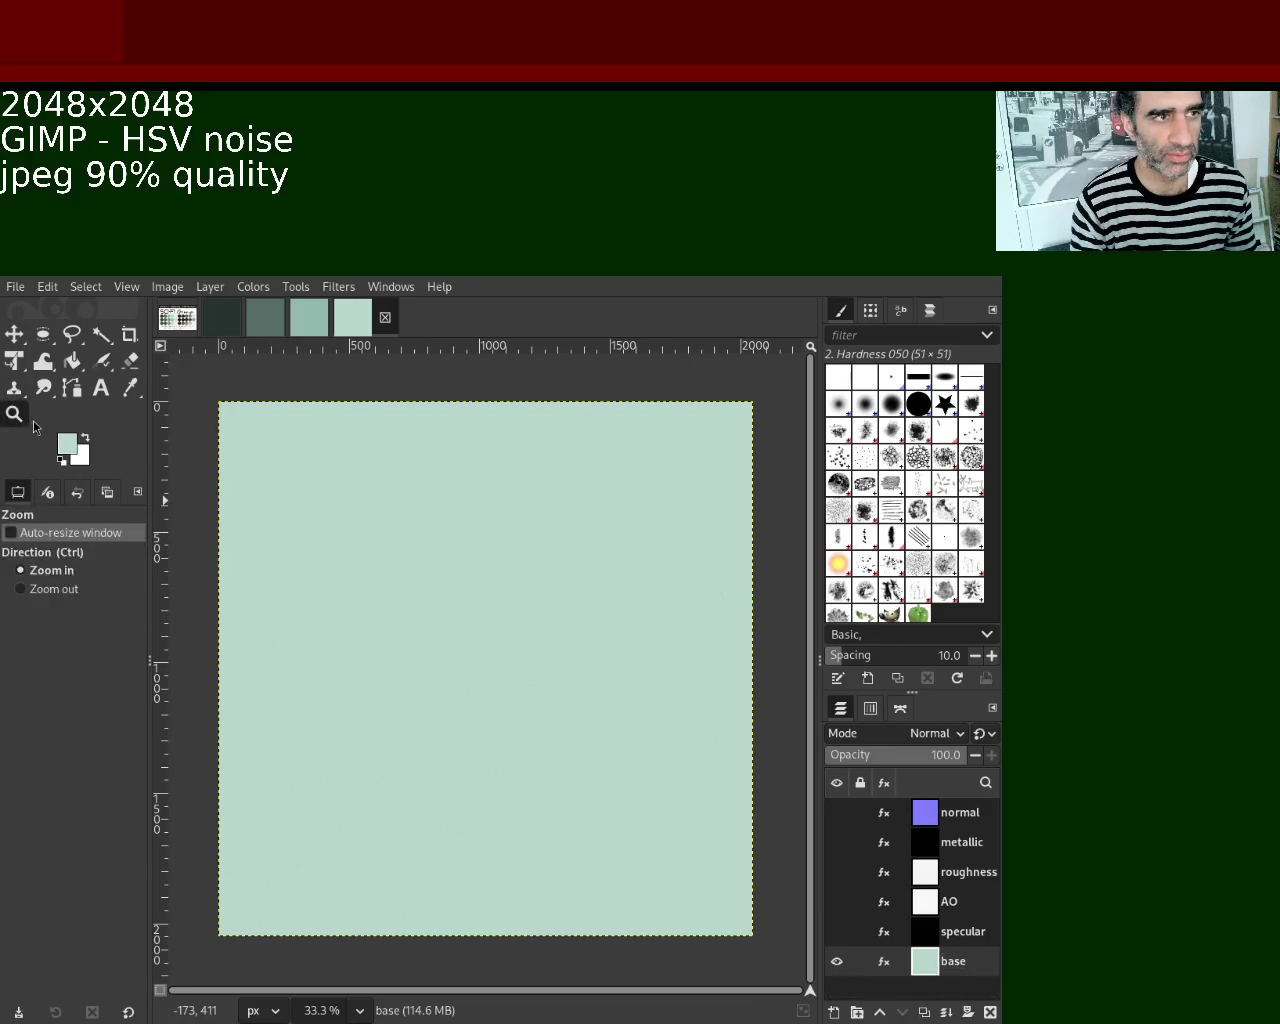
# Zoom in to inspect the texture noise, show all six map layers, and select normal.
pyautogui.keyDown('ctrl'); pyautogui.click(452, 577); pyautogui.keyUp('ctrl')
pyautogui.click(452, 577)
pyautogui.click(452, 577)
pyautogui.click(452, 577)
pyautogui.scroll(-1, 452, 577)
pyautogui.scroll(-3, 452, 577)
pyautogui.scroll(-4, 452, 577)
pyautogui.scroll(-3, 452, 577)
pyautogui.scroll(2, 452, 577)
pyautogui.scroll(-1, 450, 575)
pyautogui.scroll(1, 445, 565)
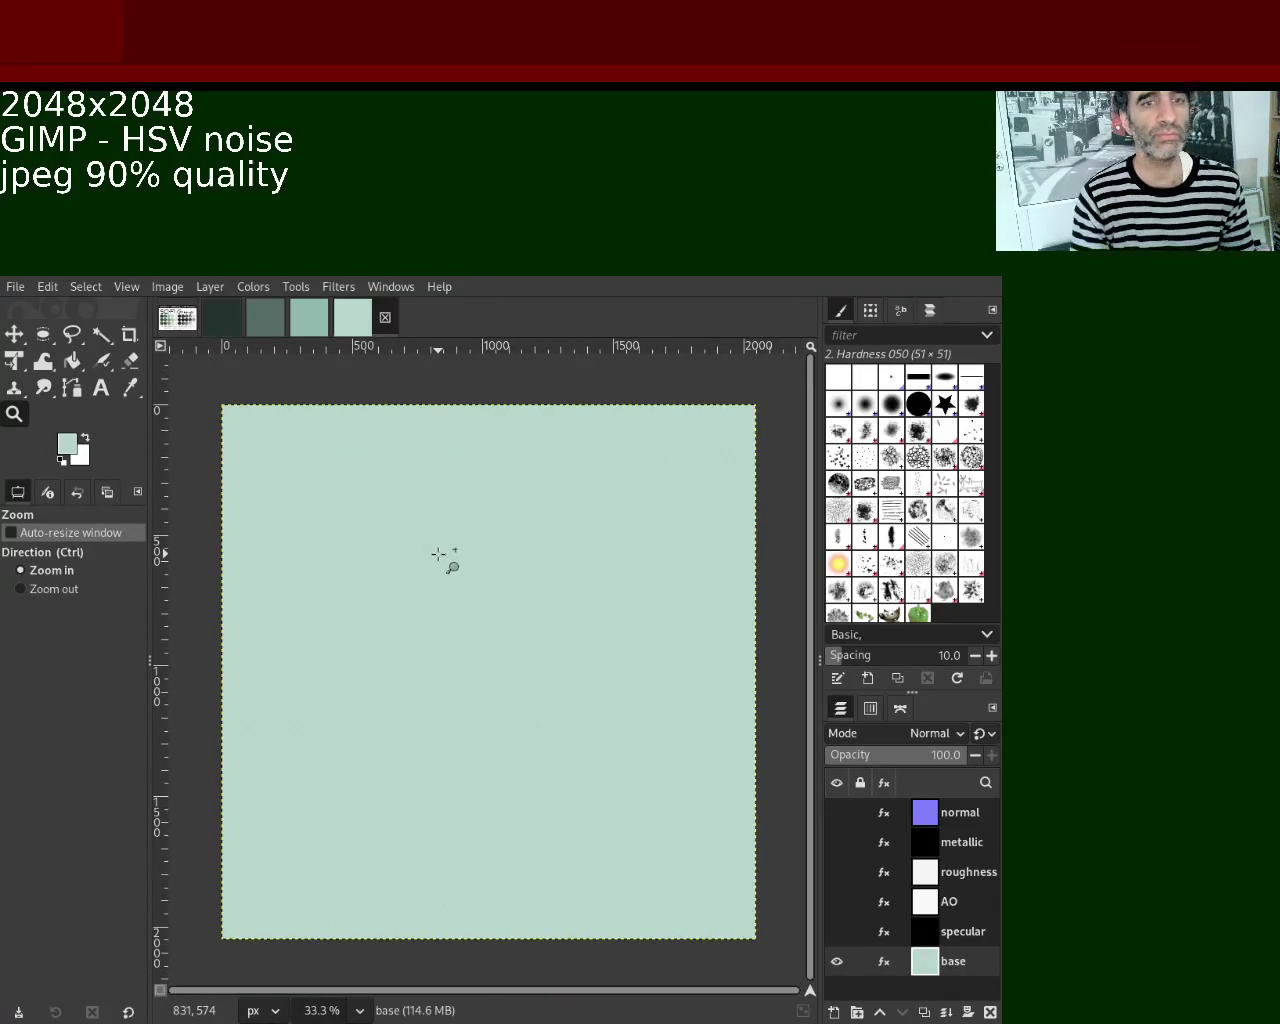
pyautogui.moveTo(900, 931)
pyautogui.moveTo(837, 931); pyautogui.dragTo(837, 812)
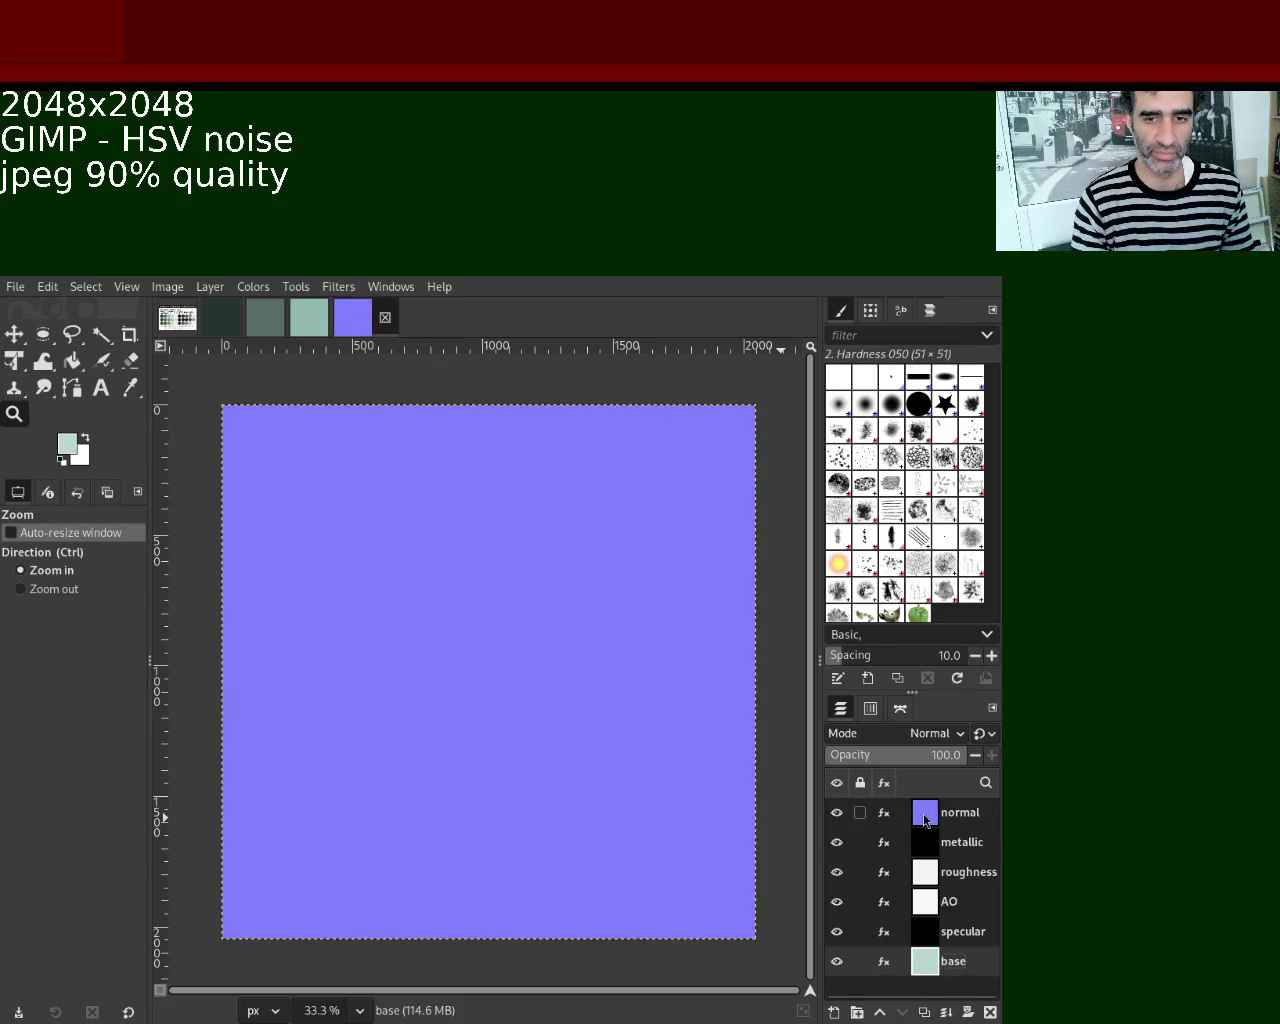
pyautogui.click(921, 812)
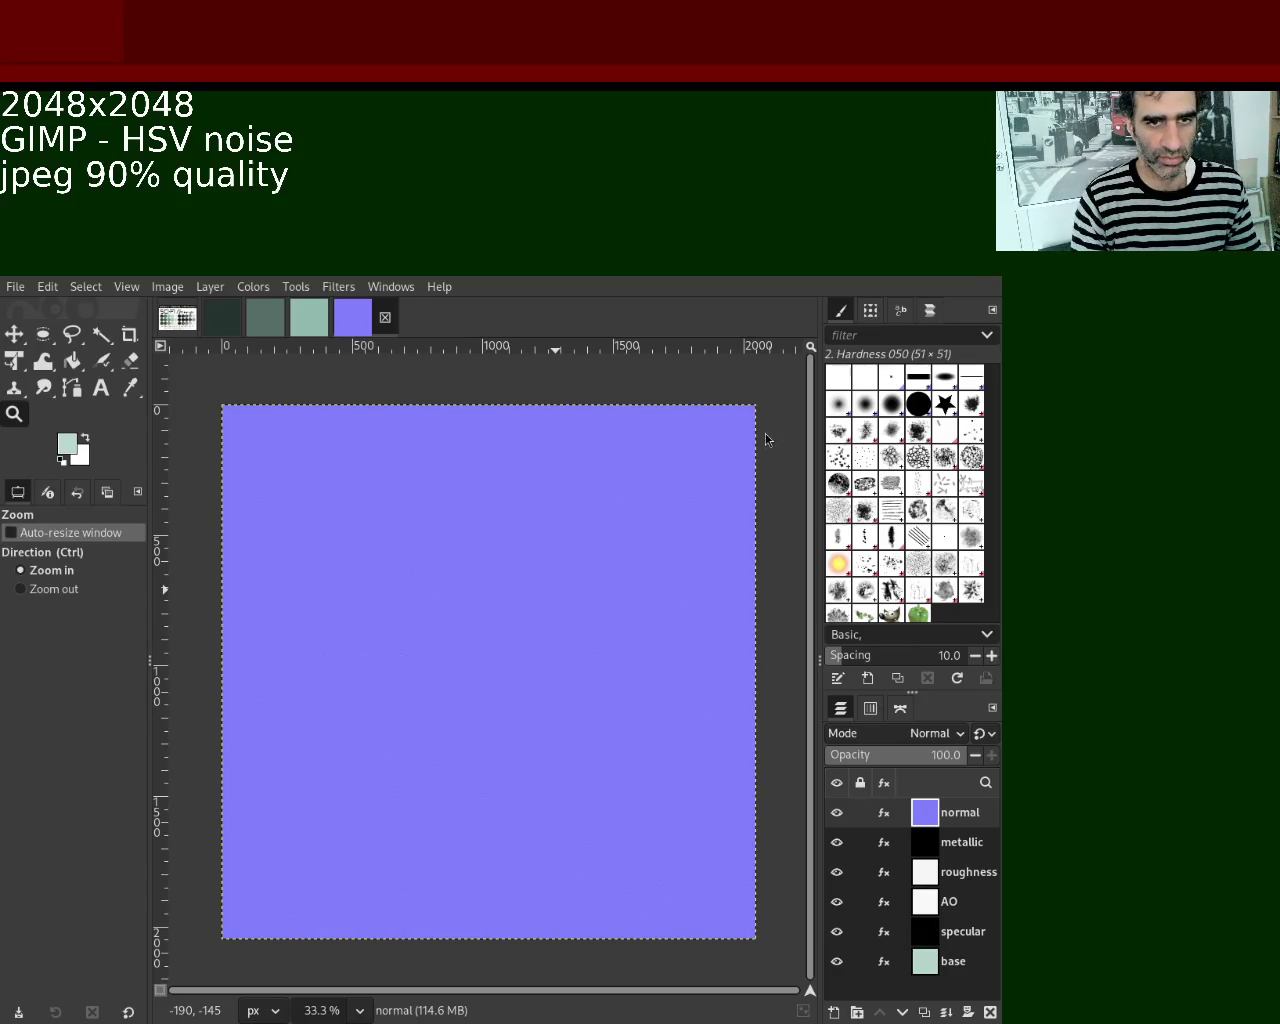
# Re-export the normal map, save the project as 4.xcf, and hide the normal layer.
pyautogui.hotkey('ctrl', 'e')
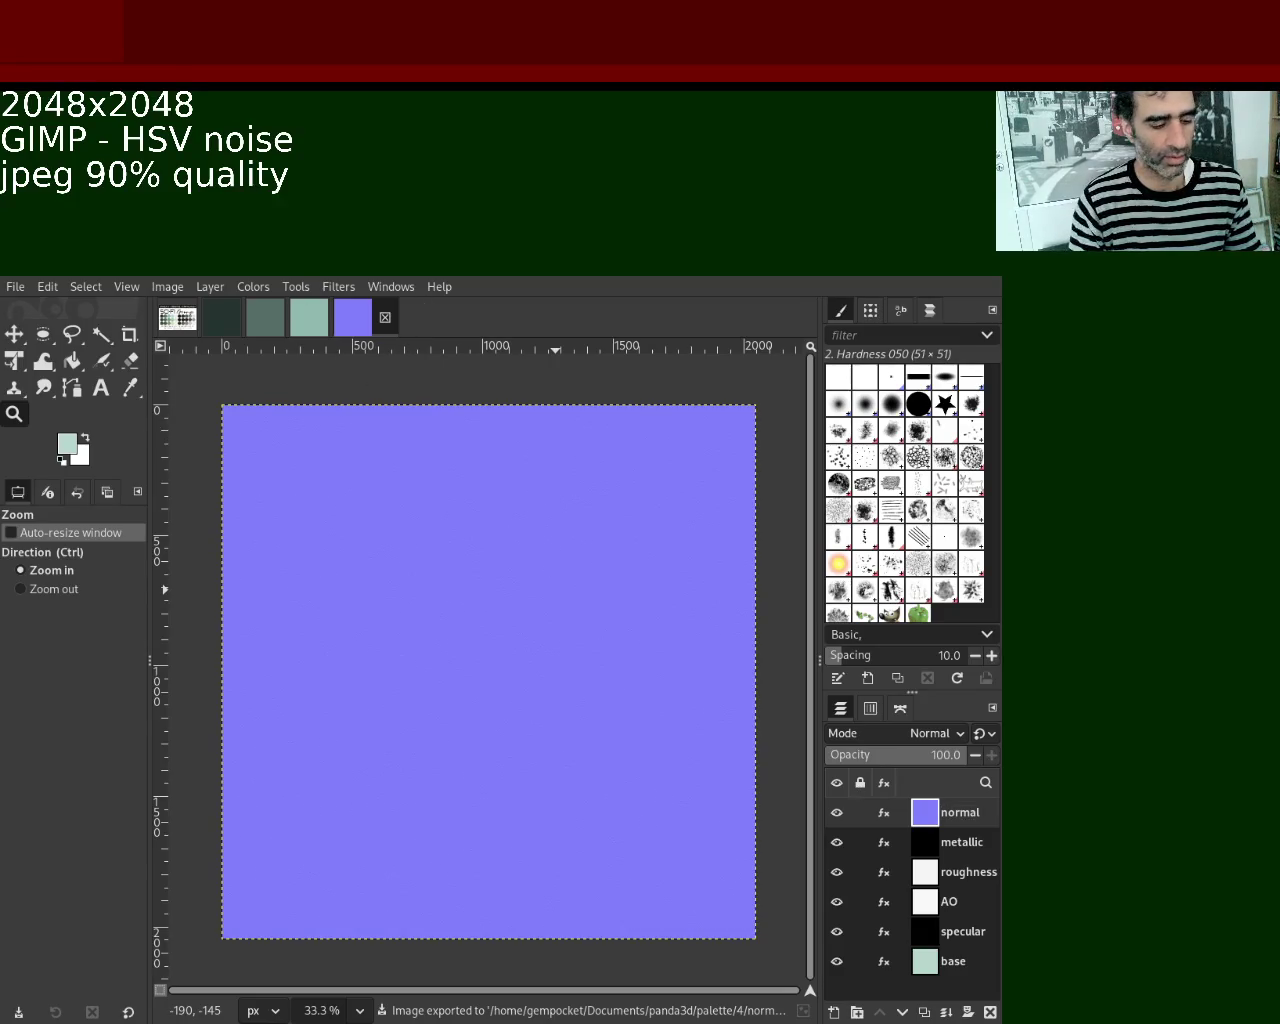
pyautogui.hotkey('ctrl', 's')
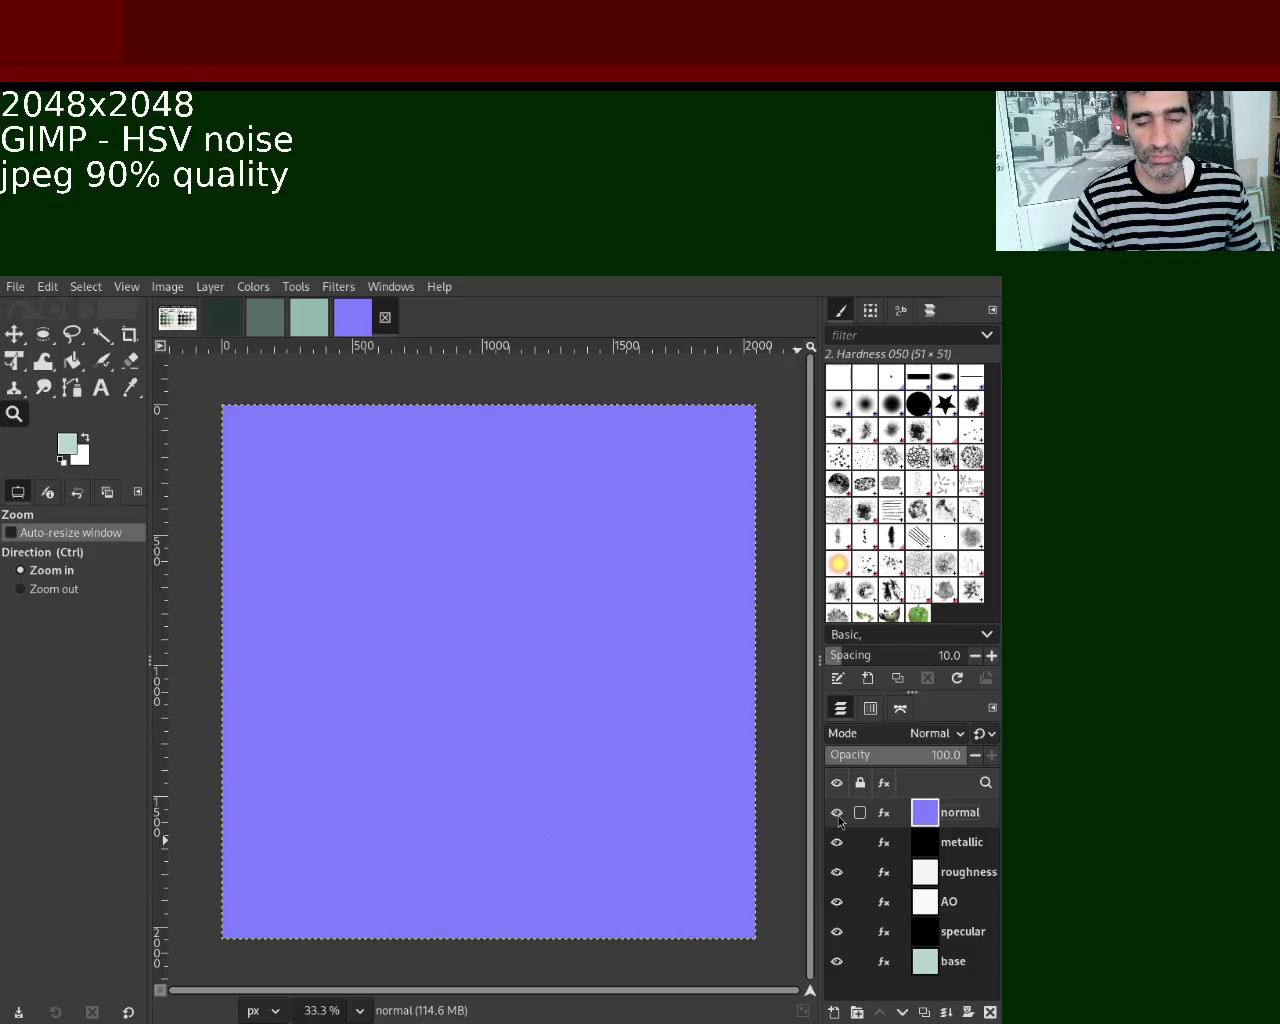
pyautogui.click(837, 813)
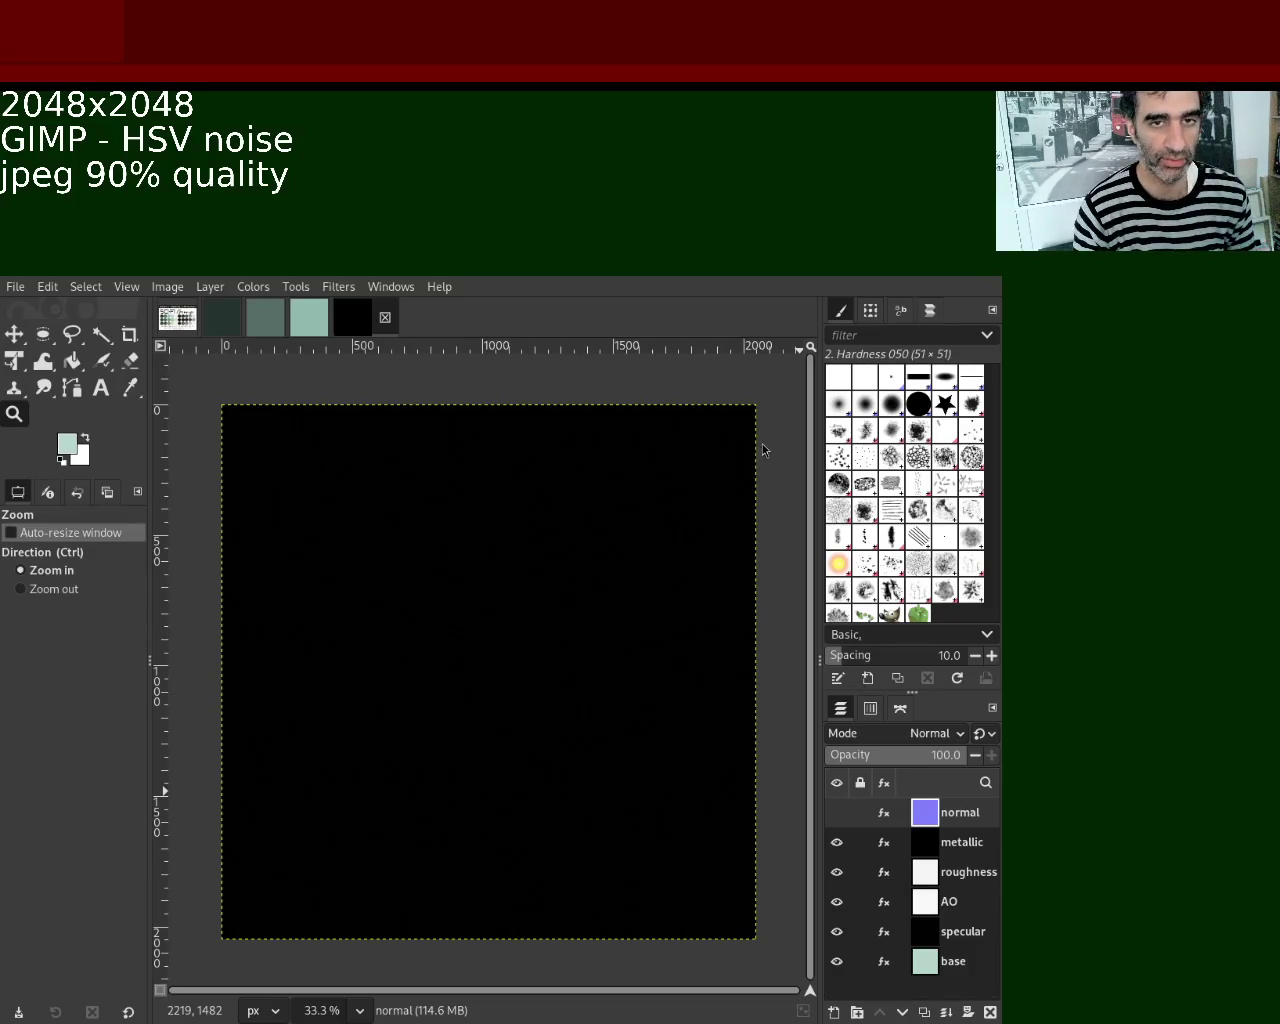
# Export the visible black metallic map into the palette/4 folder.
pyautogui.hotkey('ctrl', 'e')
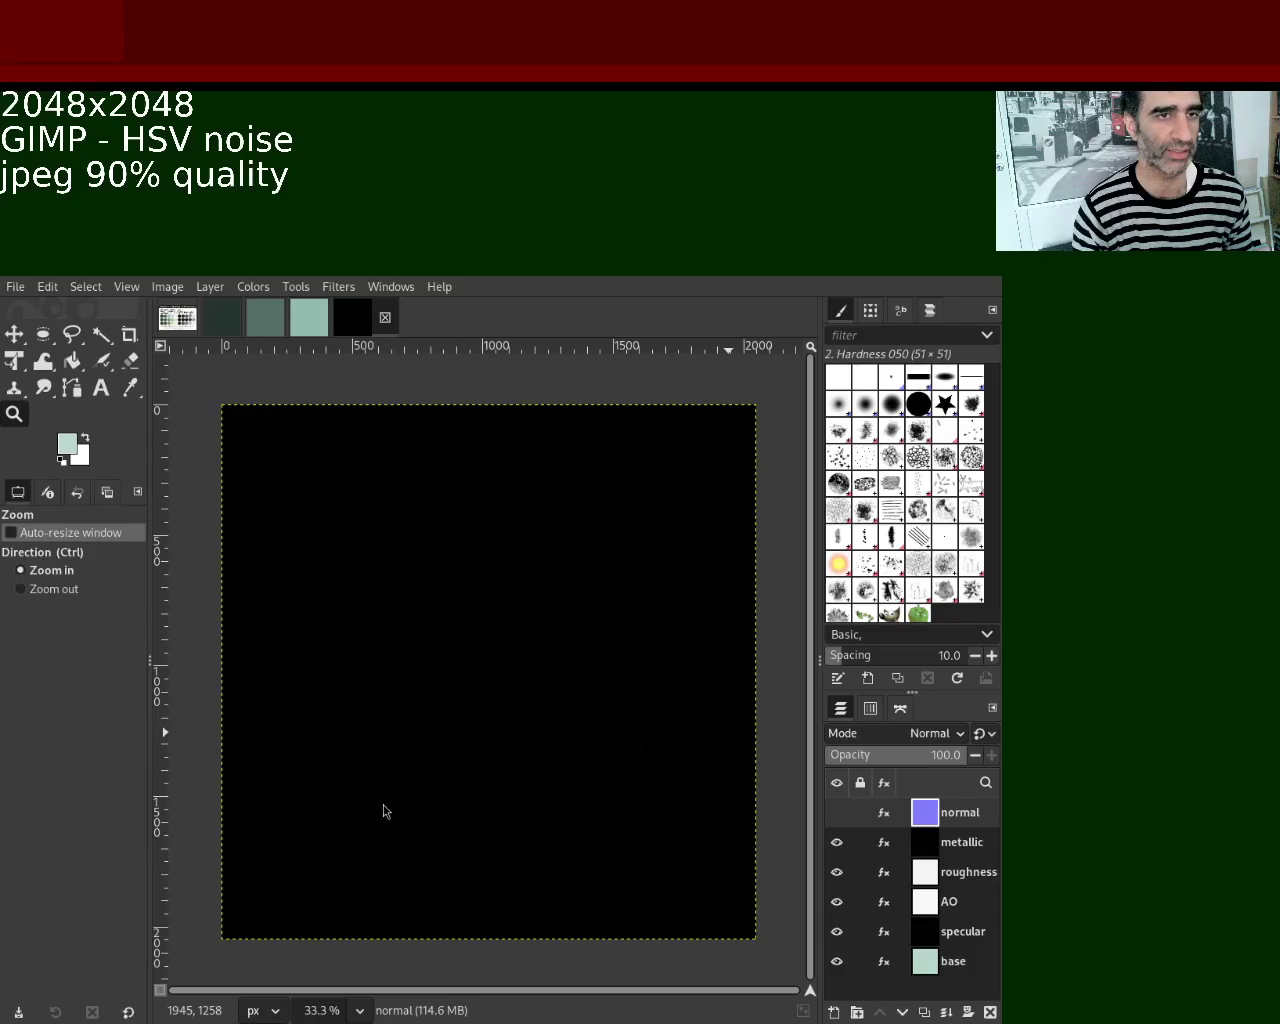
# Hide metallic to show the near-white roughness map, select roughness, and begin a JPEG export.
pyautogui.click(836, 843)
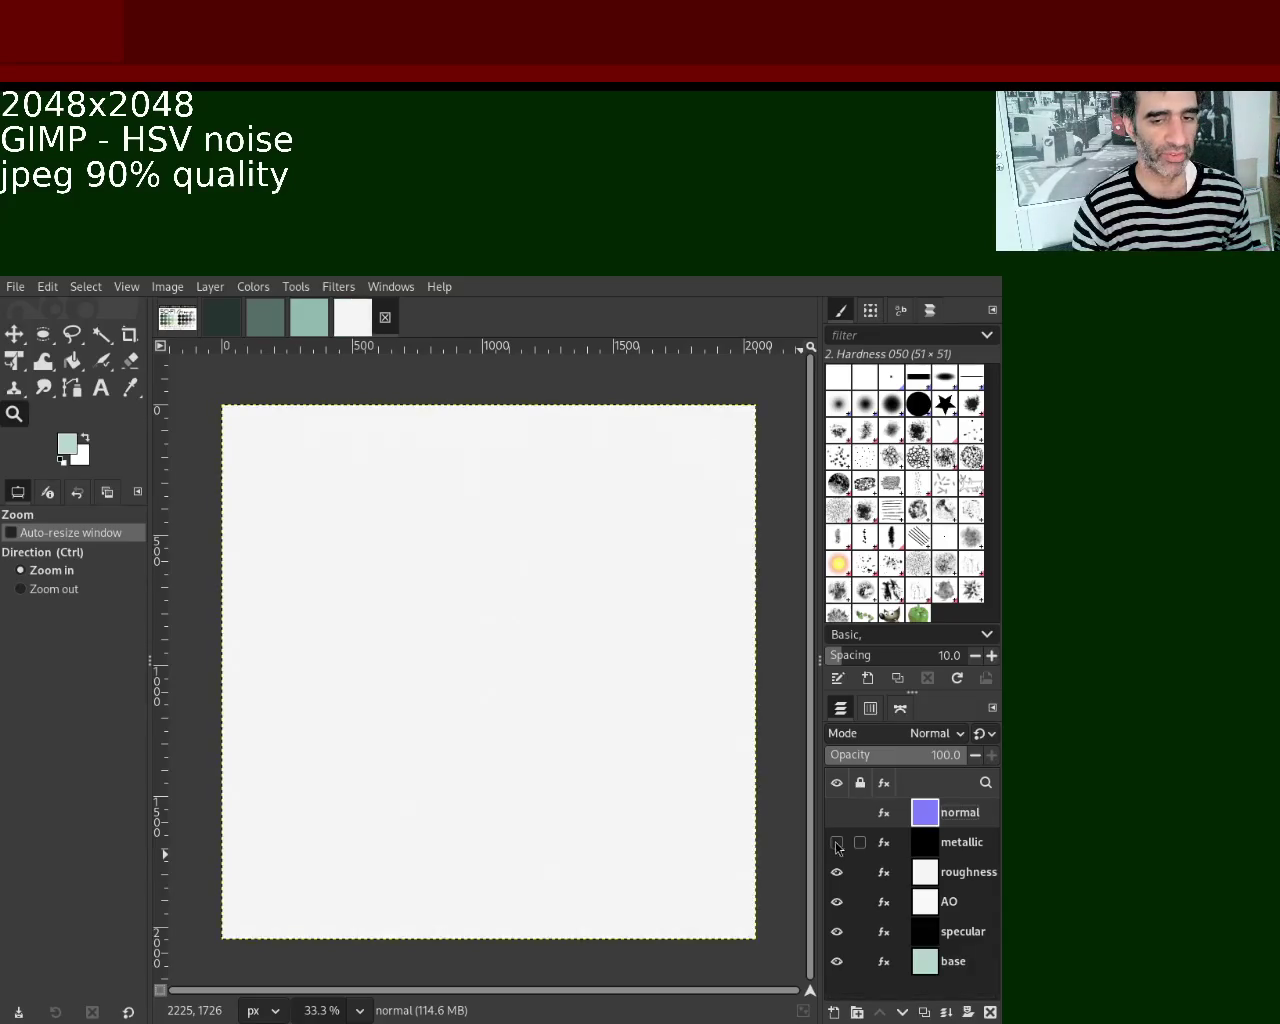
pyautogui.click(870, 872)
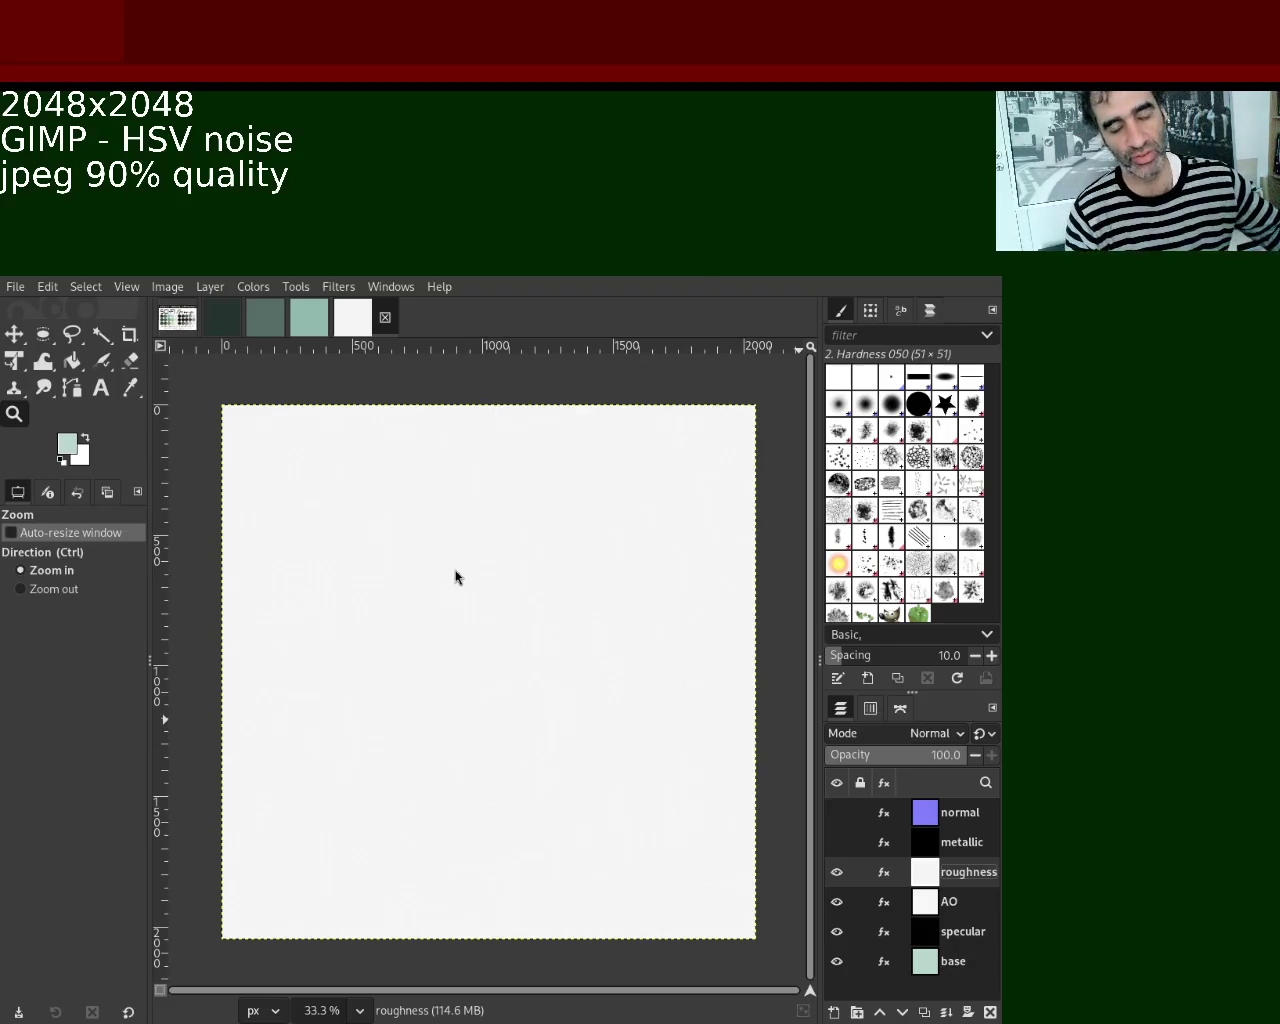
pyautogui.hotkey('alt', '1')
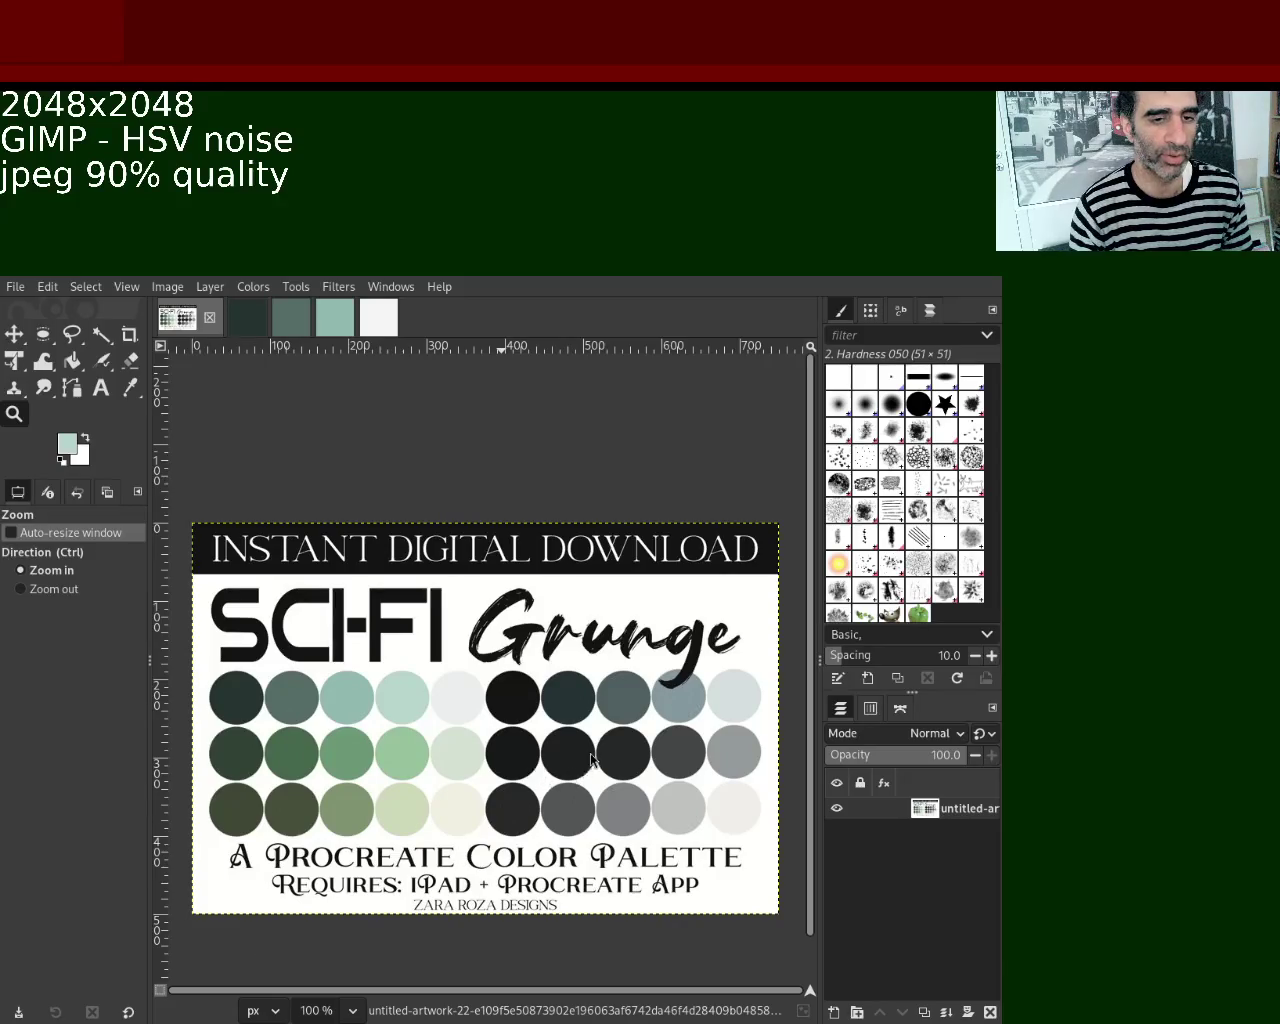
pyautogui.hotkey('ctrl', 'e')
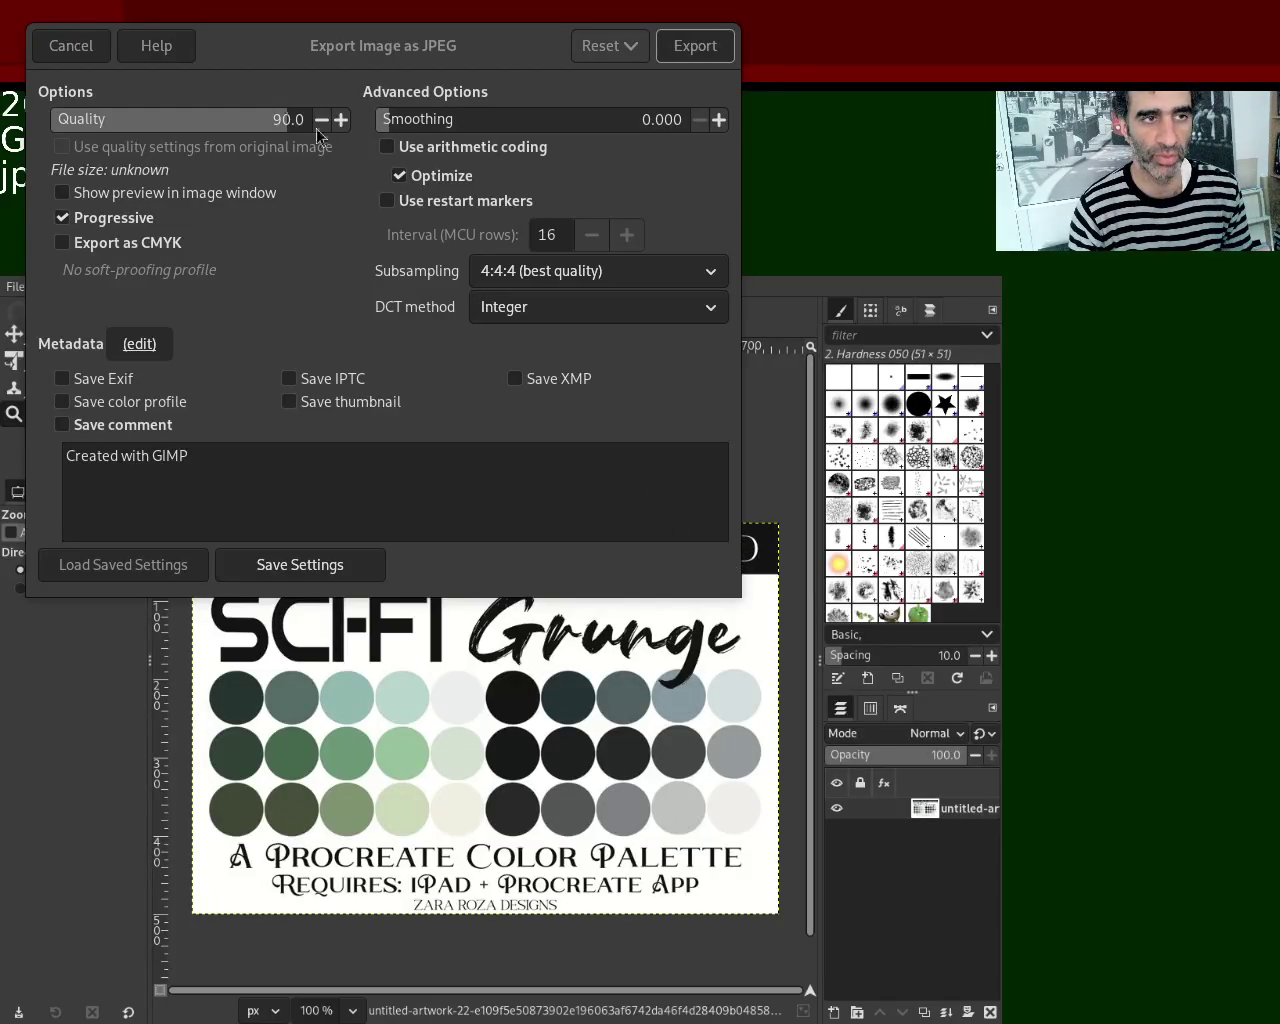
# Export the roughness map as a quality-90 JPEG and return to the Sci-Fi Grunge palette image.
pyautogui.click(676, 48)
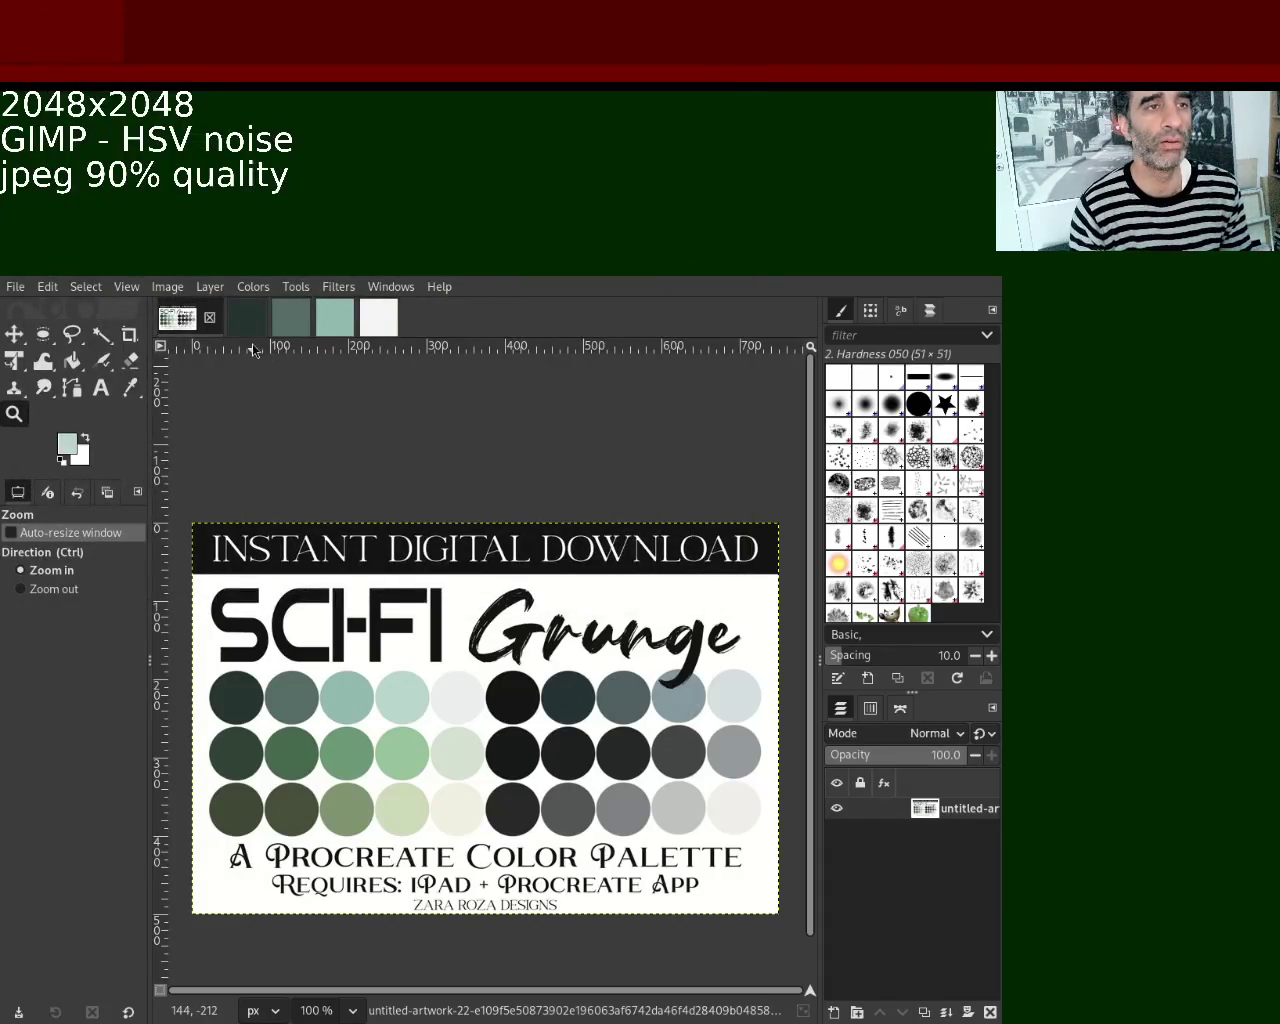
pyautogui.click(291, 318)
pyautogui.click(353, 318)
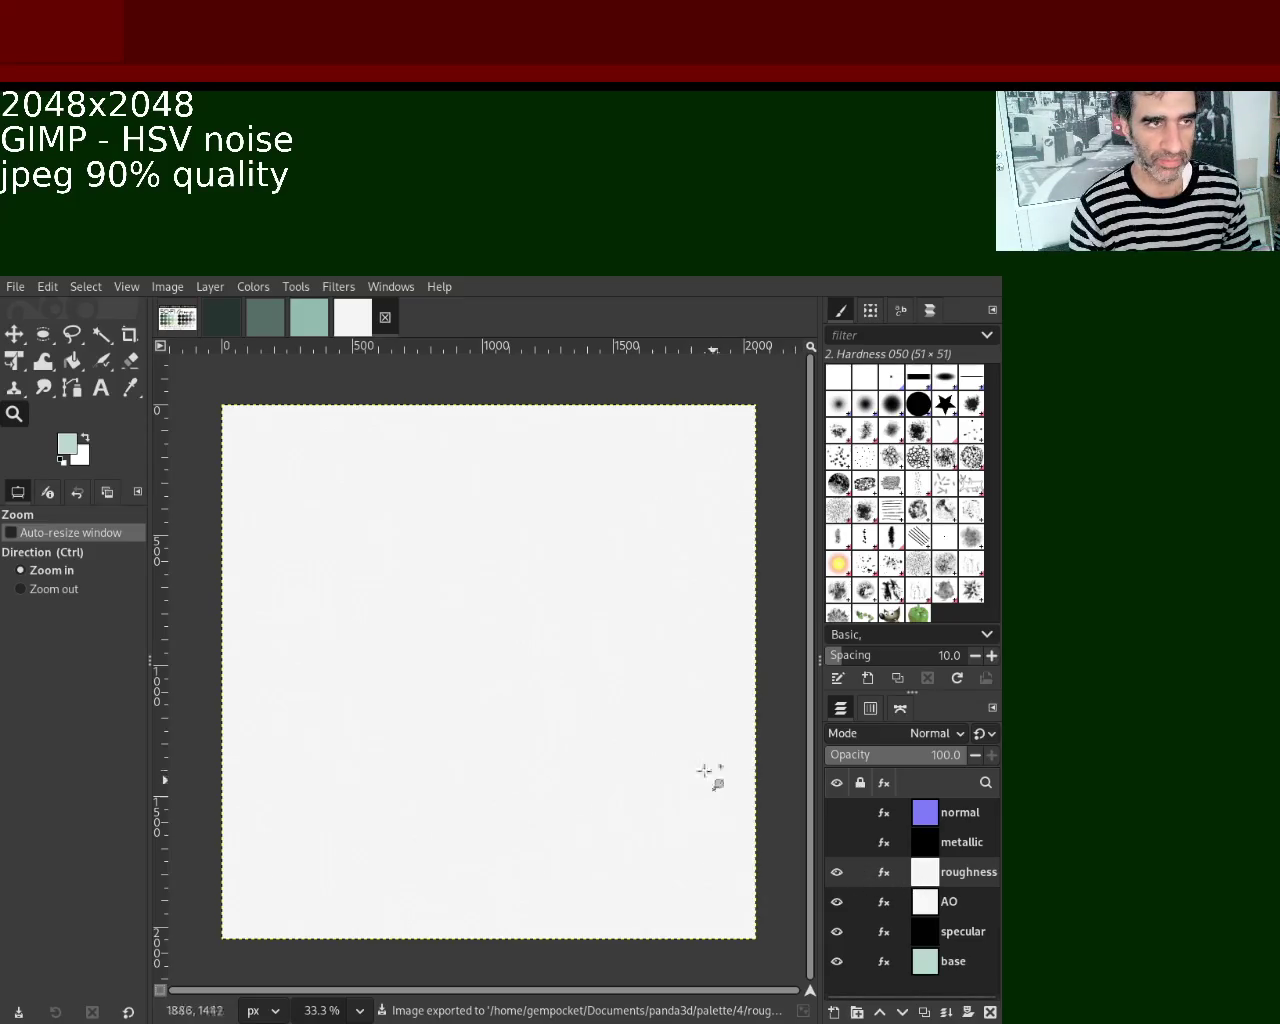
pyautogui.click(177, 318)
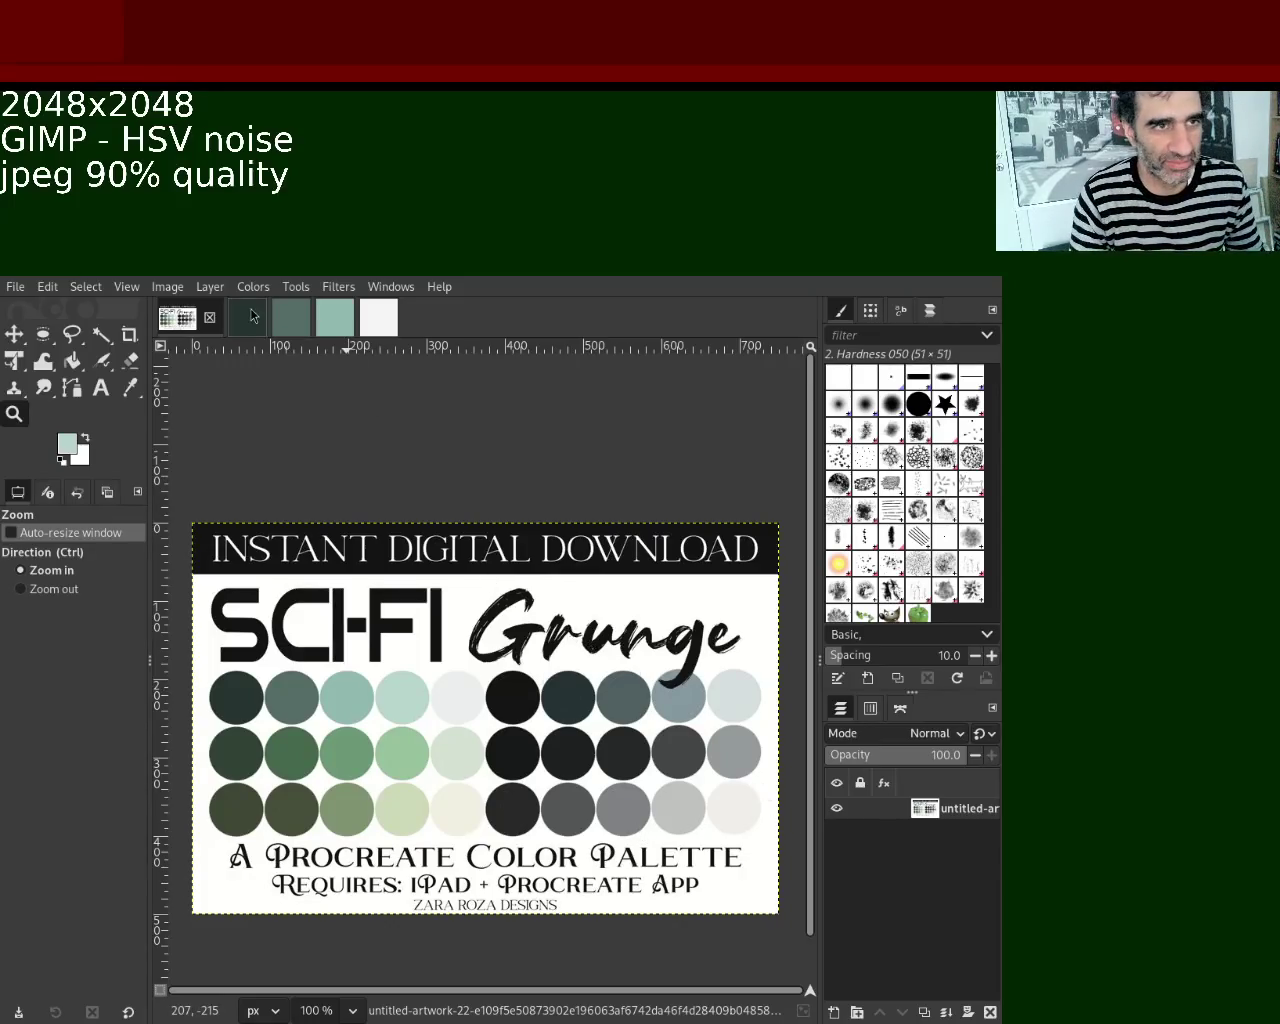
# Return to the layered texture, hide the roughness layer and make the AO layer active for export.
pyautogui.scroll(-1, 340, 325)
pyautogui.scroll(-1, 350, 322)
pyautogui.scroll(-1, 370, 322)
pyautogui.scroll(-1, 378, 323)
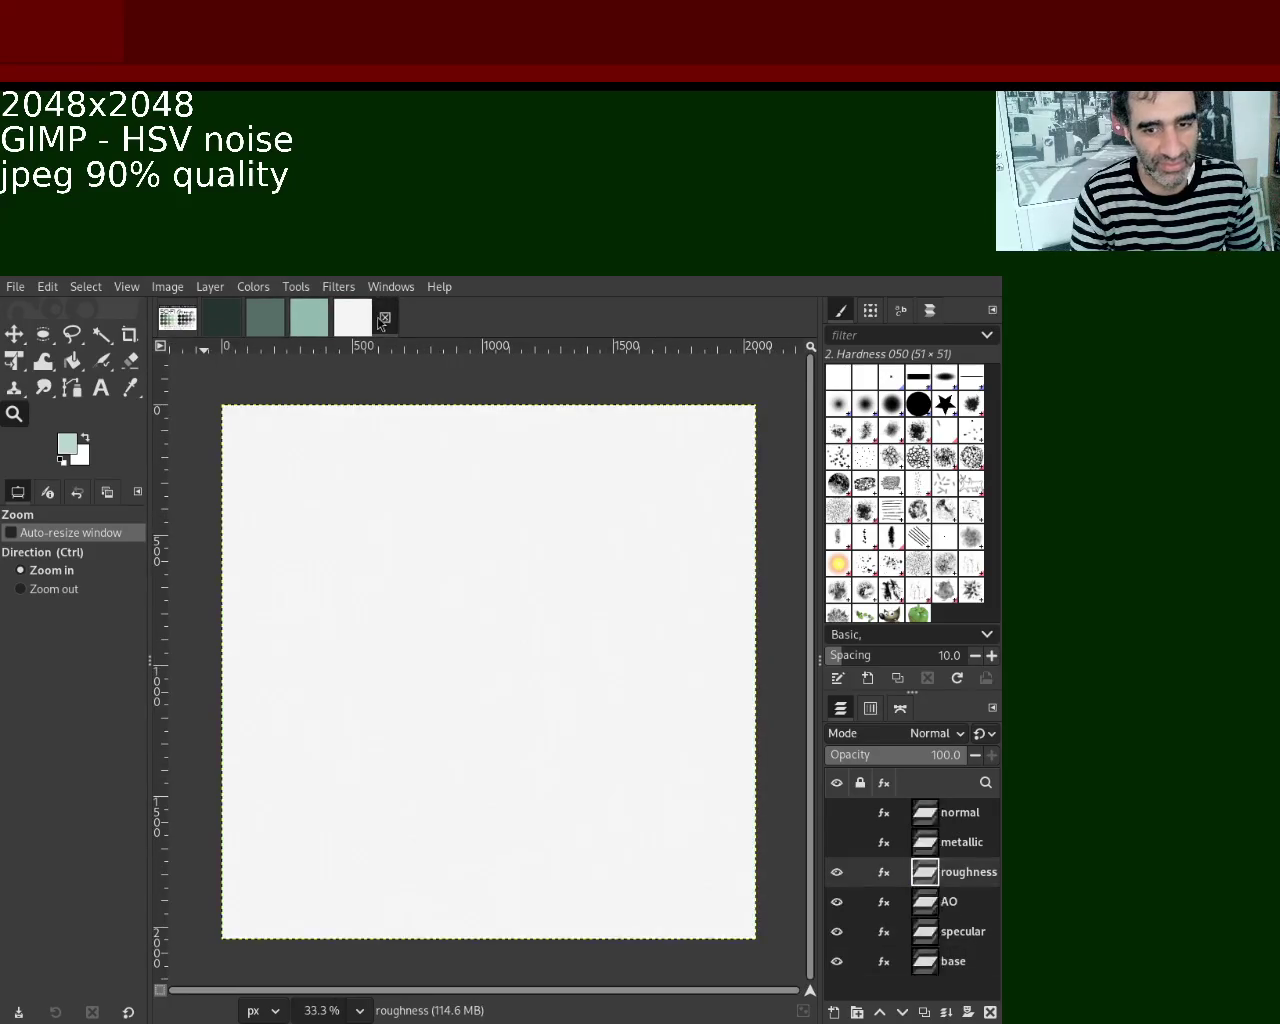
pyautogui.click(310, 330)
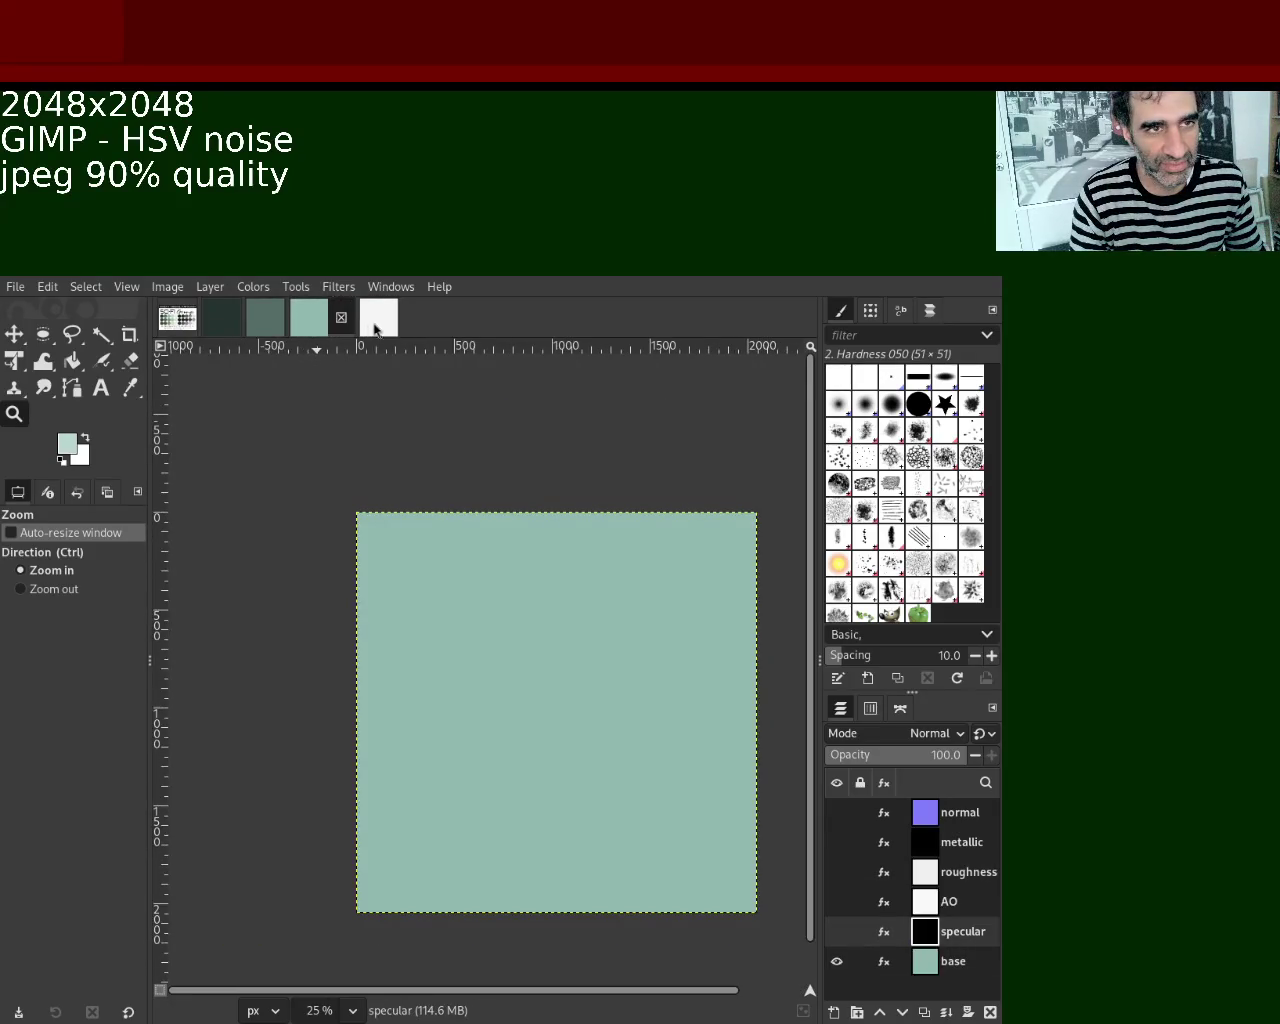
pyautogui.click(378, 329)
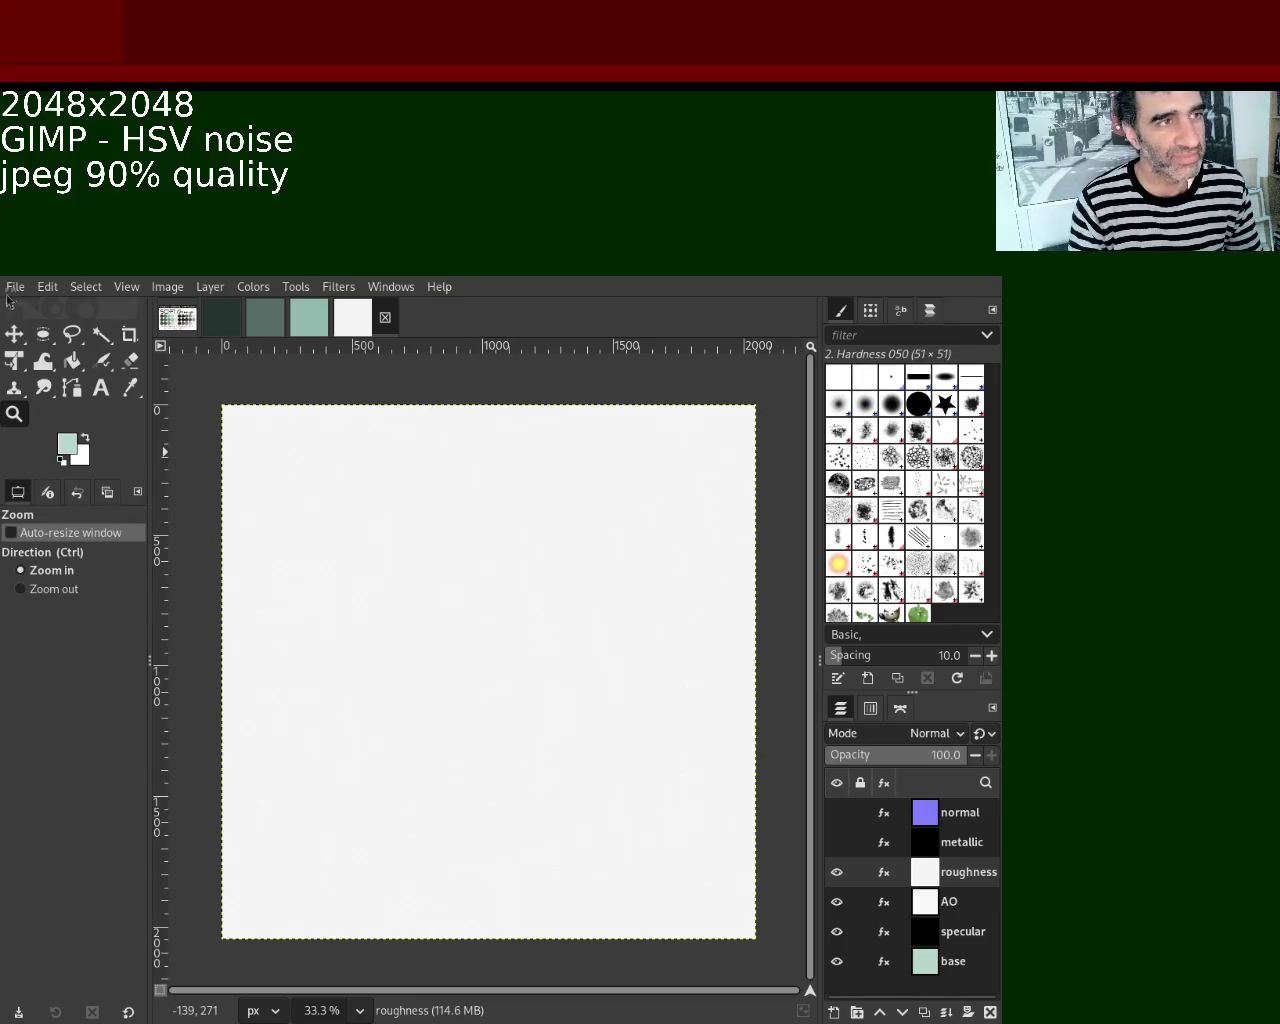
pyautogui.click(836, 872)
pyautogui.click(952, 899)
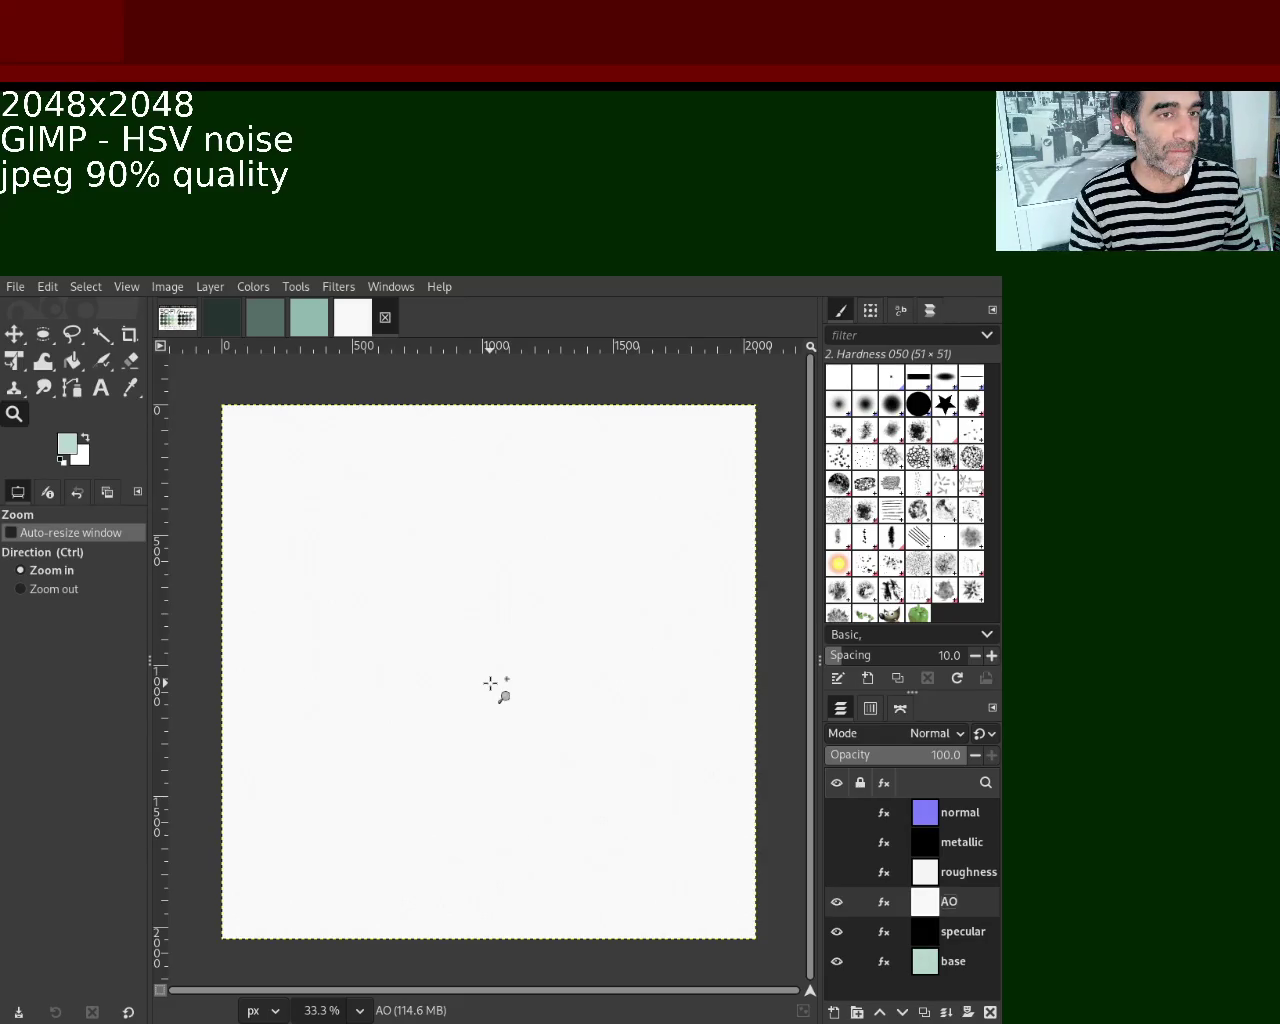
pyautogui.hotkey('ctrl', 'e')
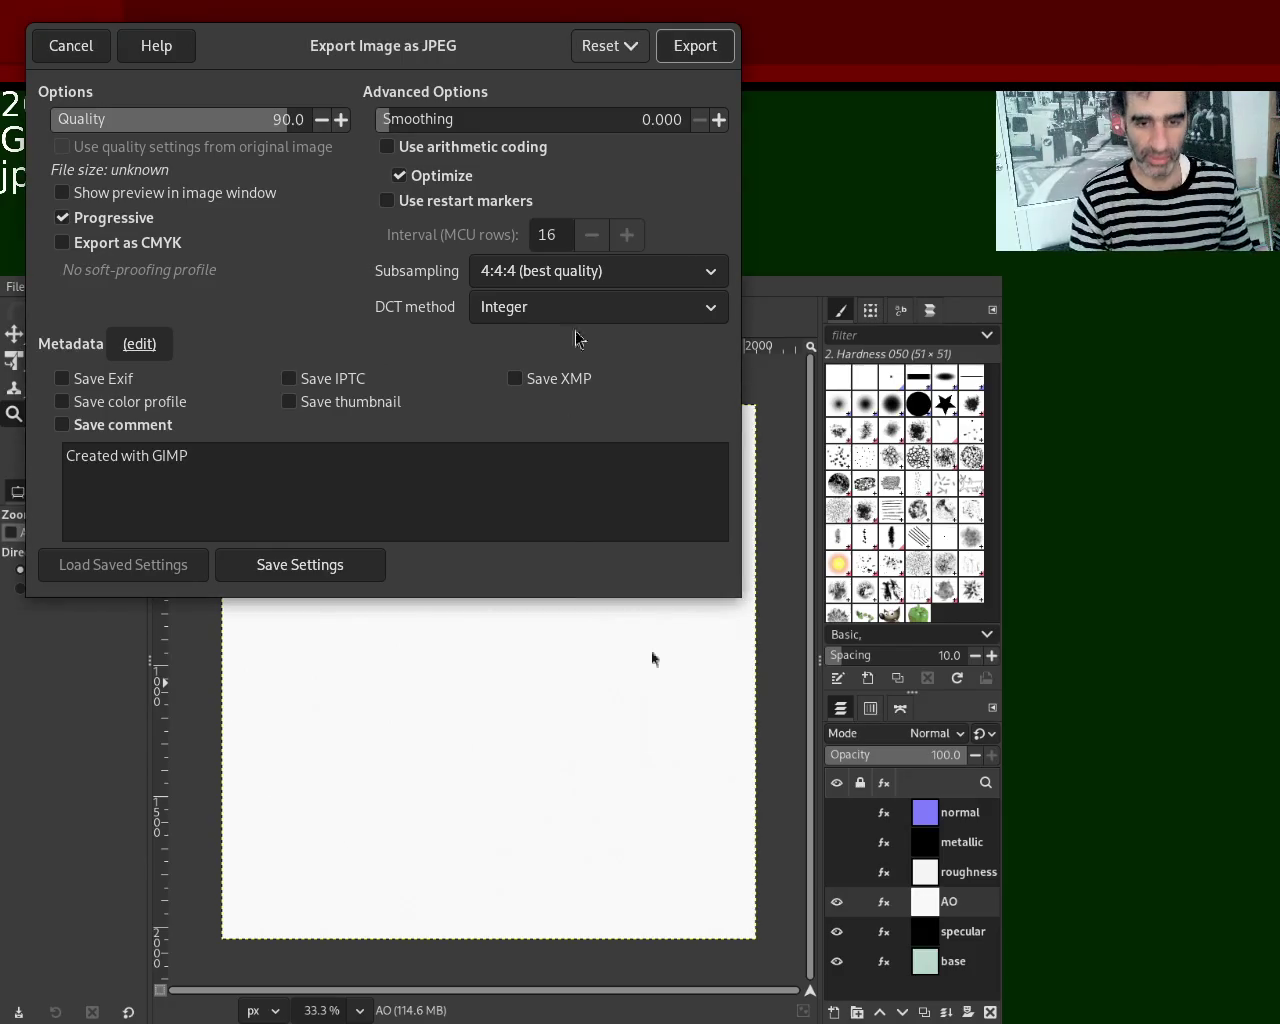
# Export the AO map as AO.jpg, then hide AO and select the specular layer.
pyautogui.click(695, 48)
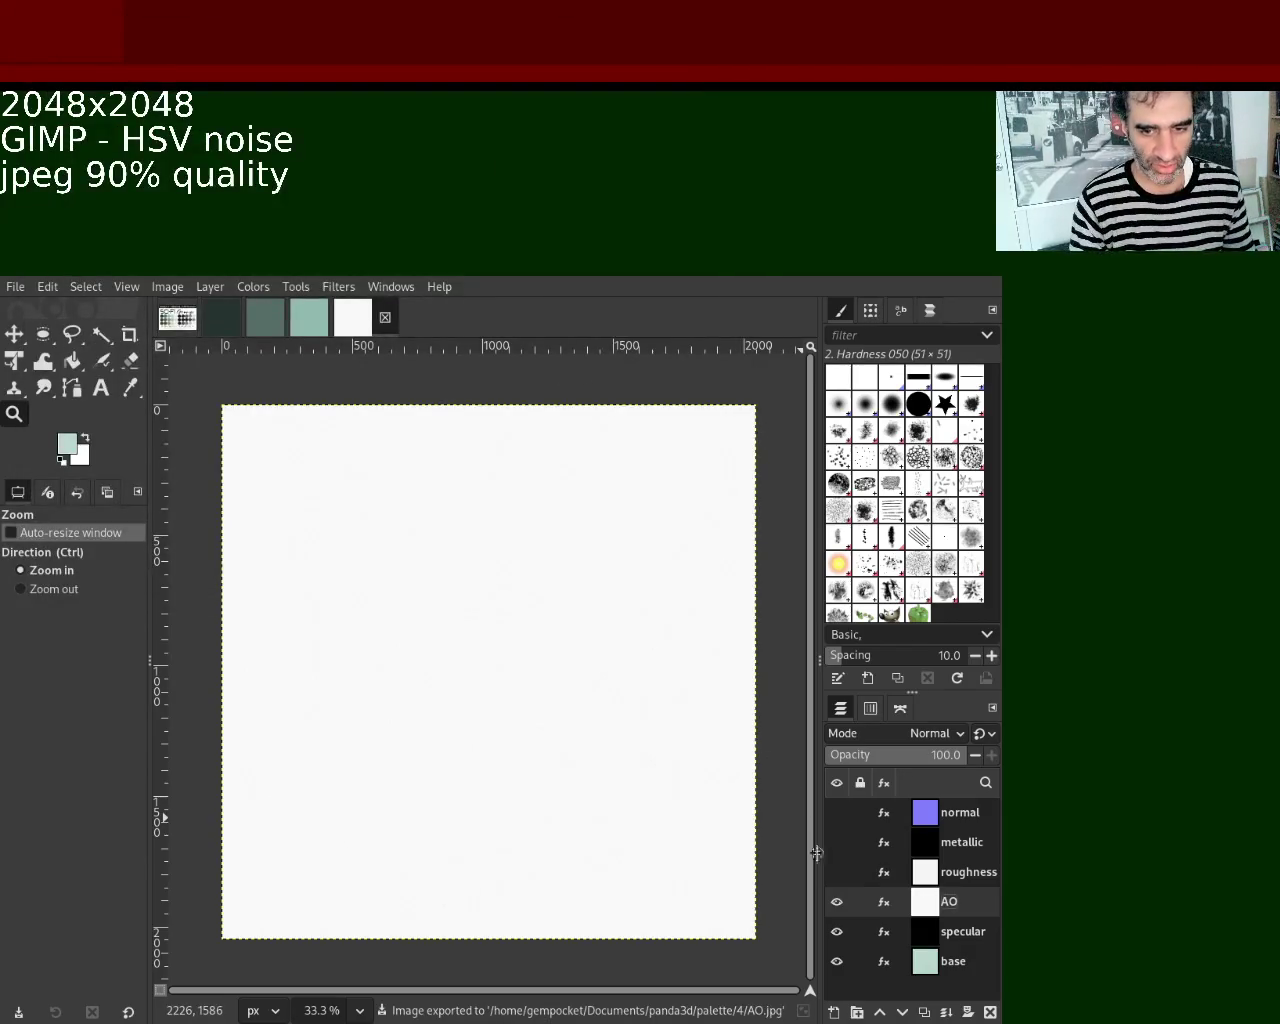
pyautogui.click(837, 901)
pyautogui.click(962, 931)
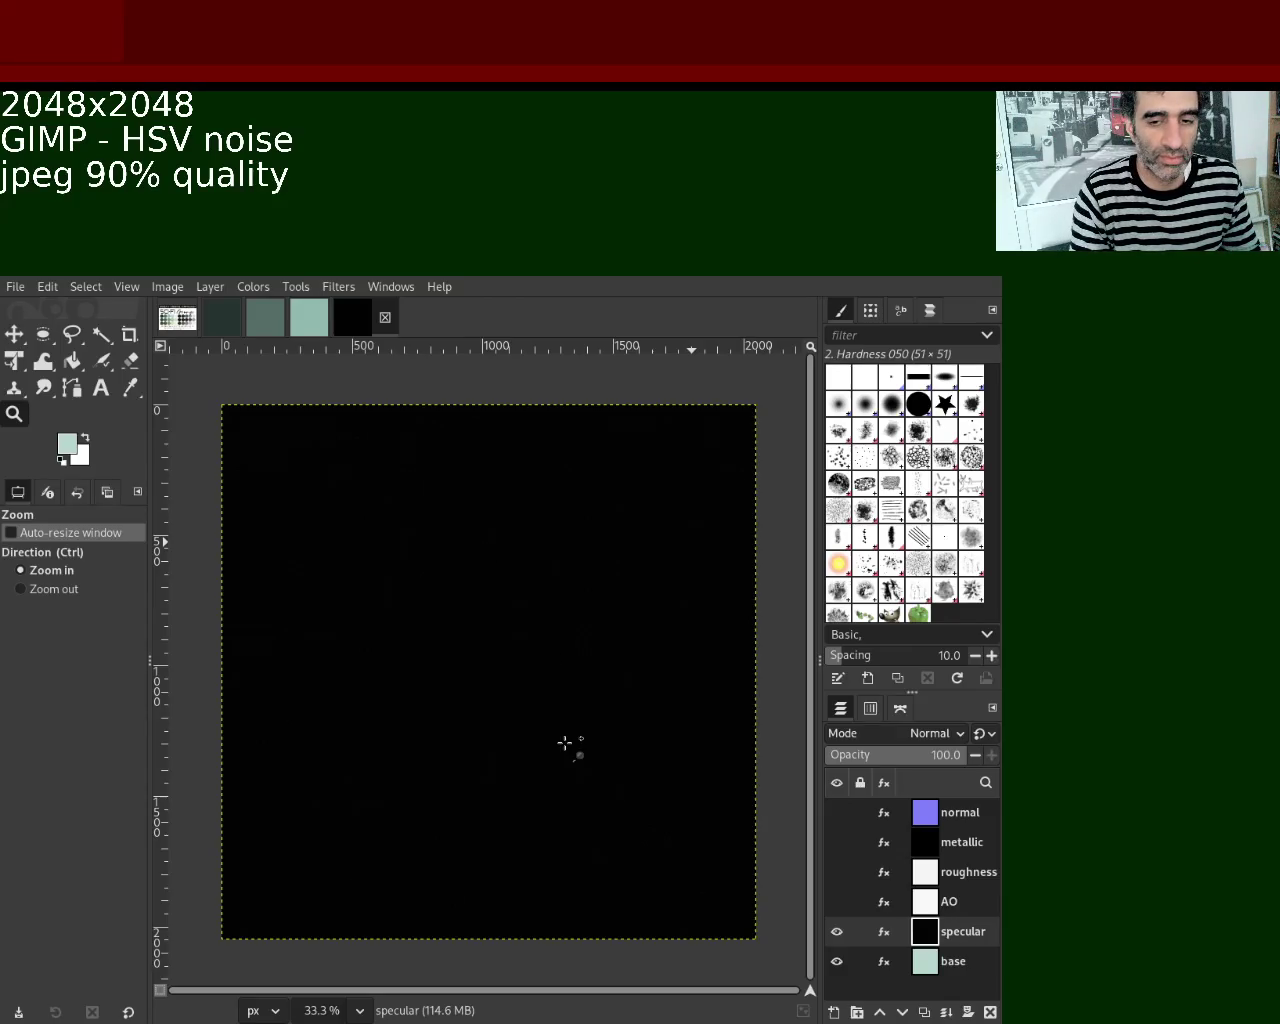
# Export the specular map as a quality-90 JPEG and hide the specular layer.
pyautogui.hotkey('ctrl', 'e')
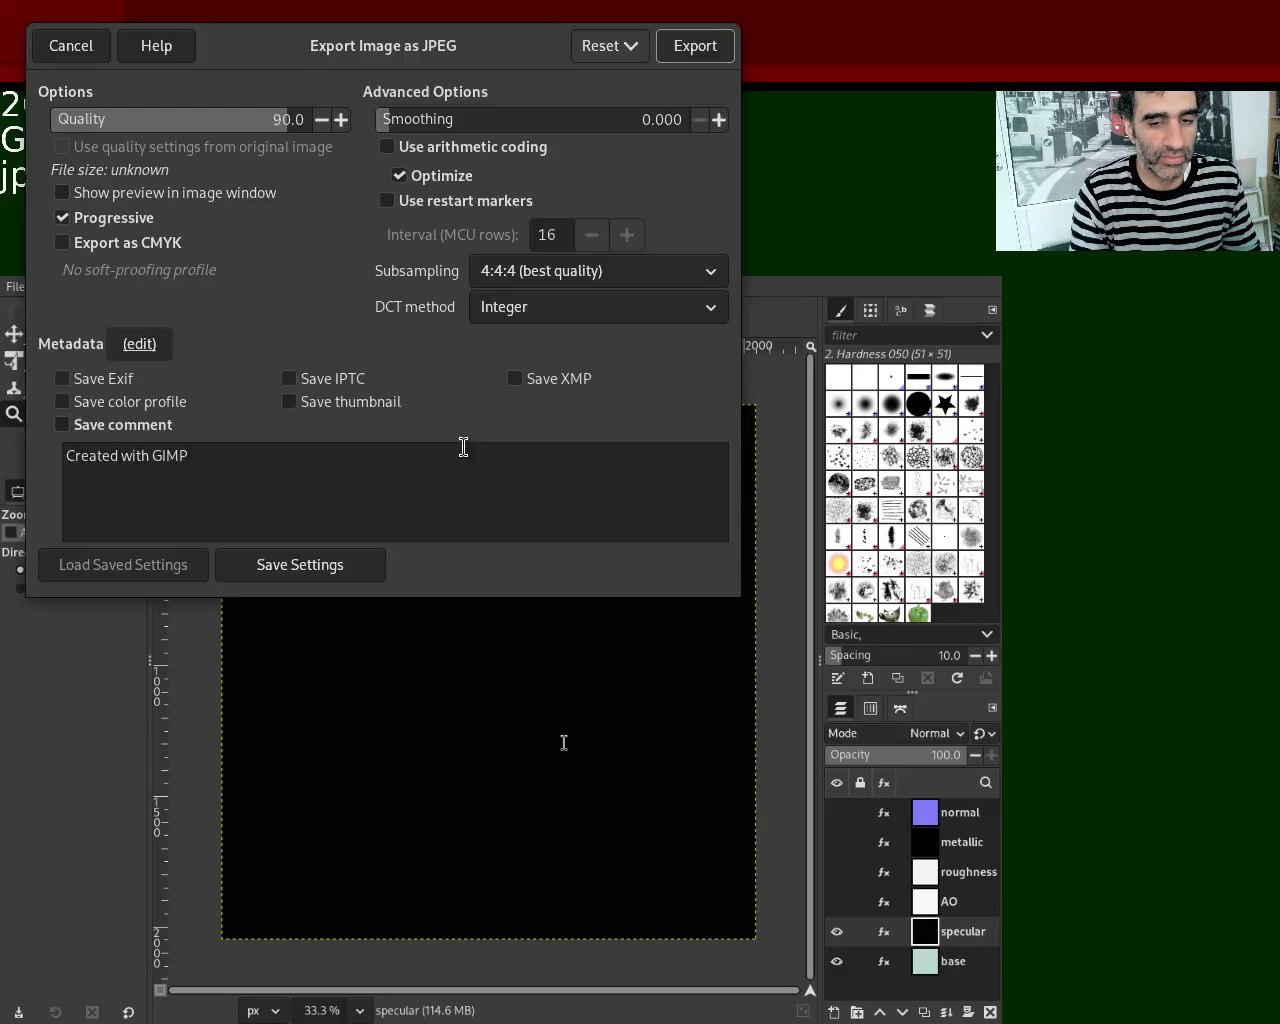
pyautogui.click(708, 55)
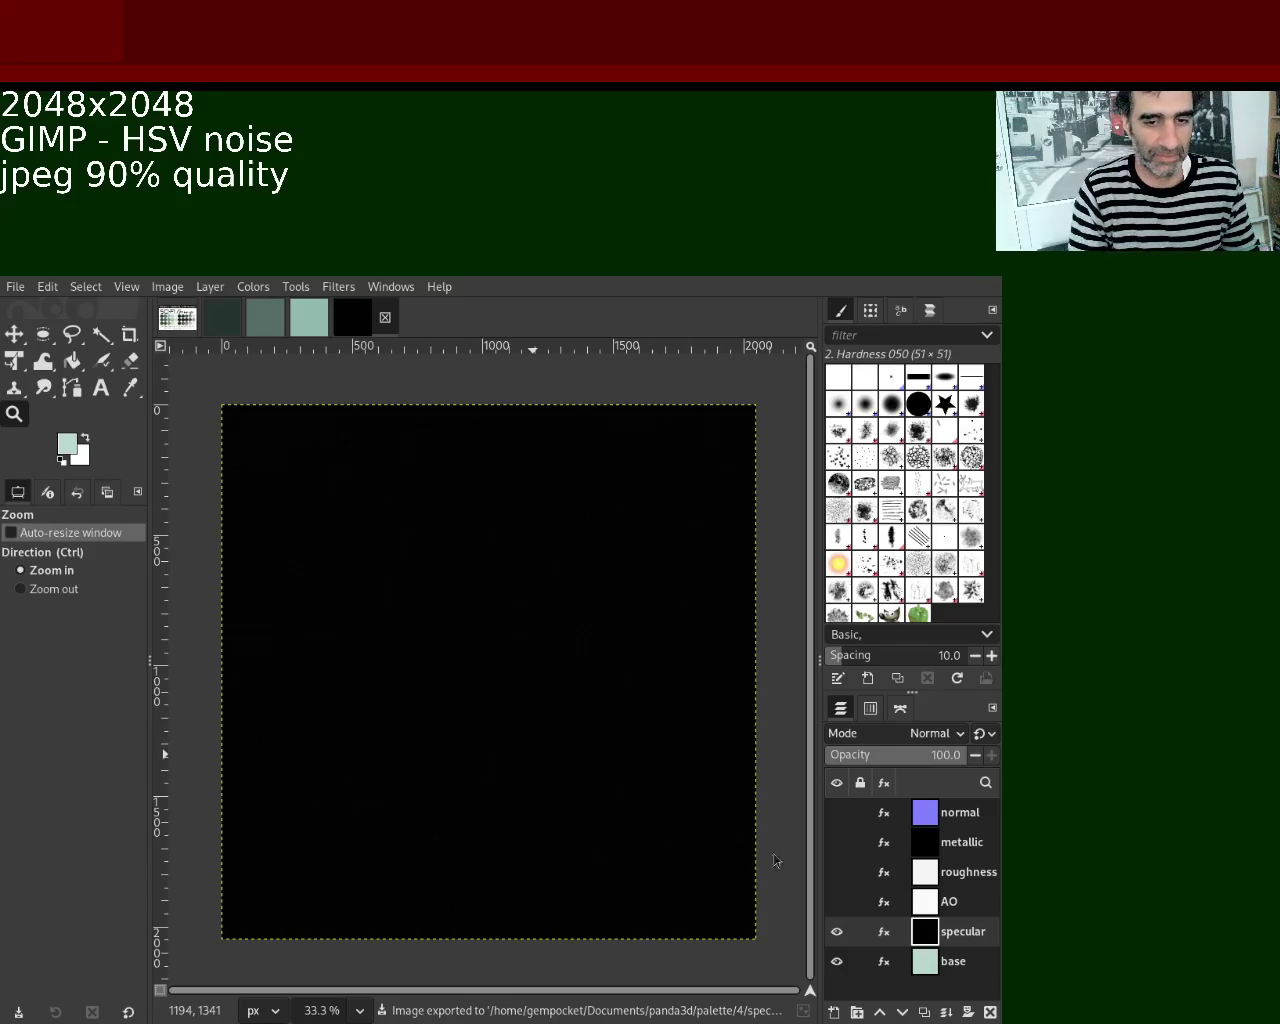
pyautogui.click(836, 936)
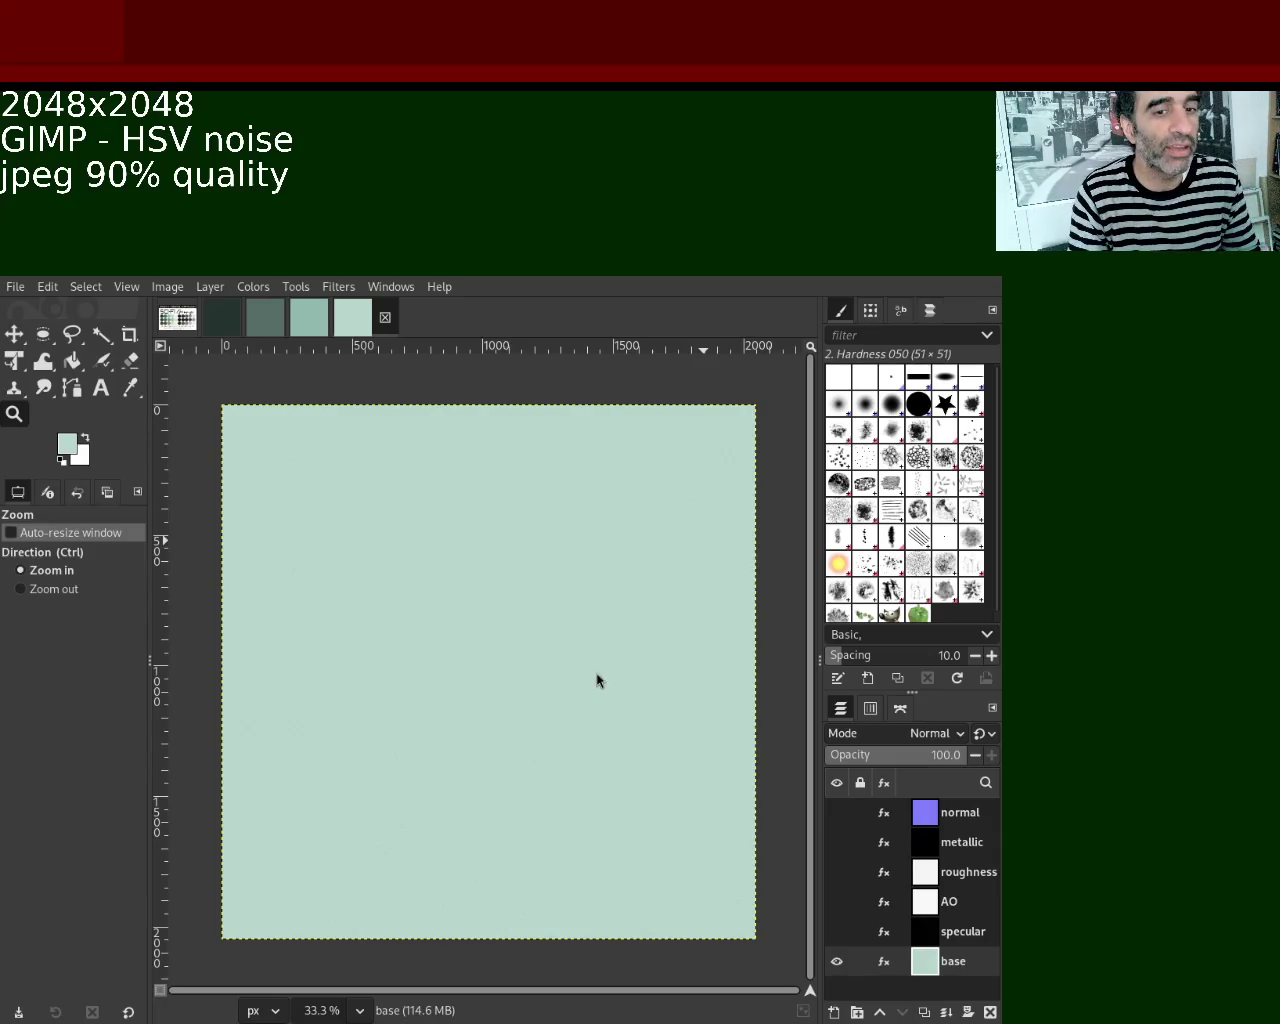
# Export the pale green base layer as a JPEG, then cycle the image tabs back to the texture.
pyautogui.hotkey('ctrl', 'e')
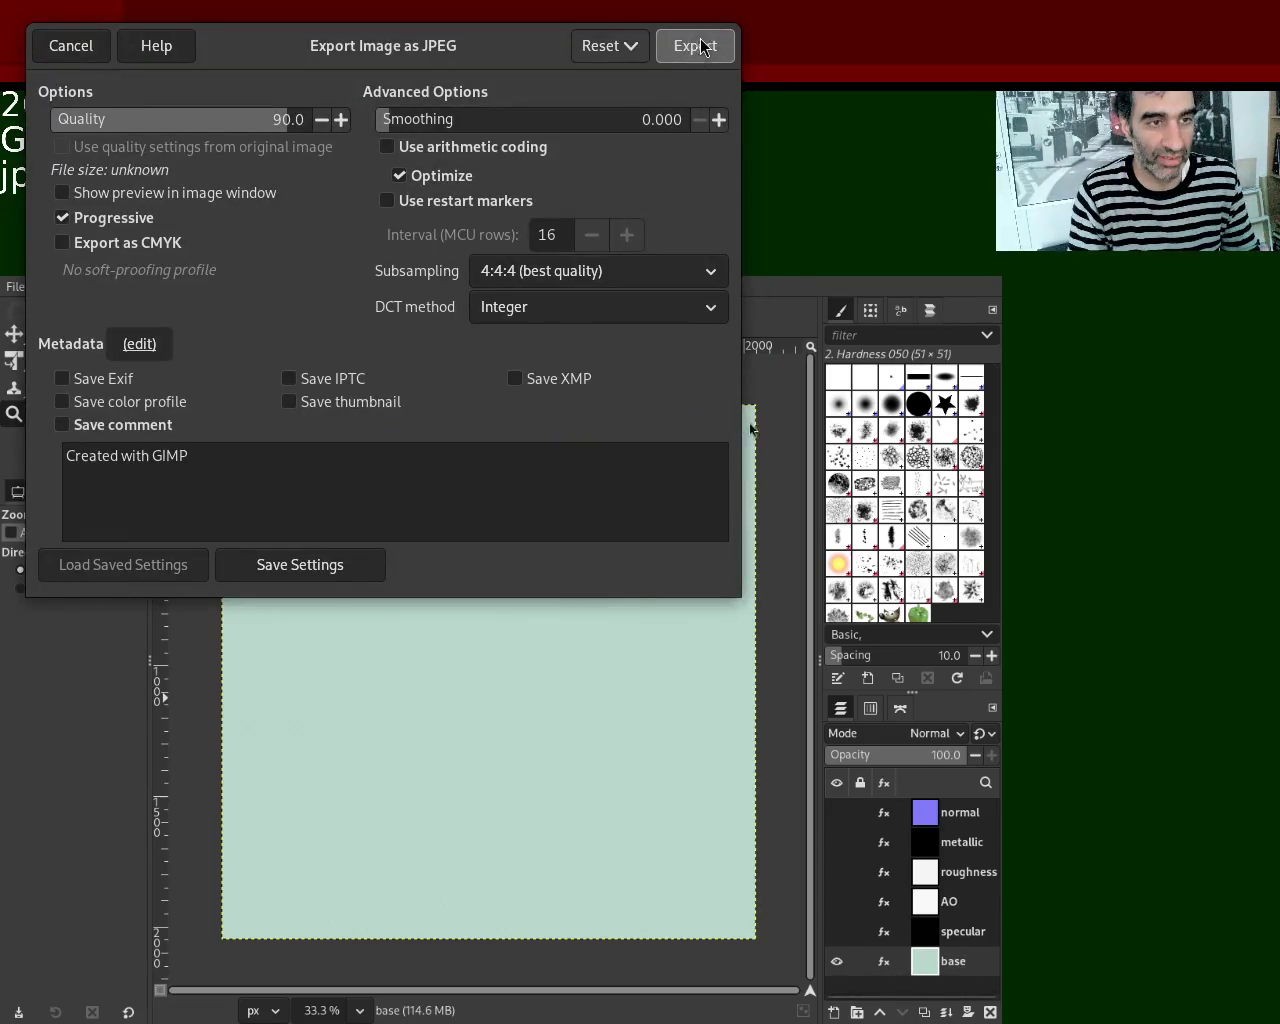
pyautogui.click(704, 55)
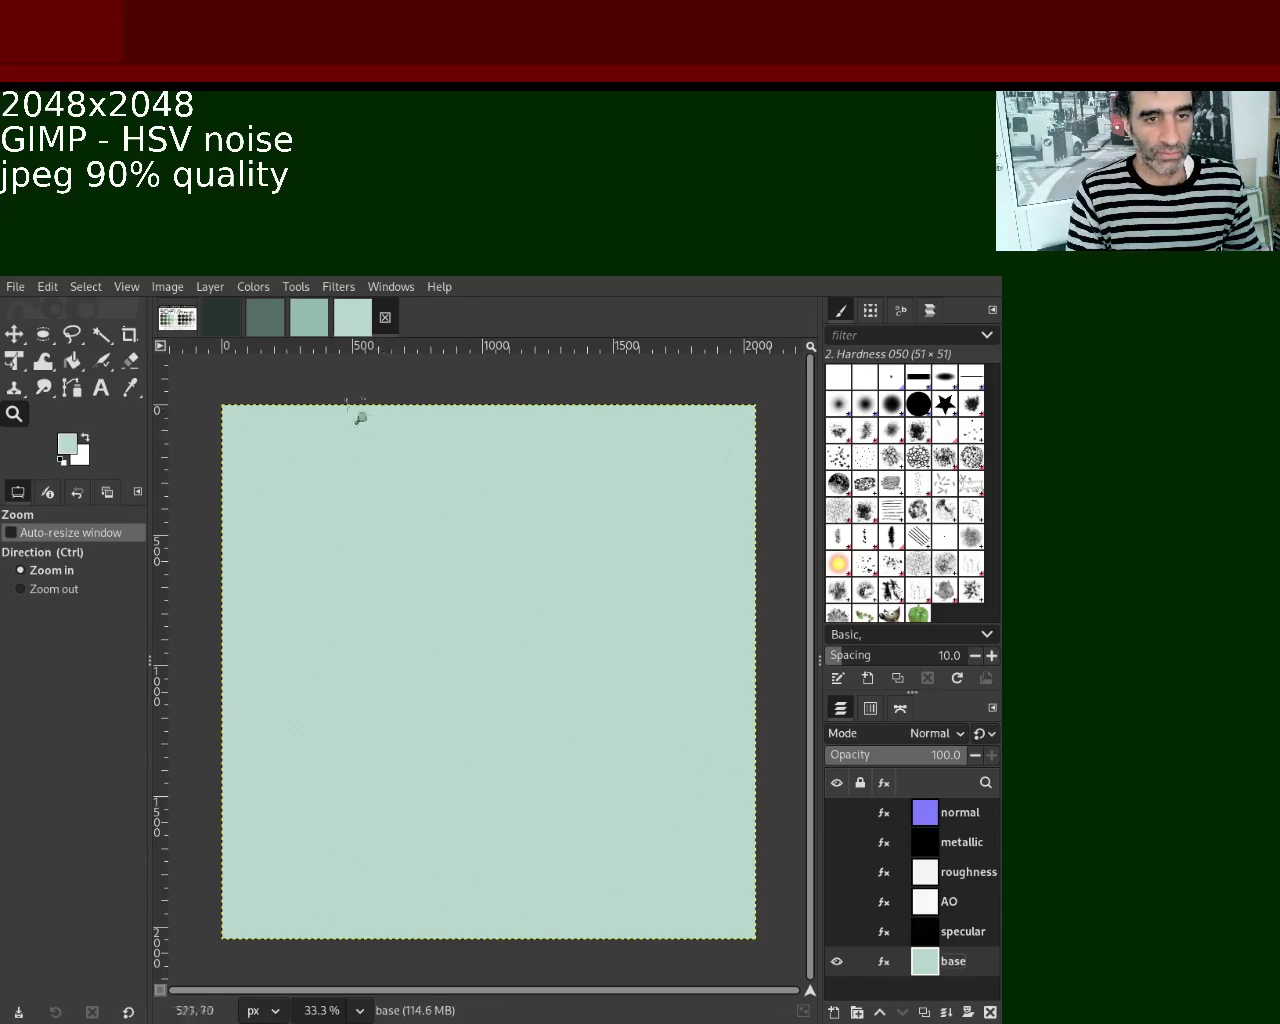
pyautogui.click(222, 317)
pyautogui.click(268, 317)
pyautogui.click(309, 317)
pyautogui.click(370, 320)
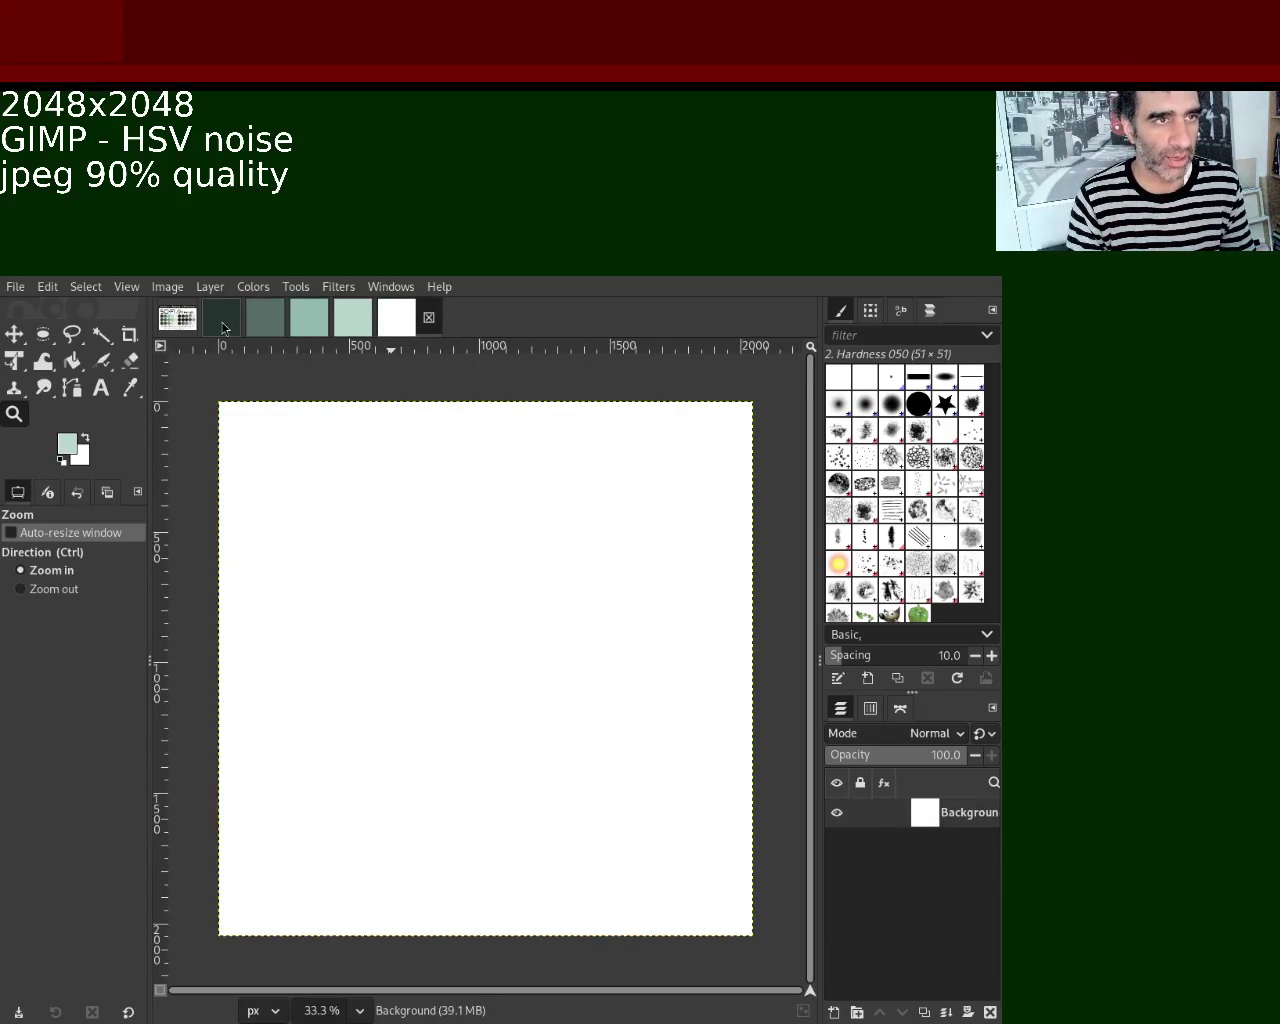
# Save the layered texture as 4.xcf and the blank white image as 5.xcf.
pyautogui.click(223, 323)
pyautogui.click(284, 325)
pyautogui.click(329, 317)
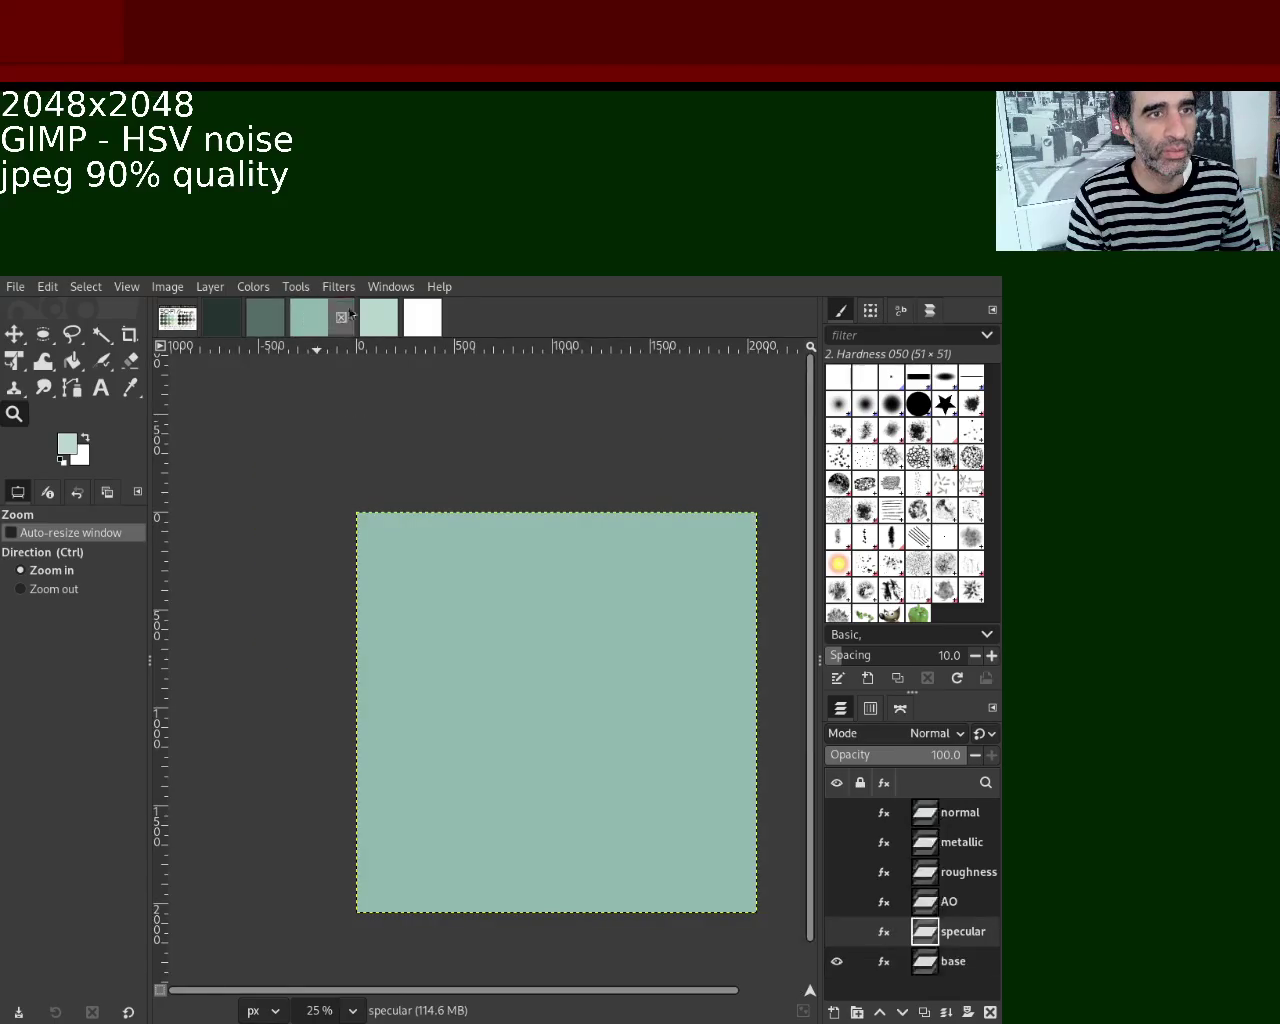
pyautogui.click(385, 322)
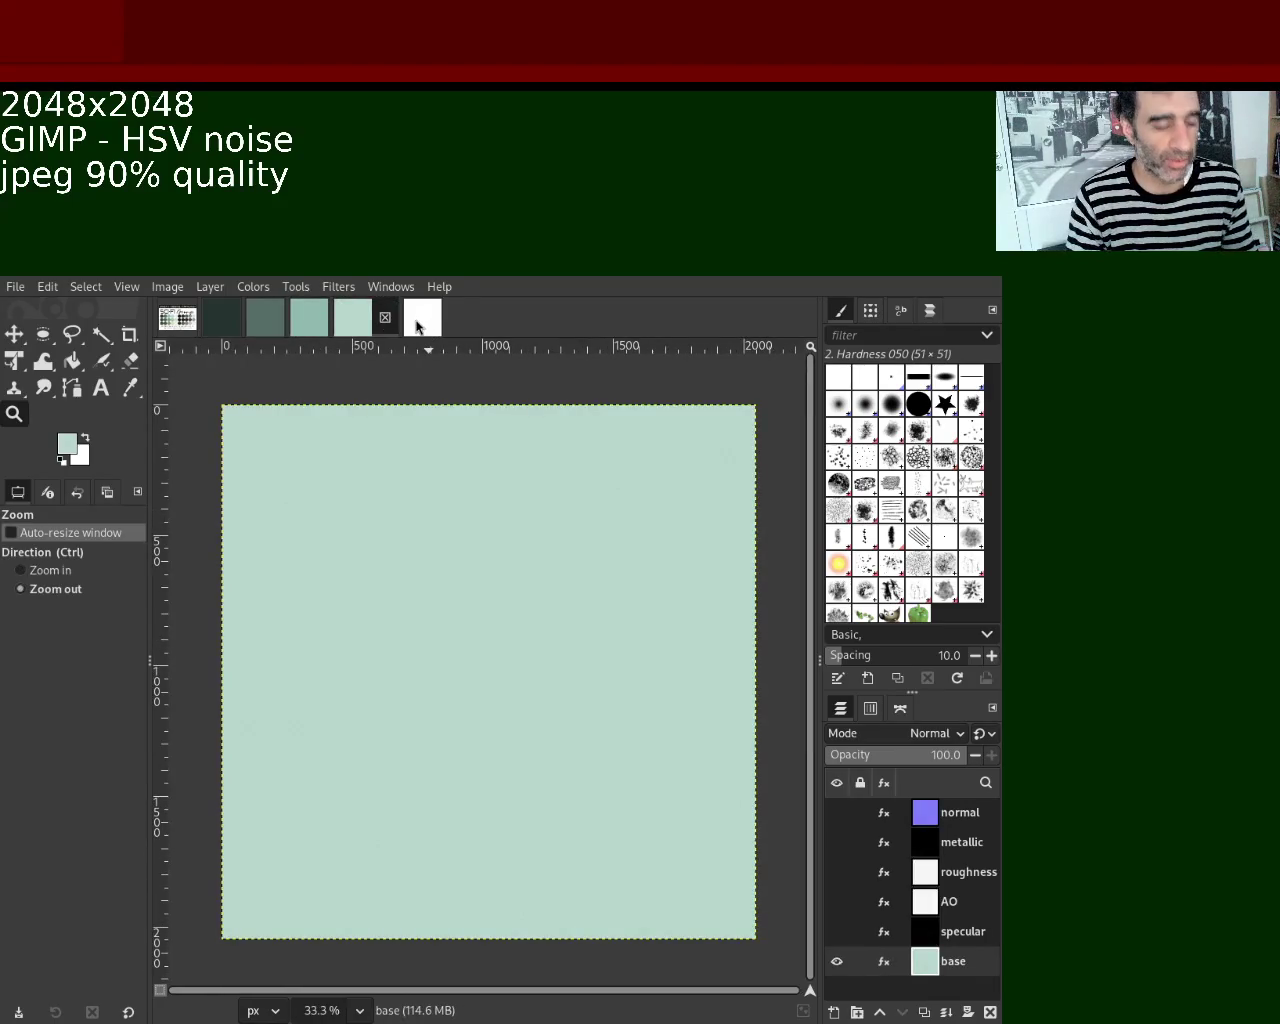
pyautogui.hotkey('ctrl', 's')
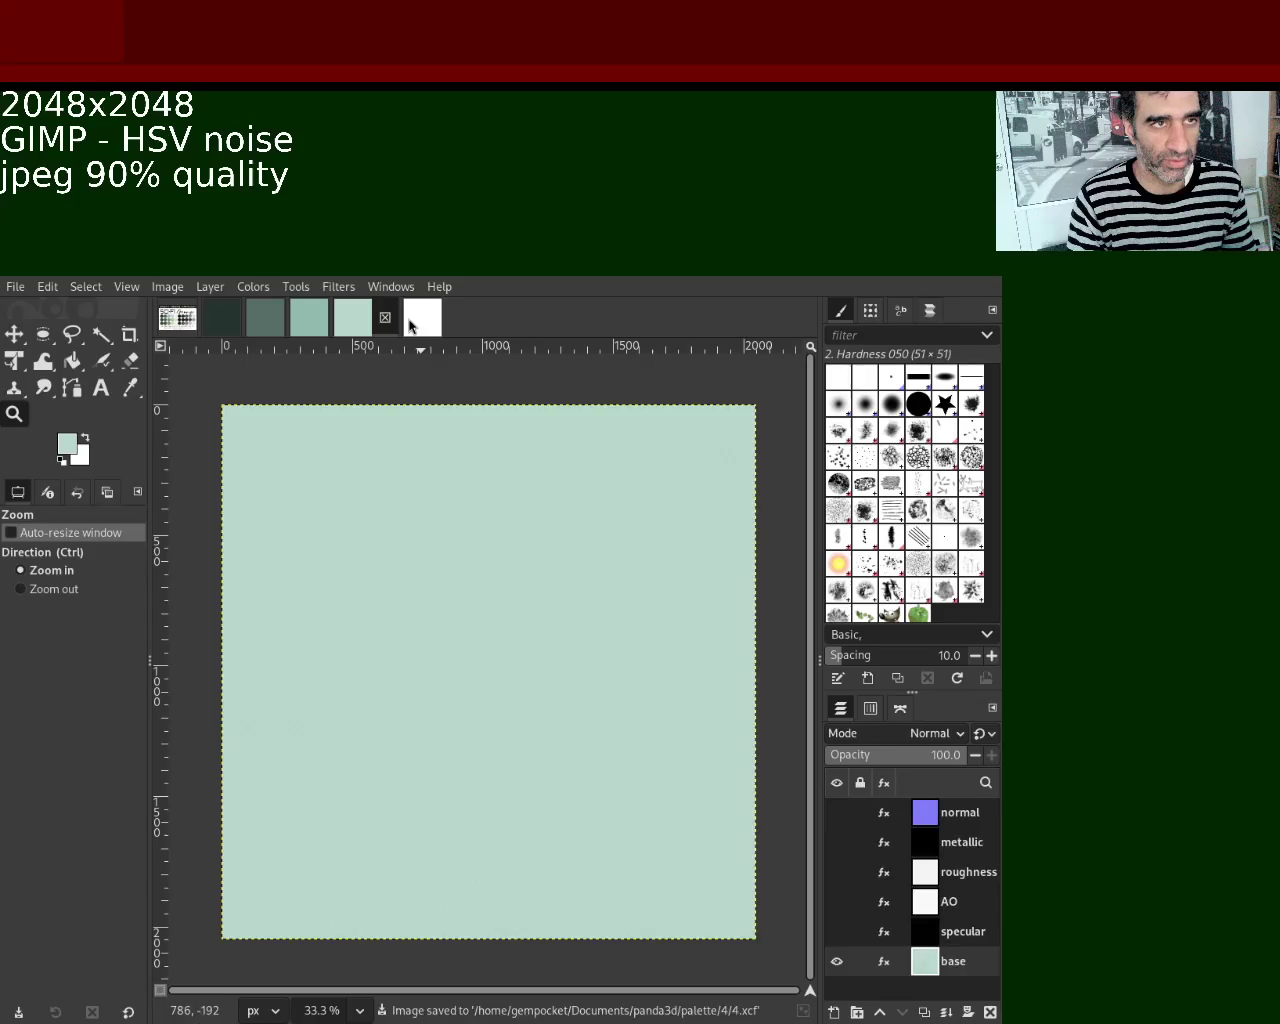
pyautogui.click(410, 322)
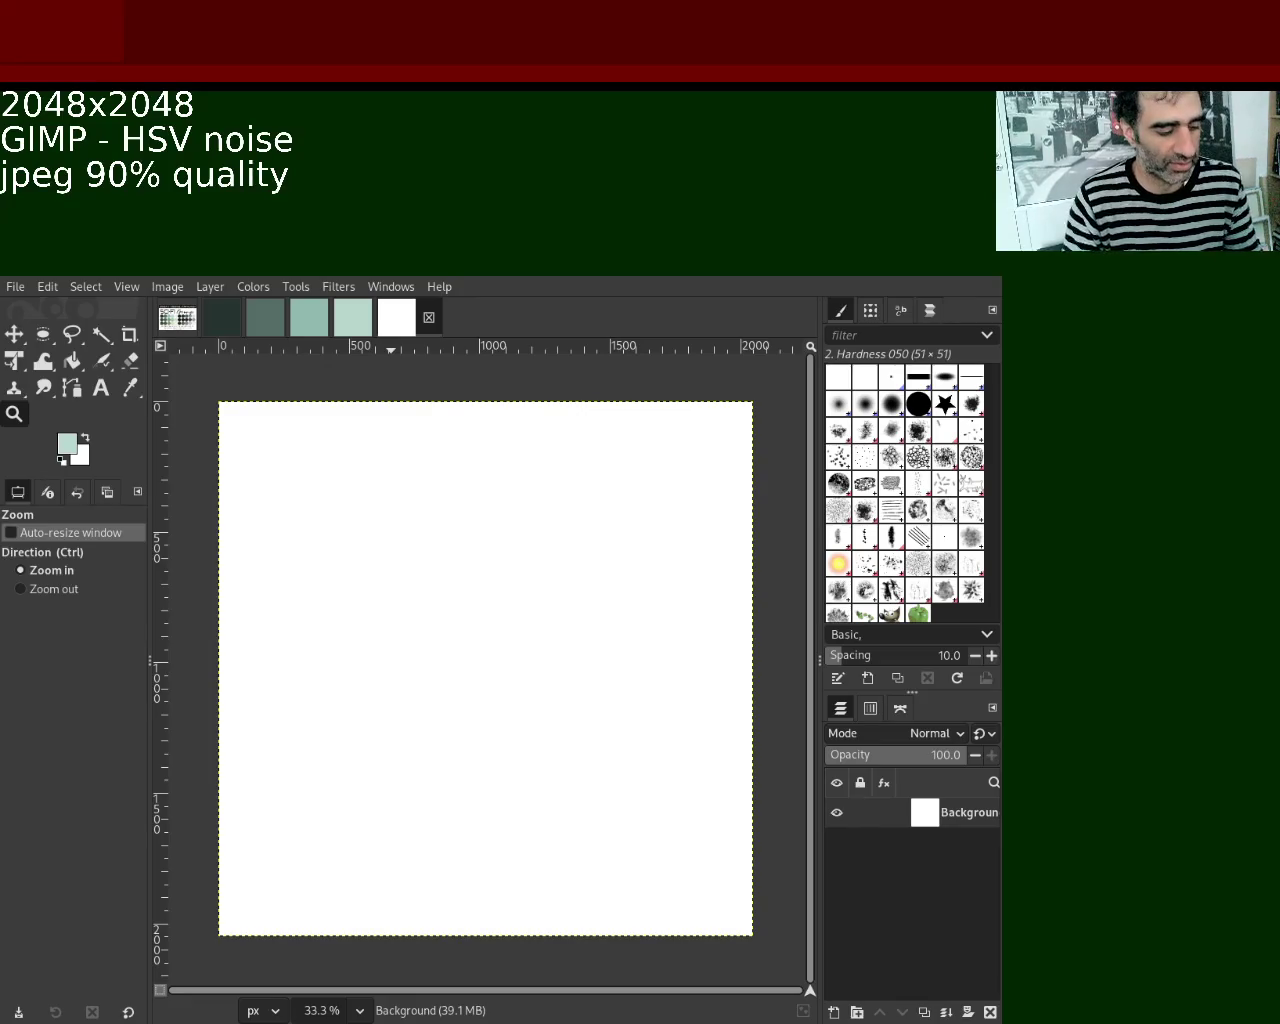
pyautogui.hotkey('ctrl', 's')
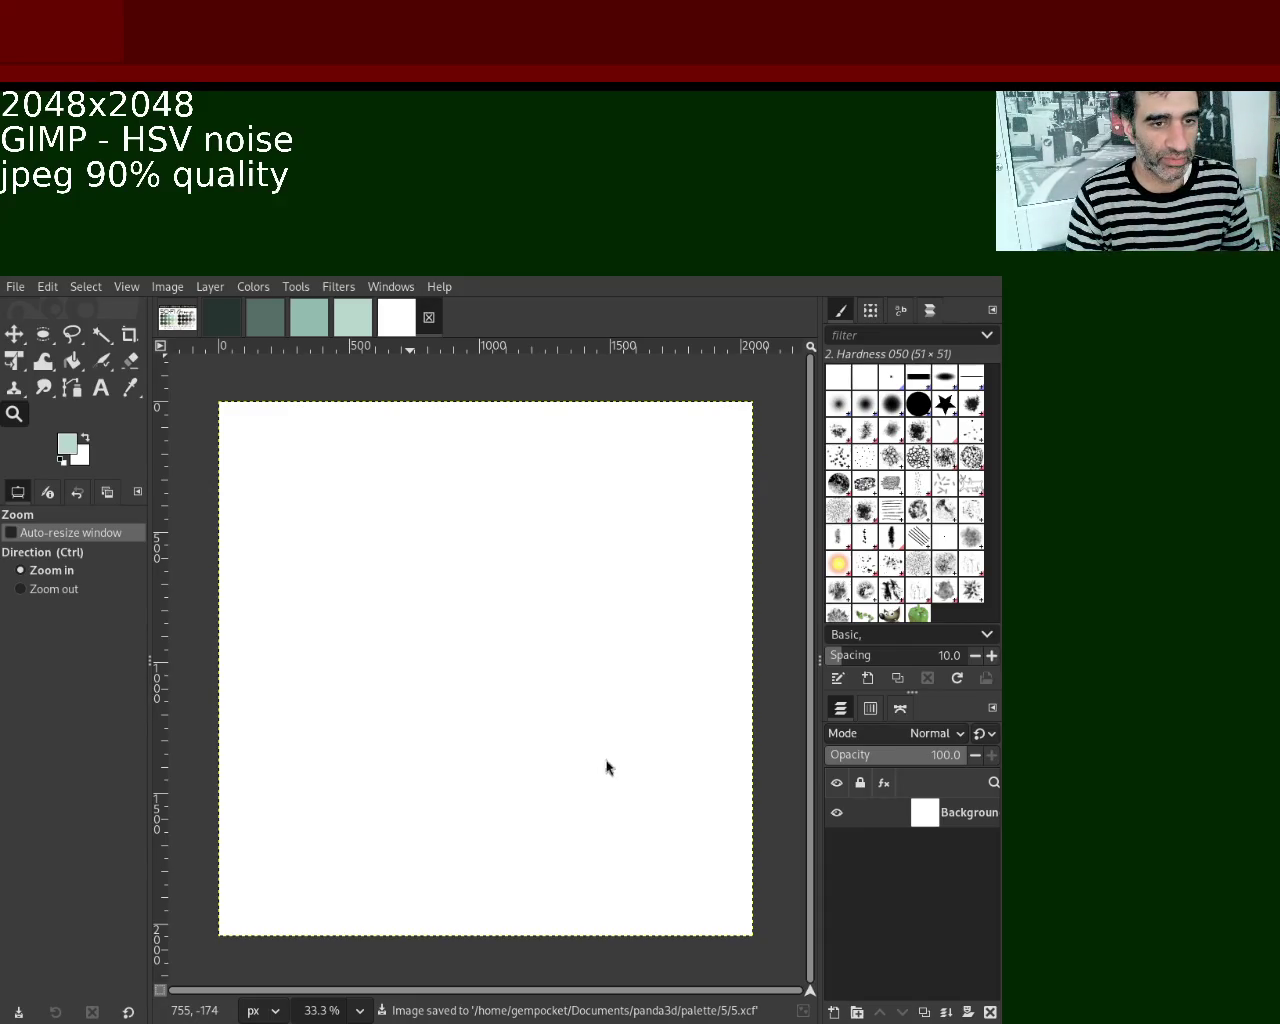
# Sample the fifth circle's pale off-white from the Sci-Fi Grunge palette and bucket-fill the 5.xcf canvas.
pyautogui.click(362, 332)
pyautogui.click(426, 325)
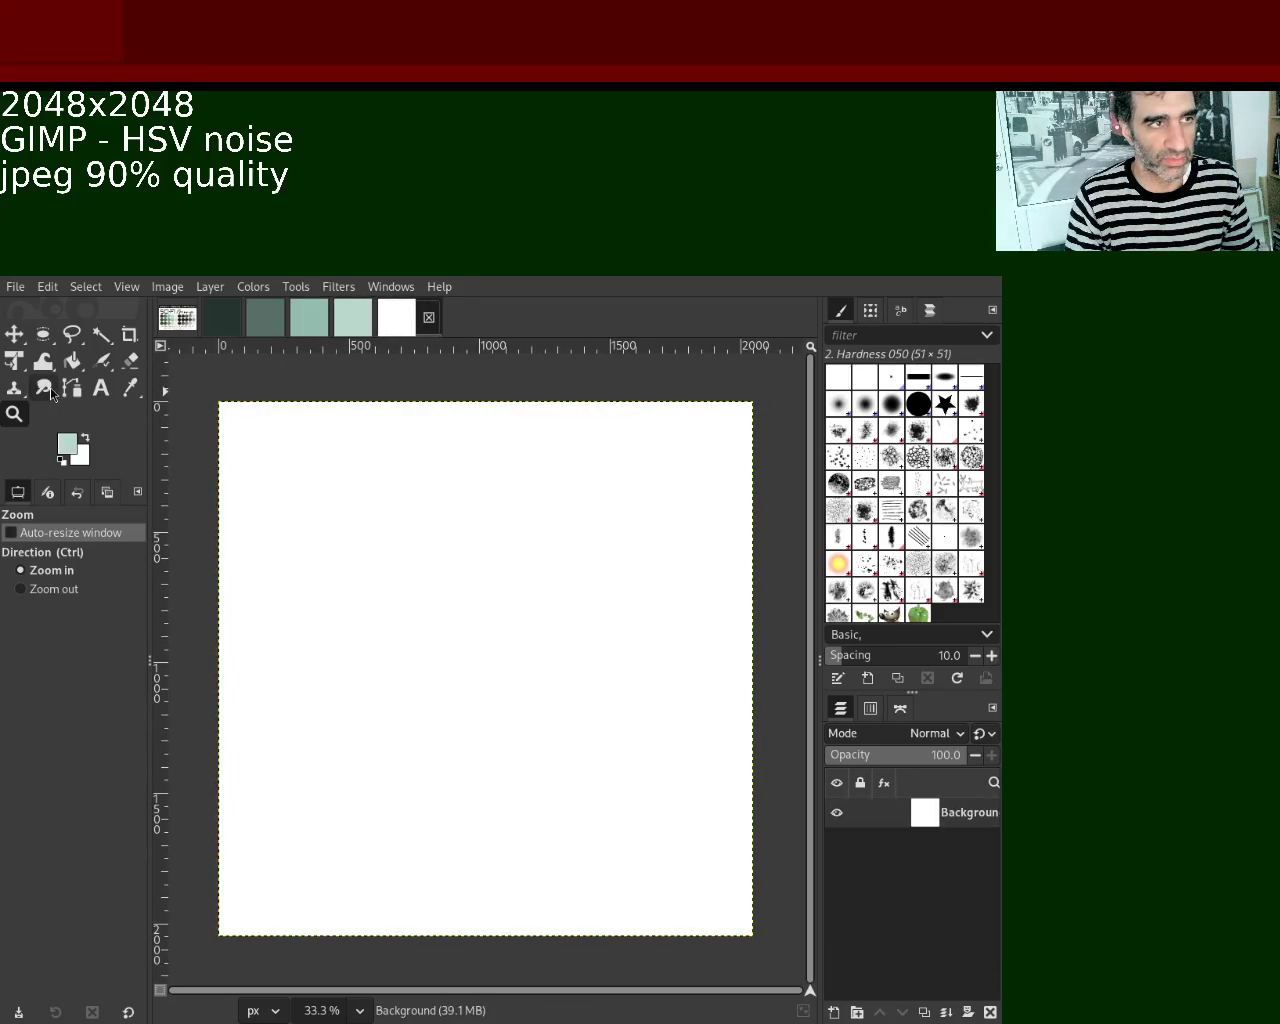
pyautogui.click(177, 318)
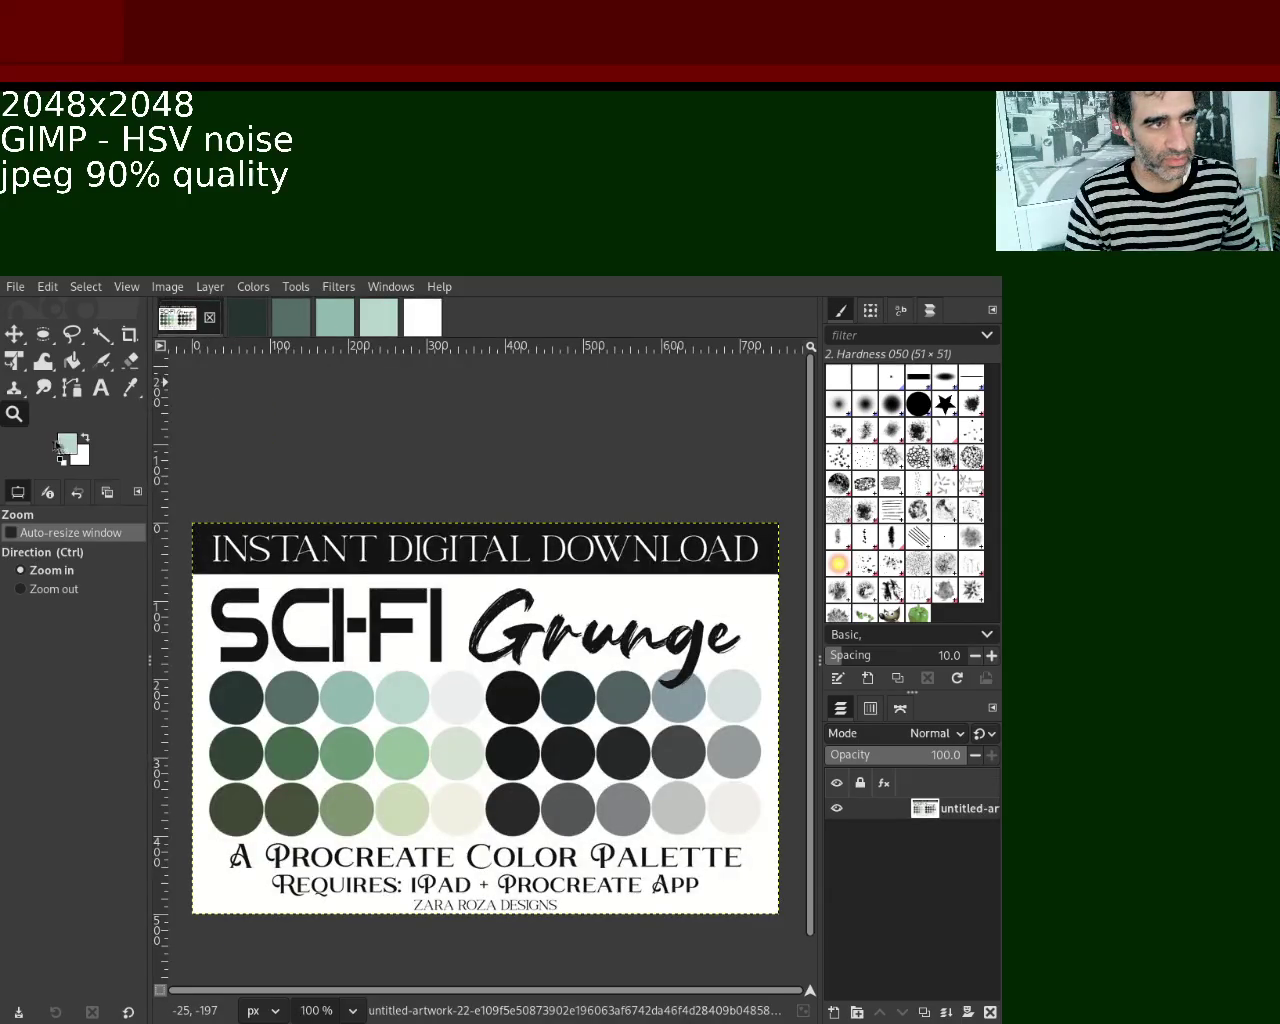
pyautogui.click(134, 390)
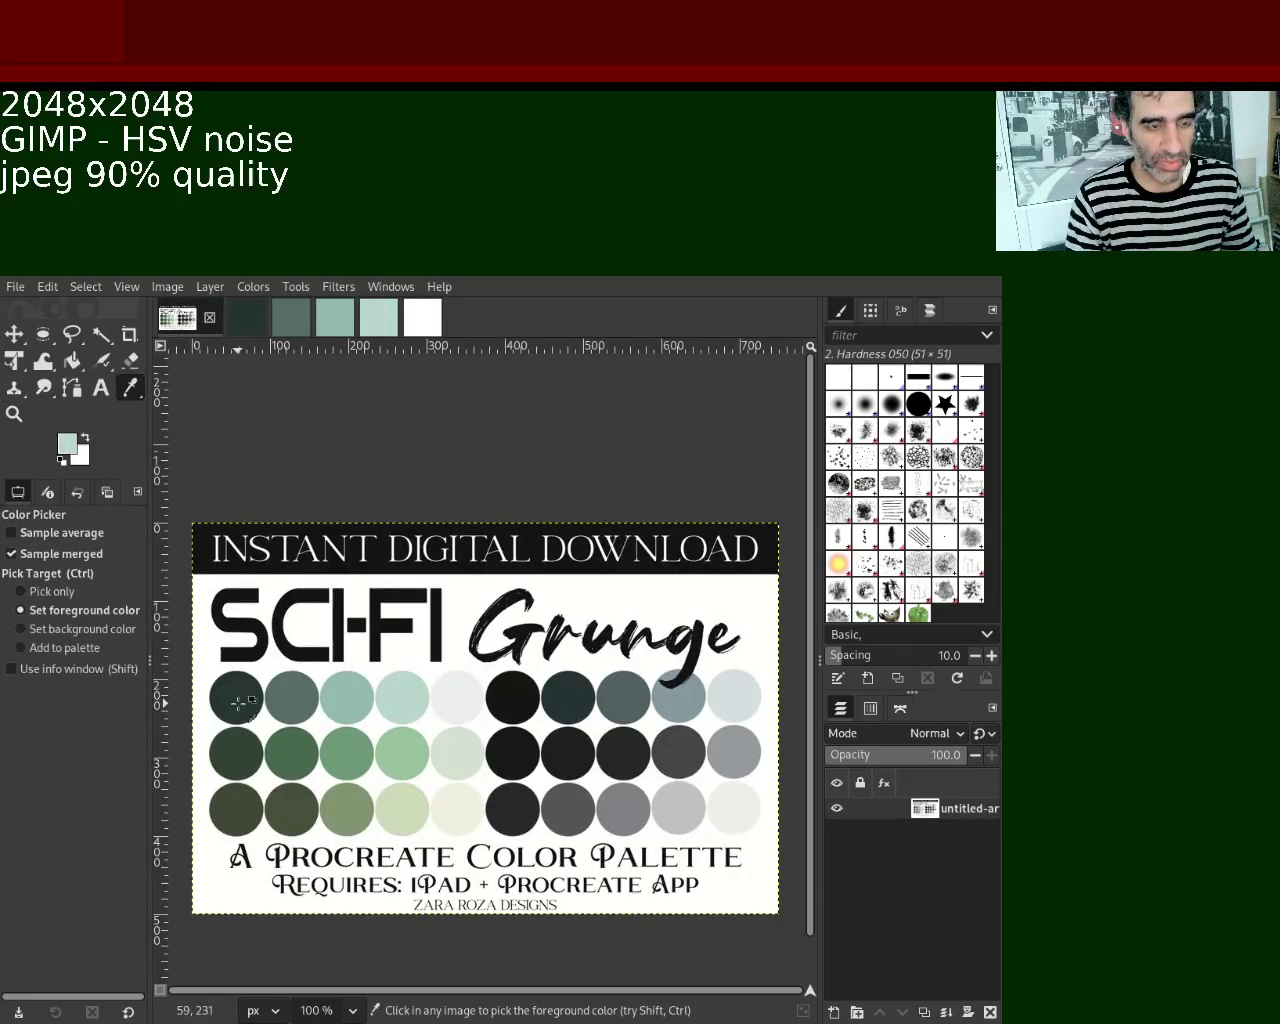
pyautogui.click(455, 693)
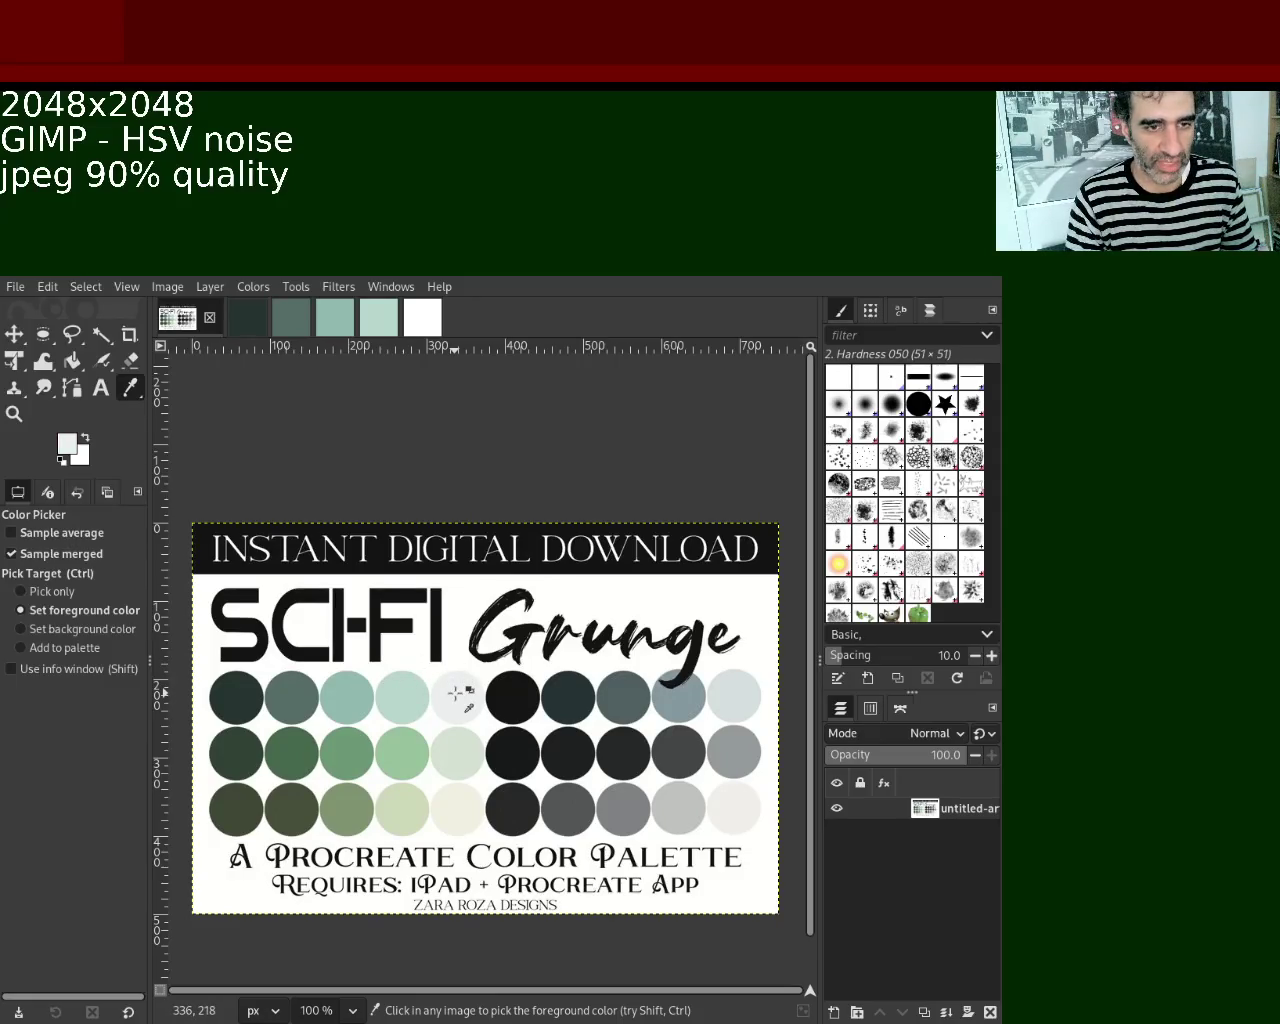
pyautogui.click(424, 318)
pyautogui.click(72, 361)
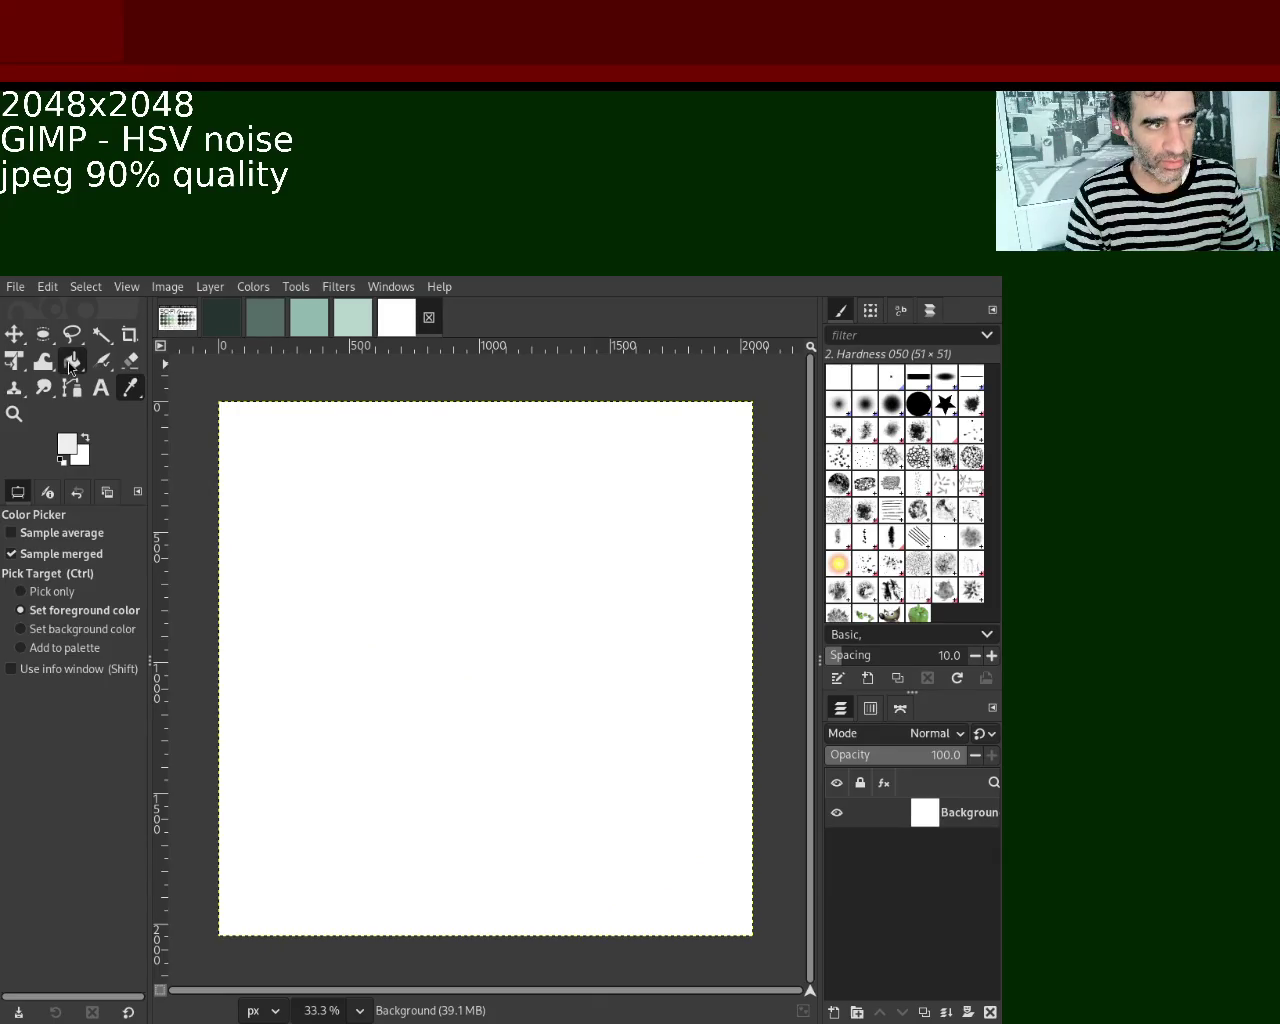
pyautogui.click(393, 519)
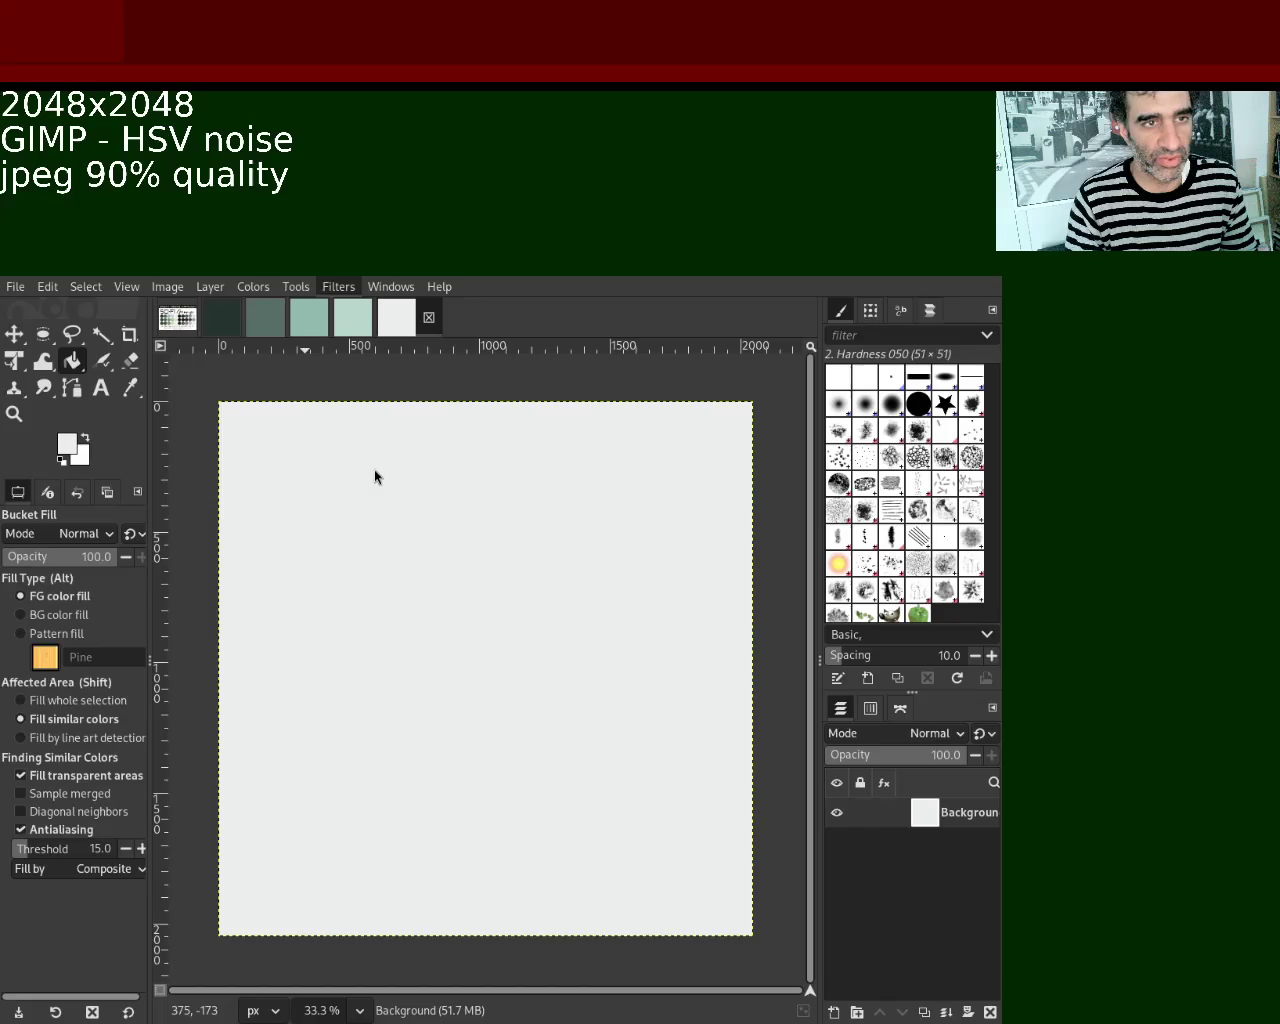
# Reapply the last noise filter to the pale fill and zoom in on the canvas.
pyautogui.hotkey('ctrl', 'f')
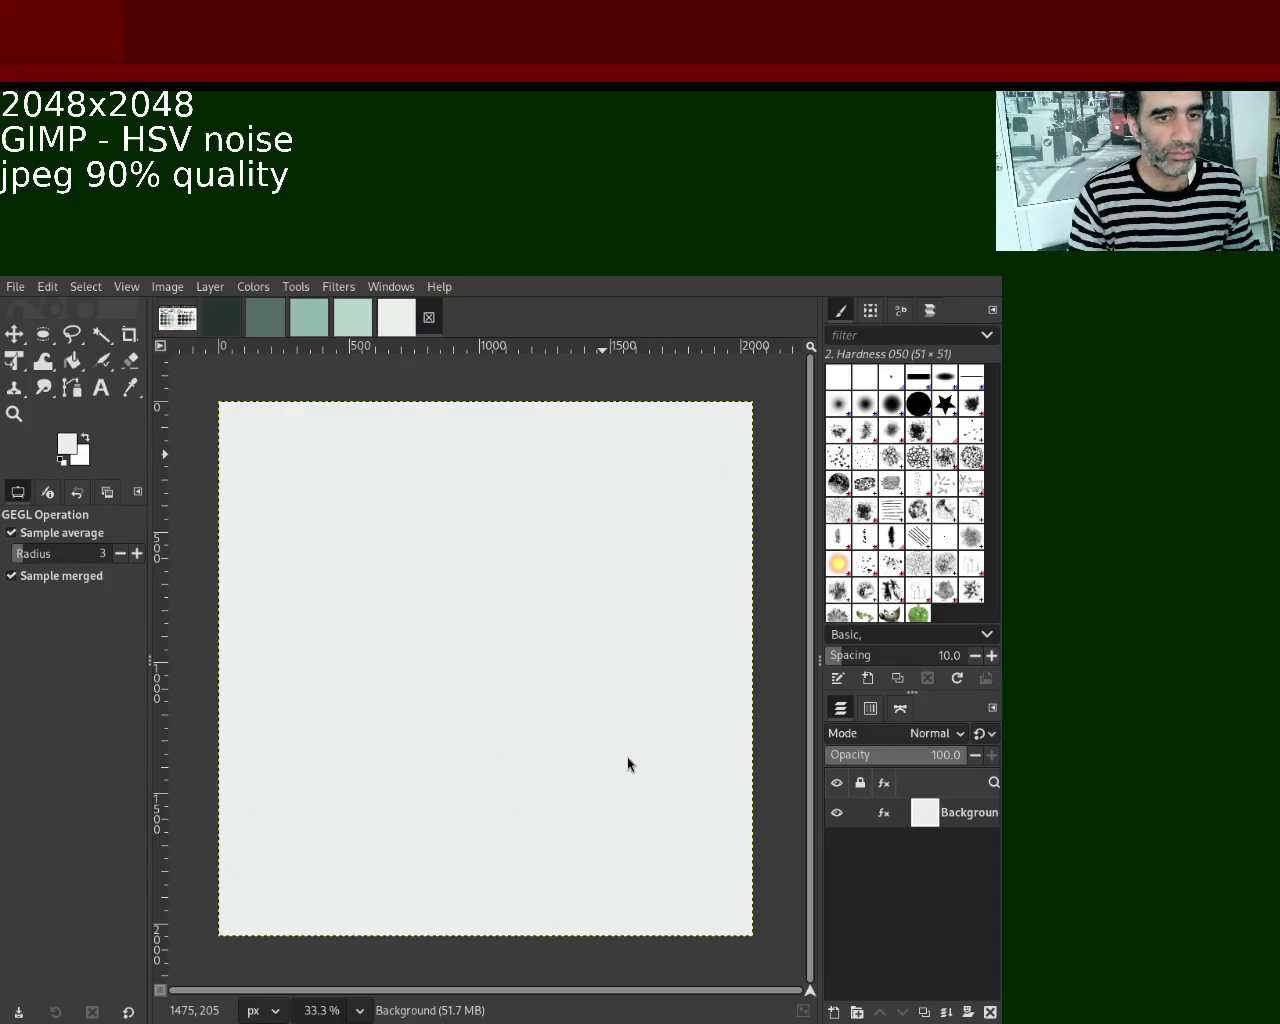
pyautogui.click(15, 415)
pyautogui.scroll(-1, 494, 542)
pyautogui.scroll(1, 494, 542)
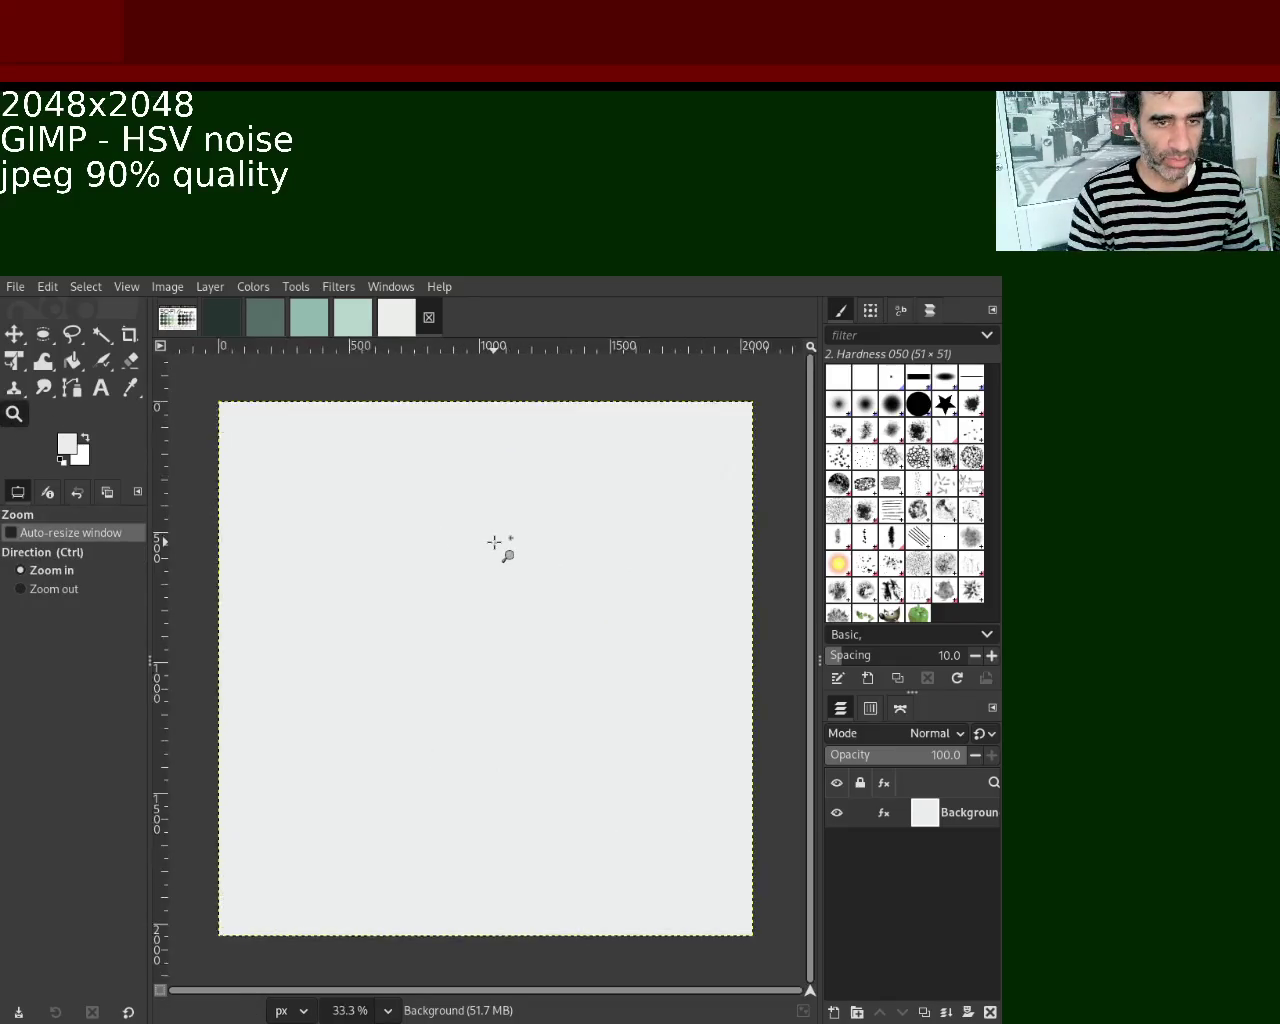
pyautogui.scroll(4, 494, 542)
pyautogui.scroll(4, 494, 542)
pyautogui.scroll(3, 494, 542)
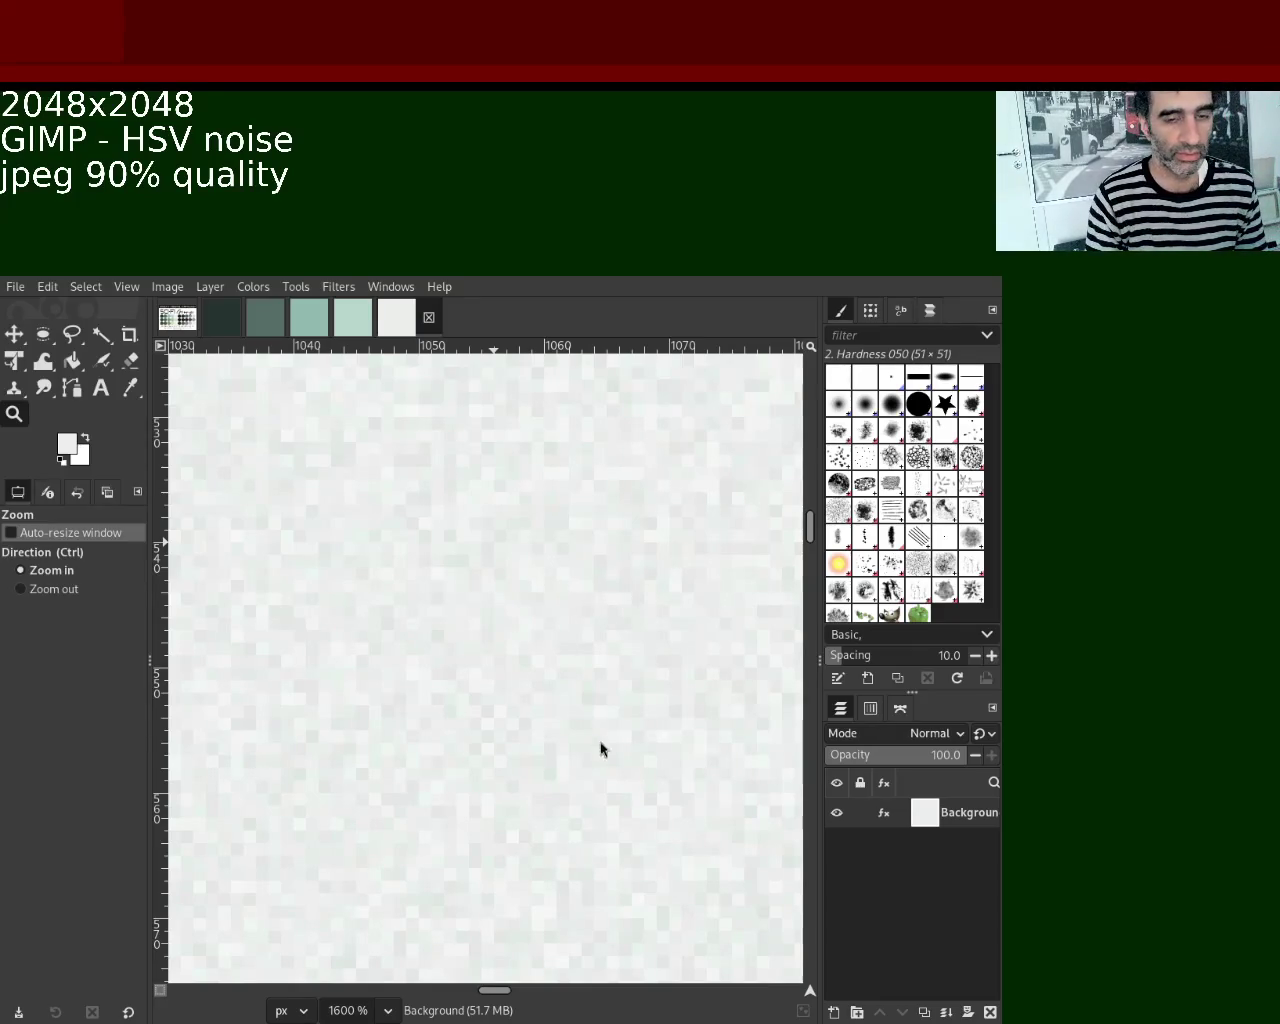
pyautogui.moveTo(933, 822)
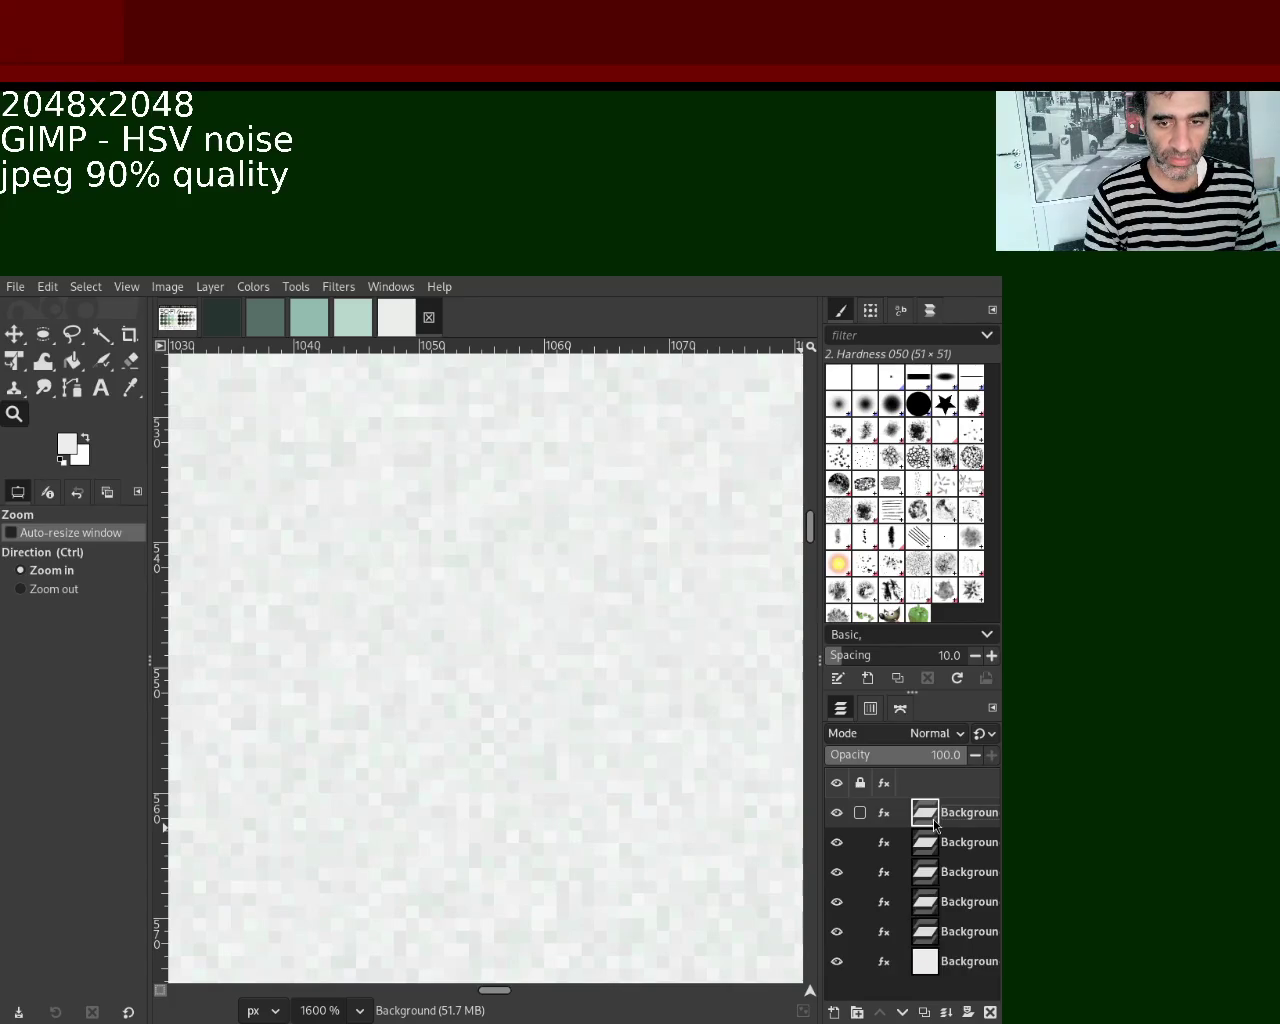
# Rename the top three layers normal, metallic and roughness.
pyautogui.doubleClick(964, 813)
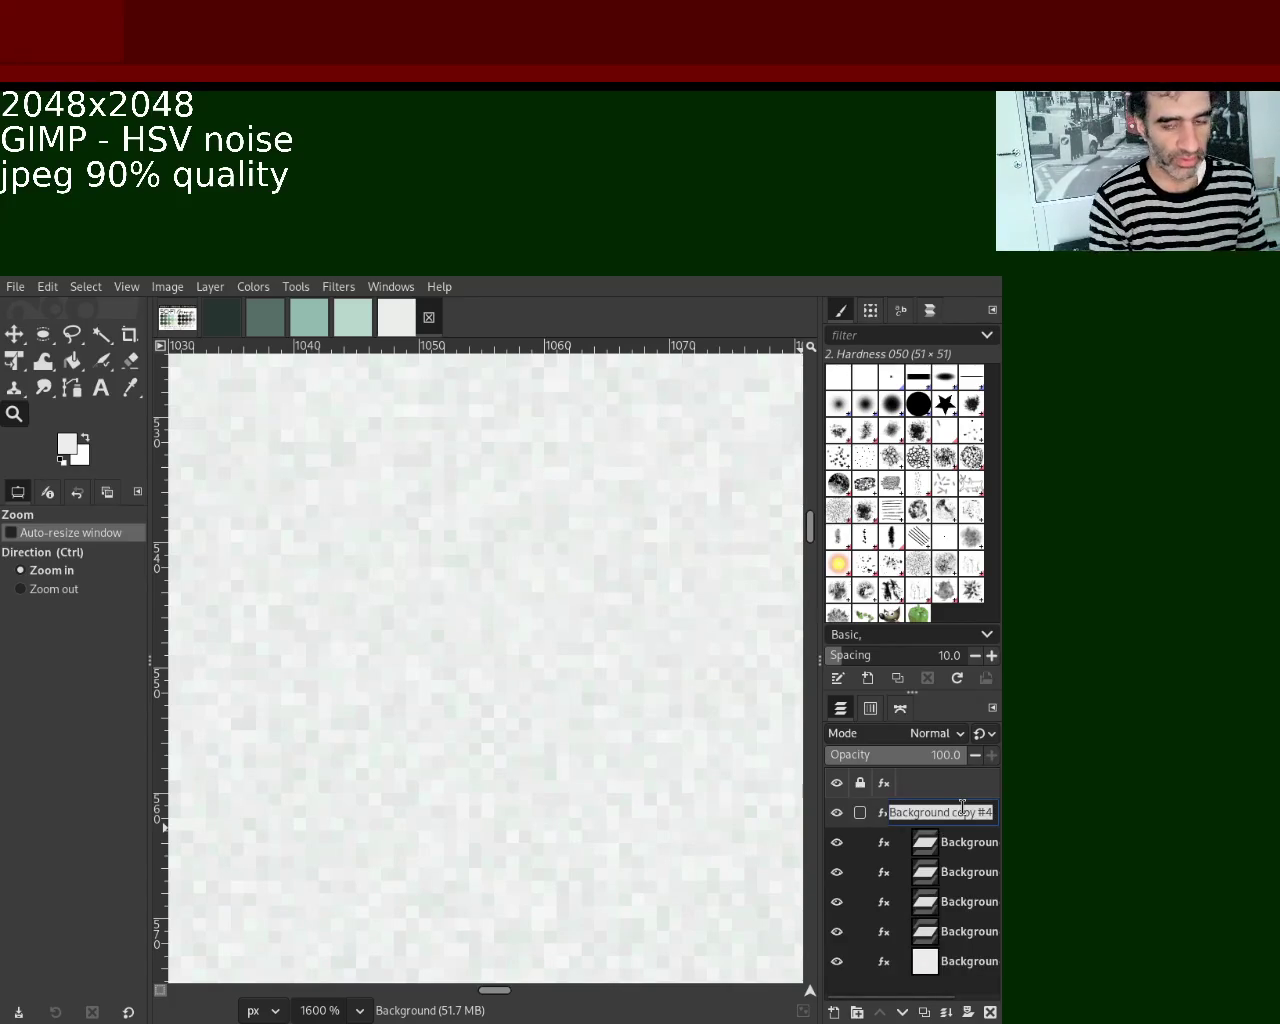
pyautogui.write('normal')
pyautogui.press('Return')
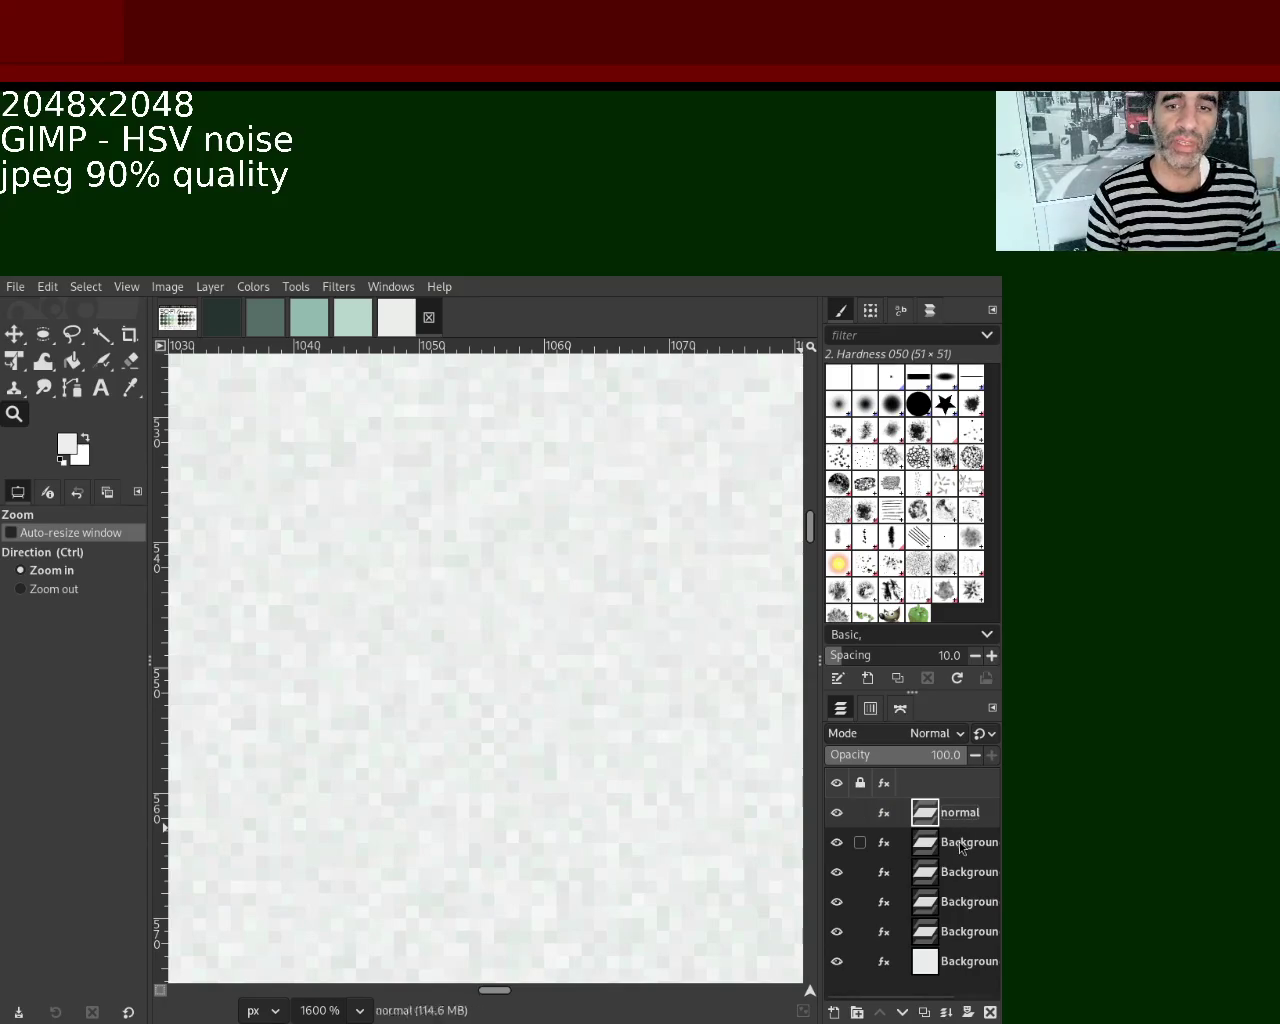
pyautogui.click(961, 848)
pyautogui.doubleClick(967, 845)
pyautogui.write('metallic')
pyautogui.press('Return')
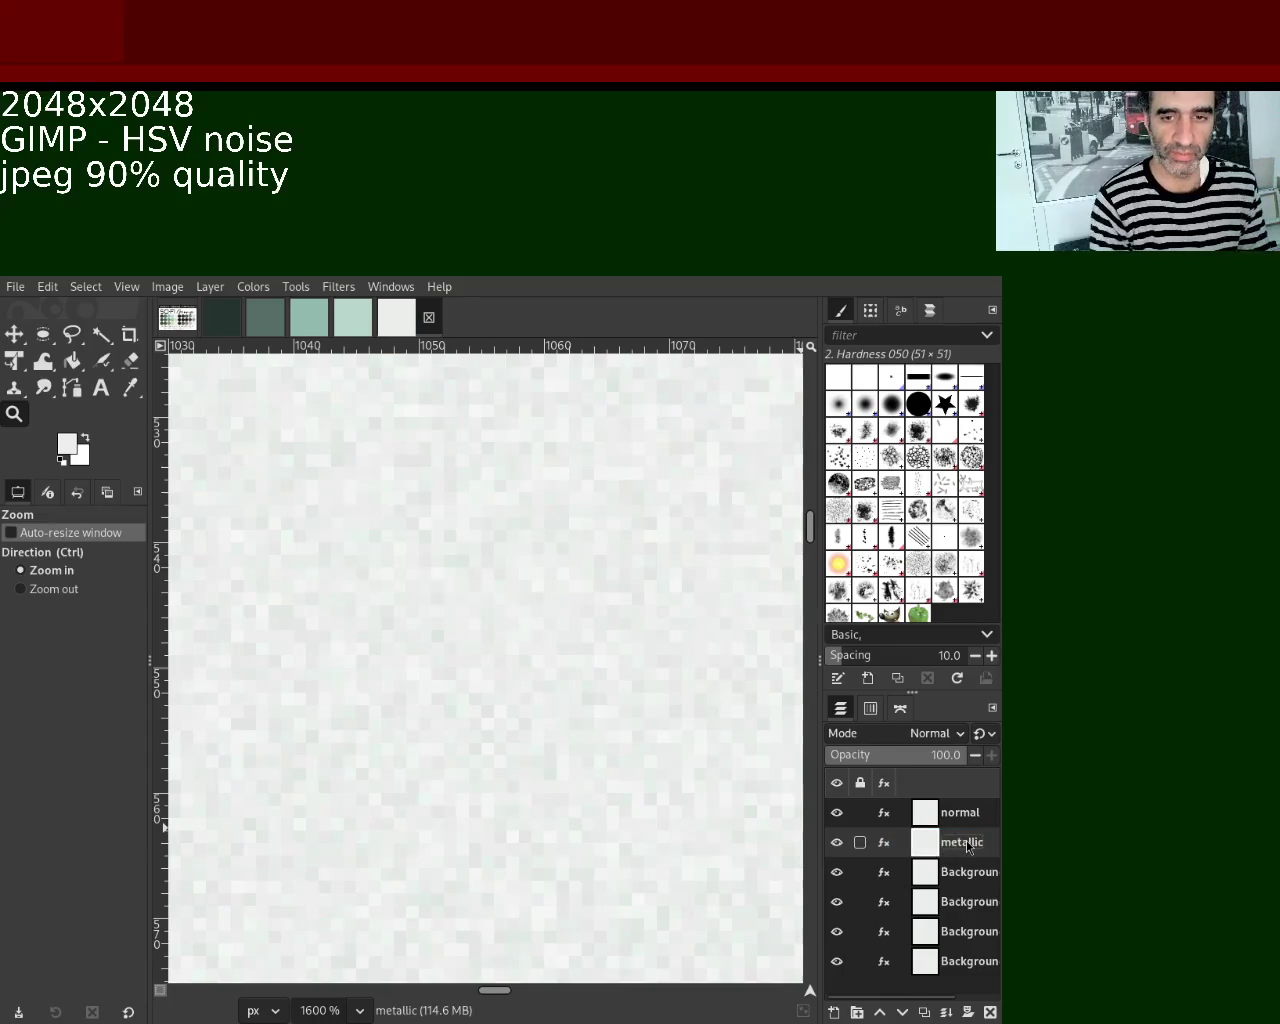
pyautogui.doubleClick(964, 873)
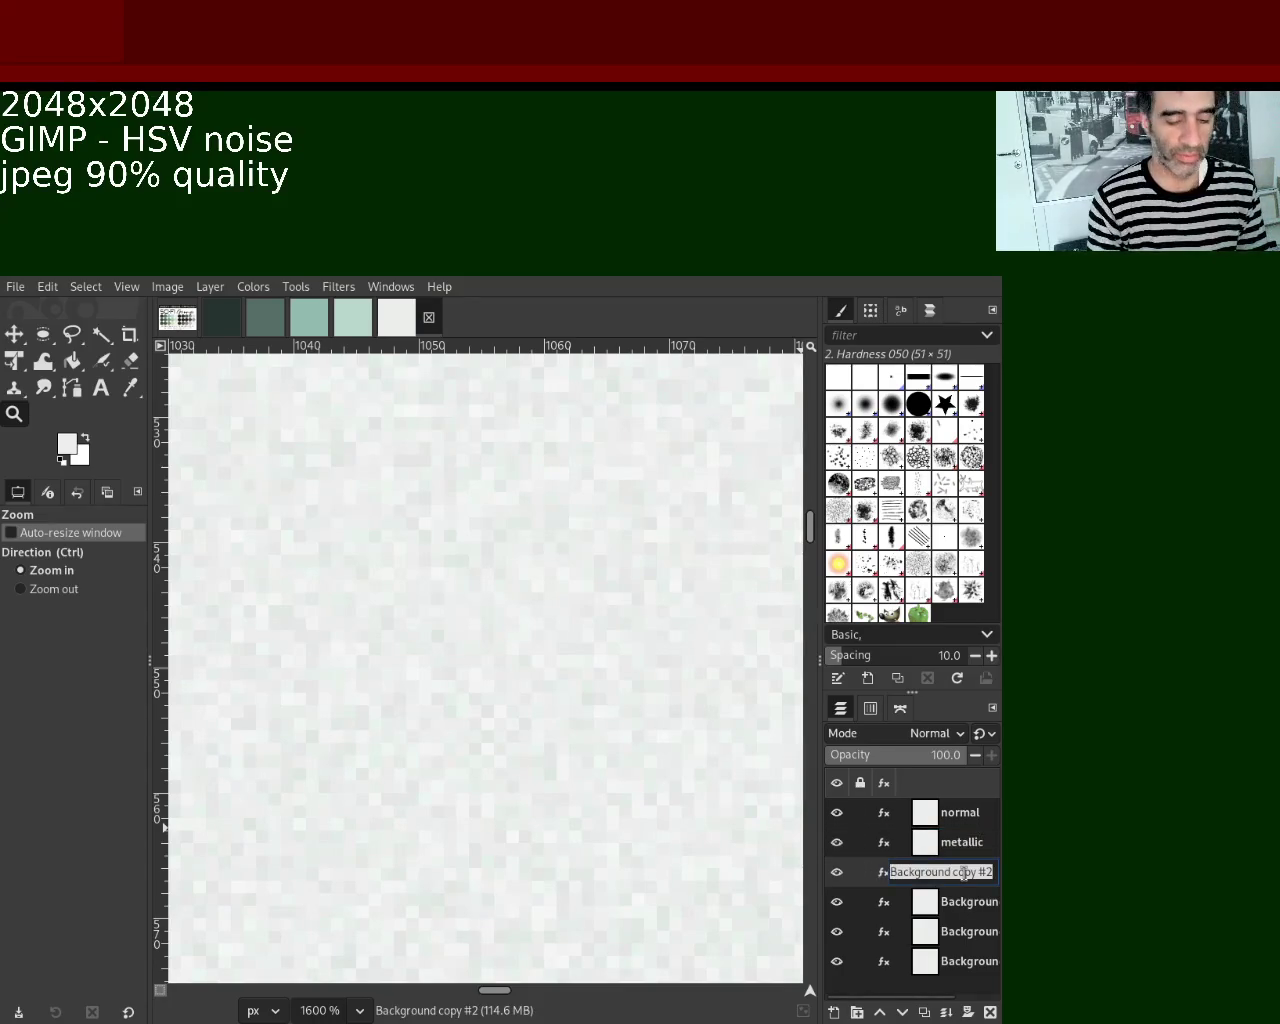
pyautogui.write('roughness')
pyautogui.press('Return')
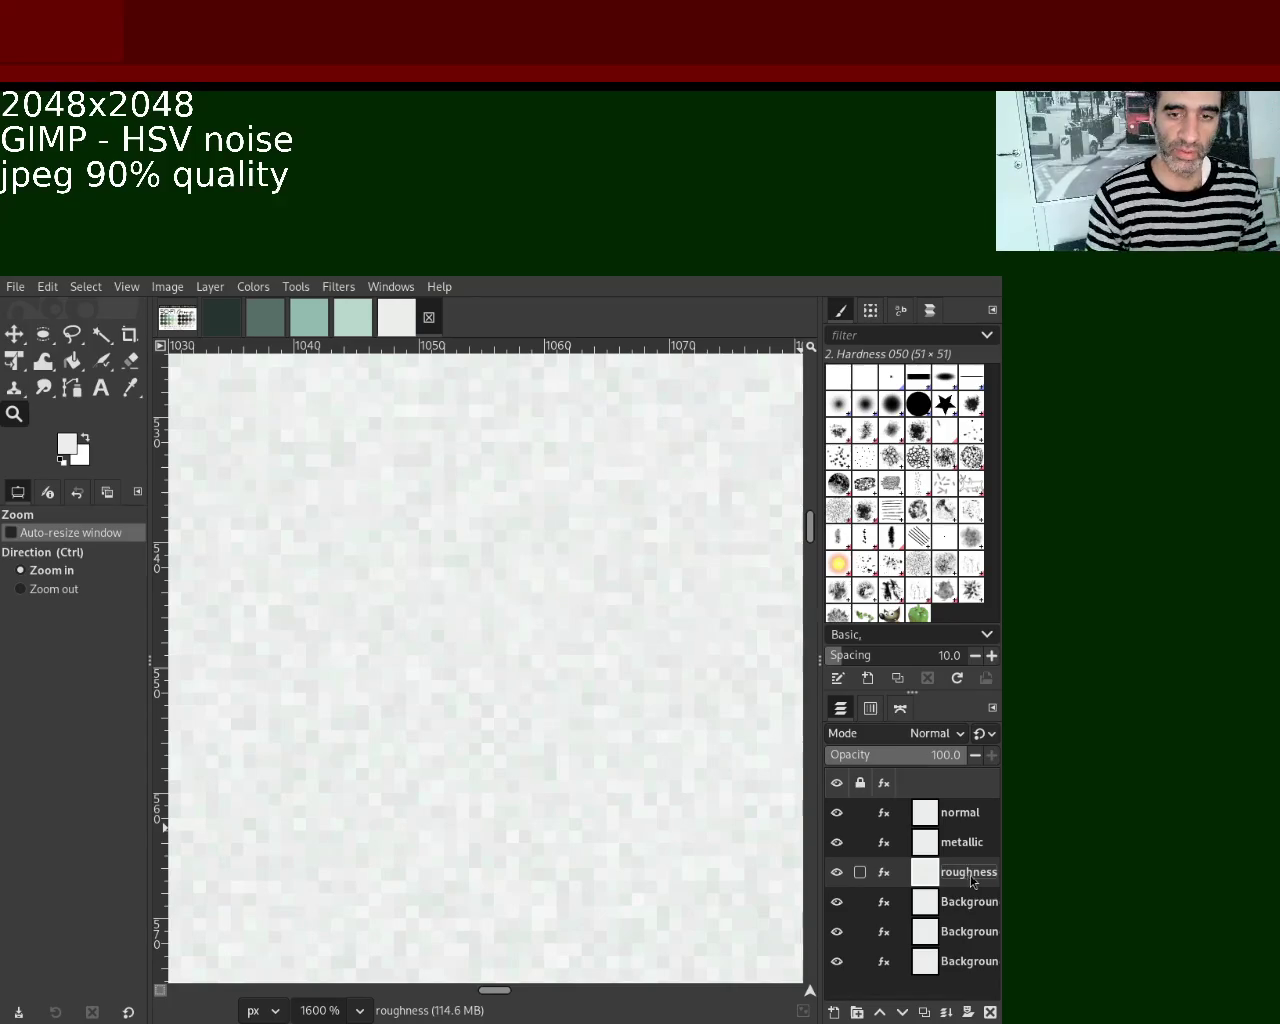
# Rename the fourth layer AO and the Background copy layer specular.
pyautogui.doubleClick(978, 903)
pyautogui.write('AO')
pyautogui.press('Return')
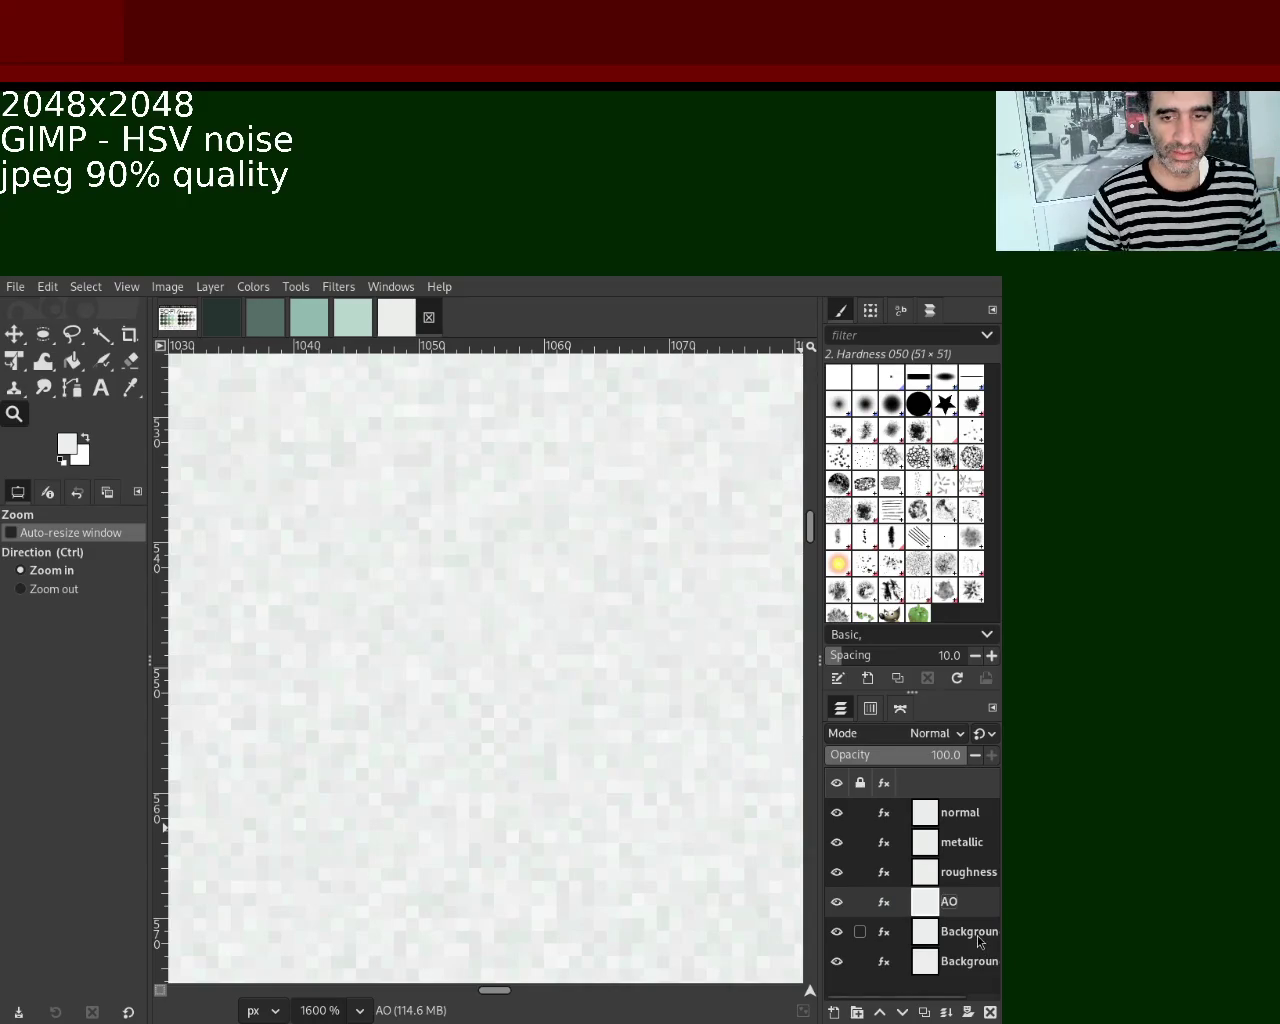
pyautogui.doubleClick(978, 933)
pyautogui.press('Escape')
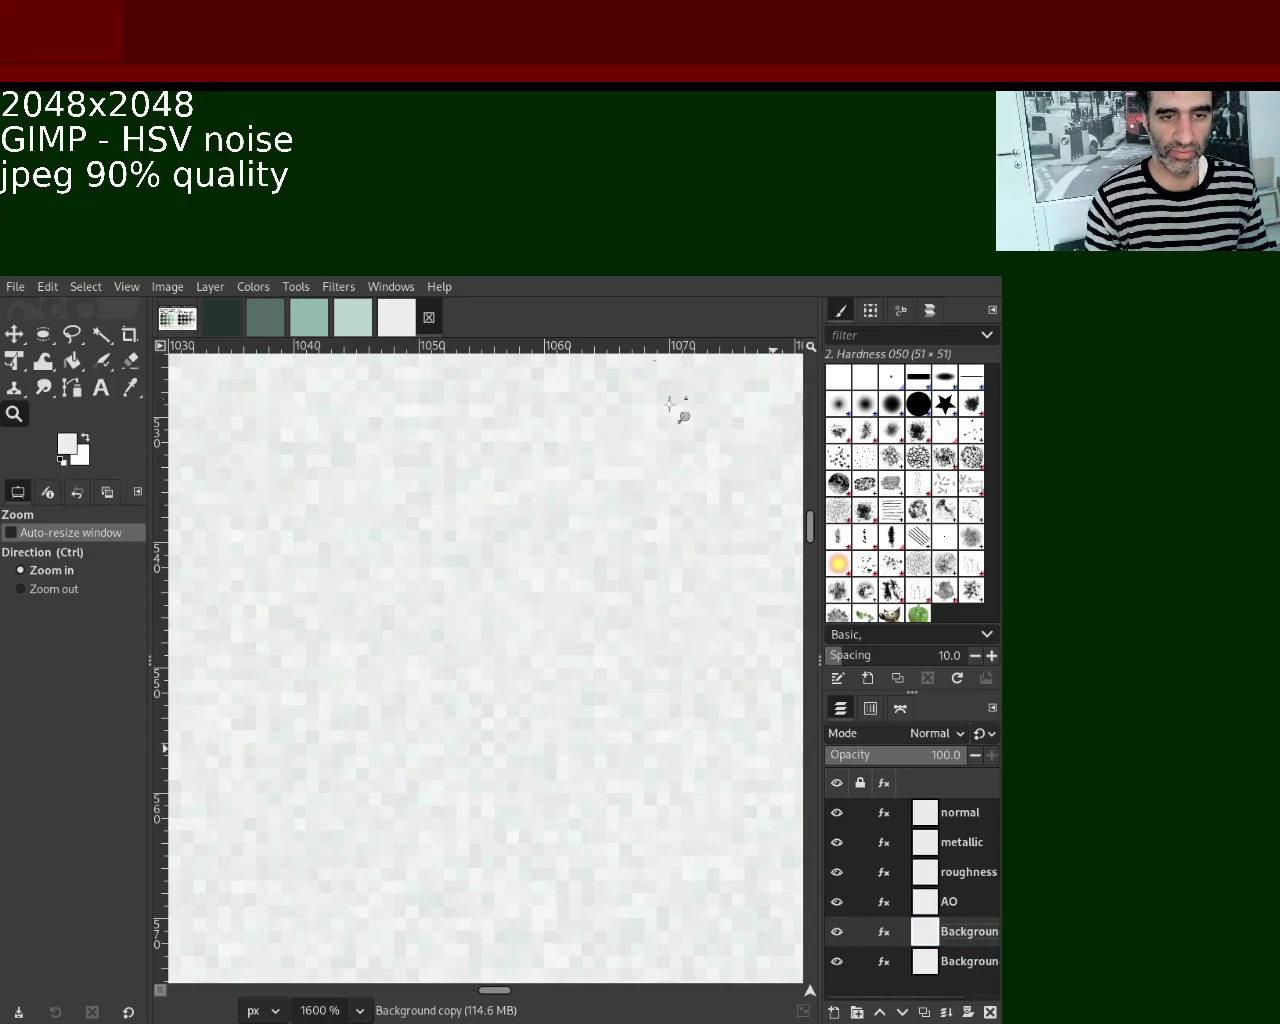
pyautogui.doubleClick(966, 937)
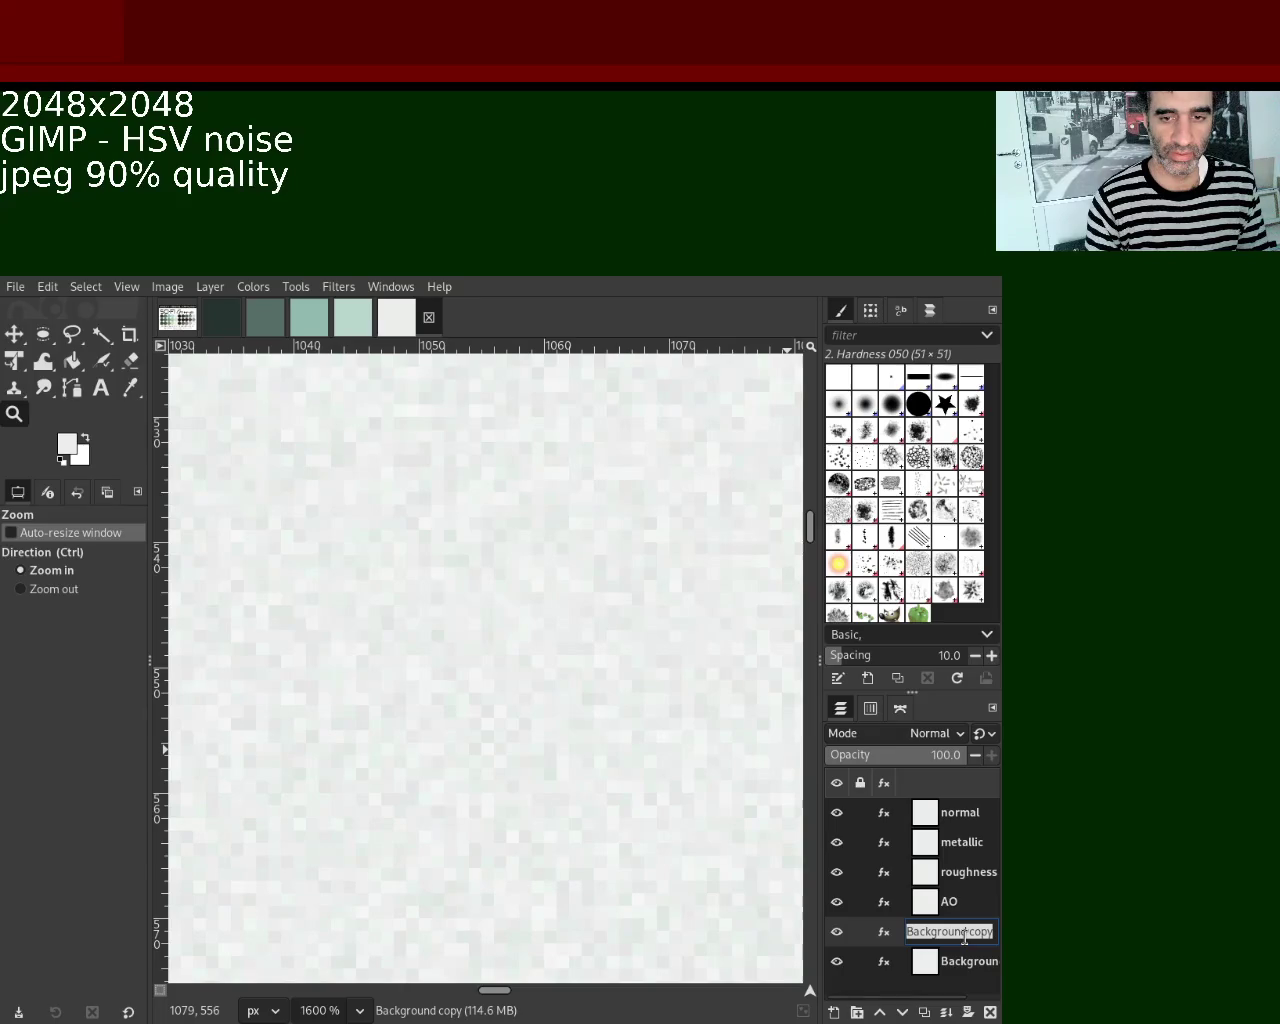
pyautogui.write('sp')
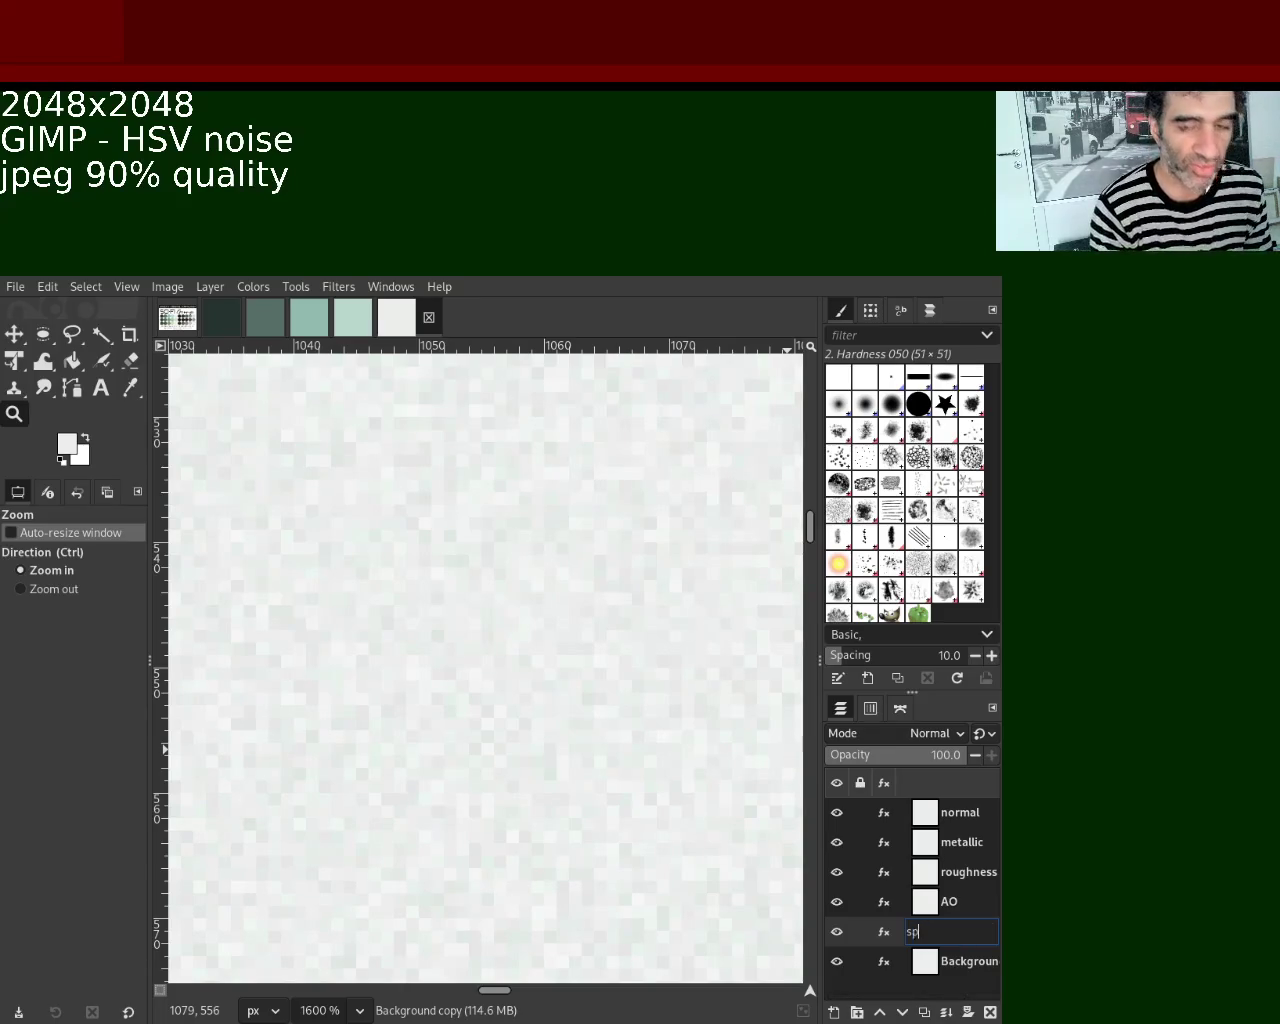
pyautogui.press('Return')
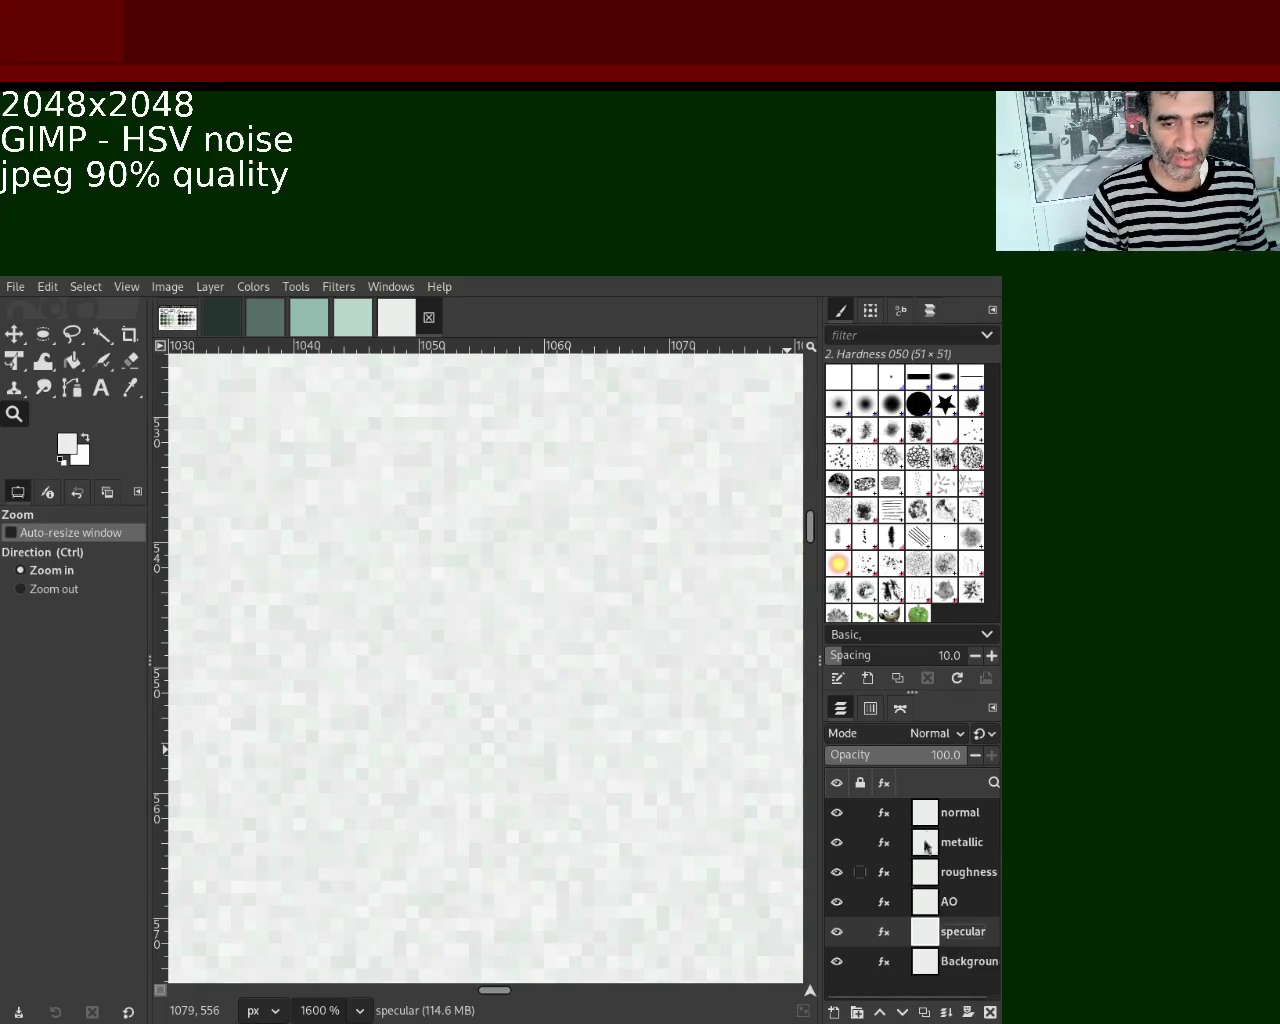
pyautogui.click(955, 812)
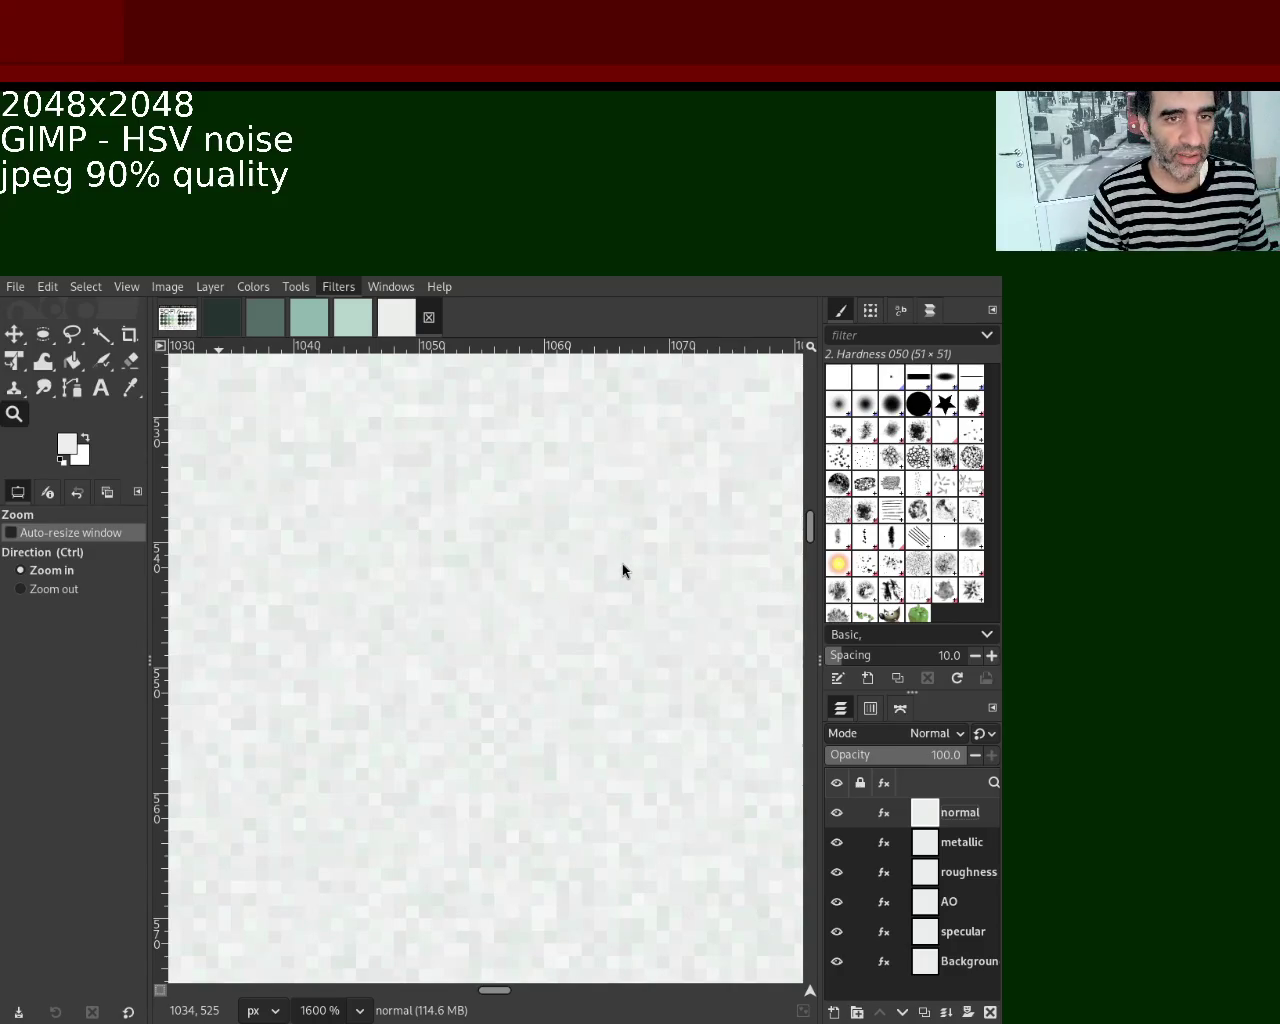
# Apply the Normal Map filter to the normal layer, then hide it and select metallic.
pyautogui.hotkey('ctrl', 'f')
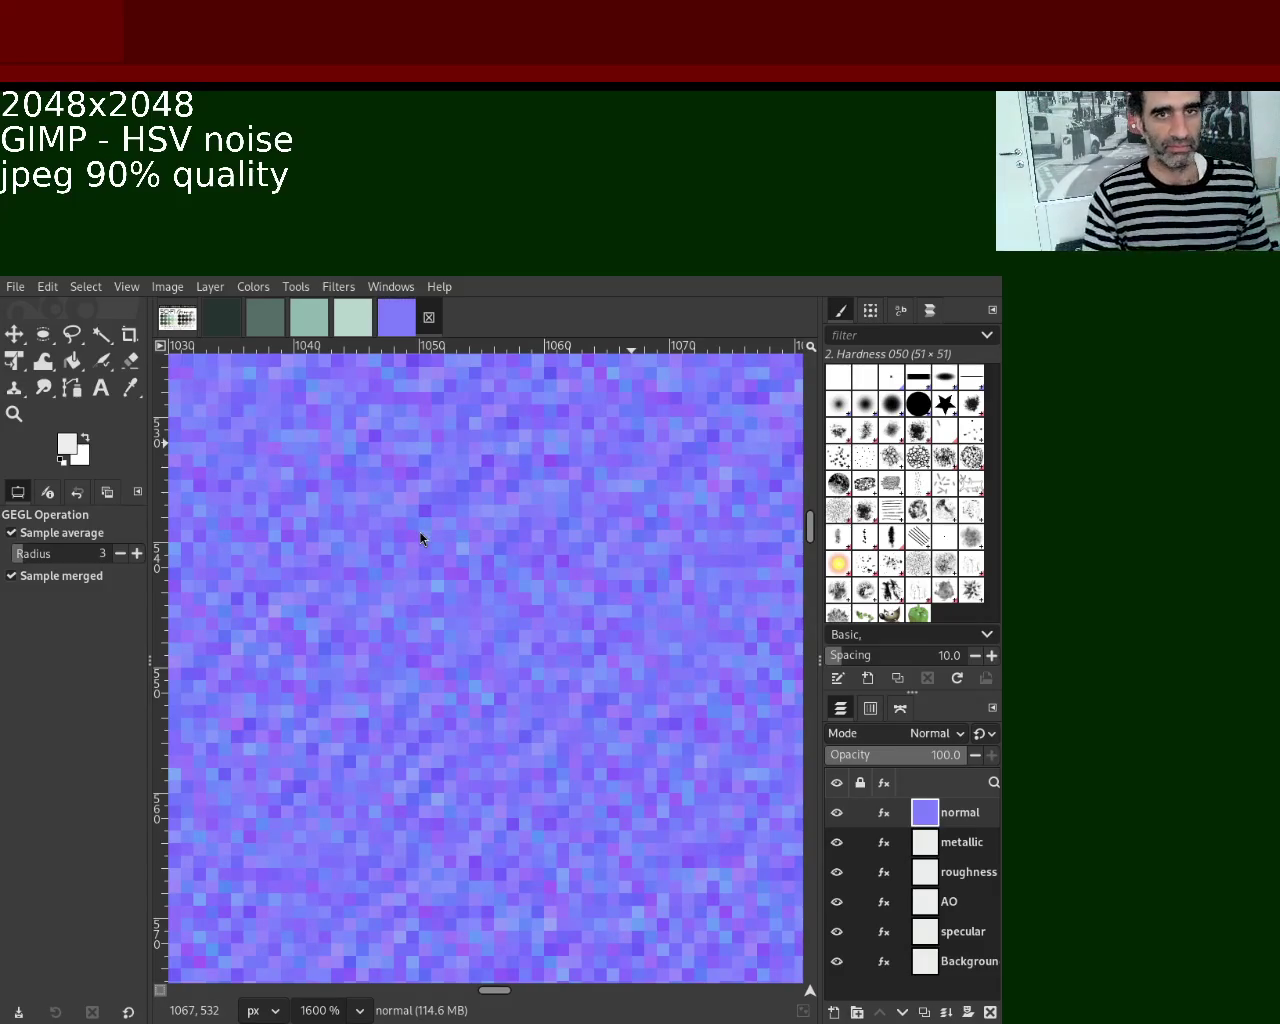
pyautogui.moveTo(870, 812)
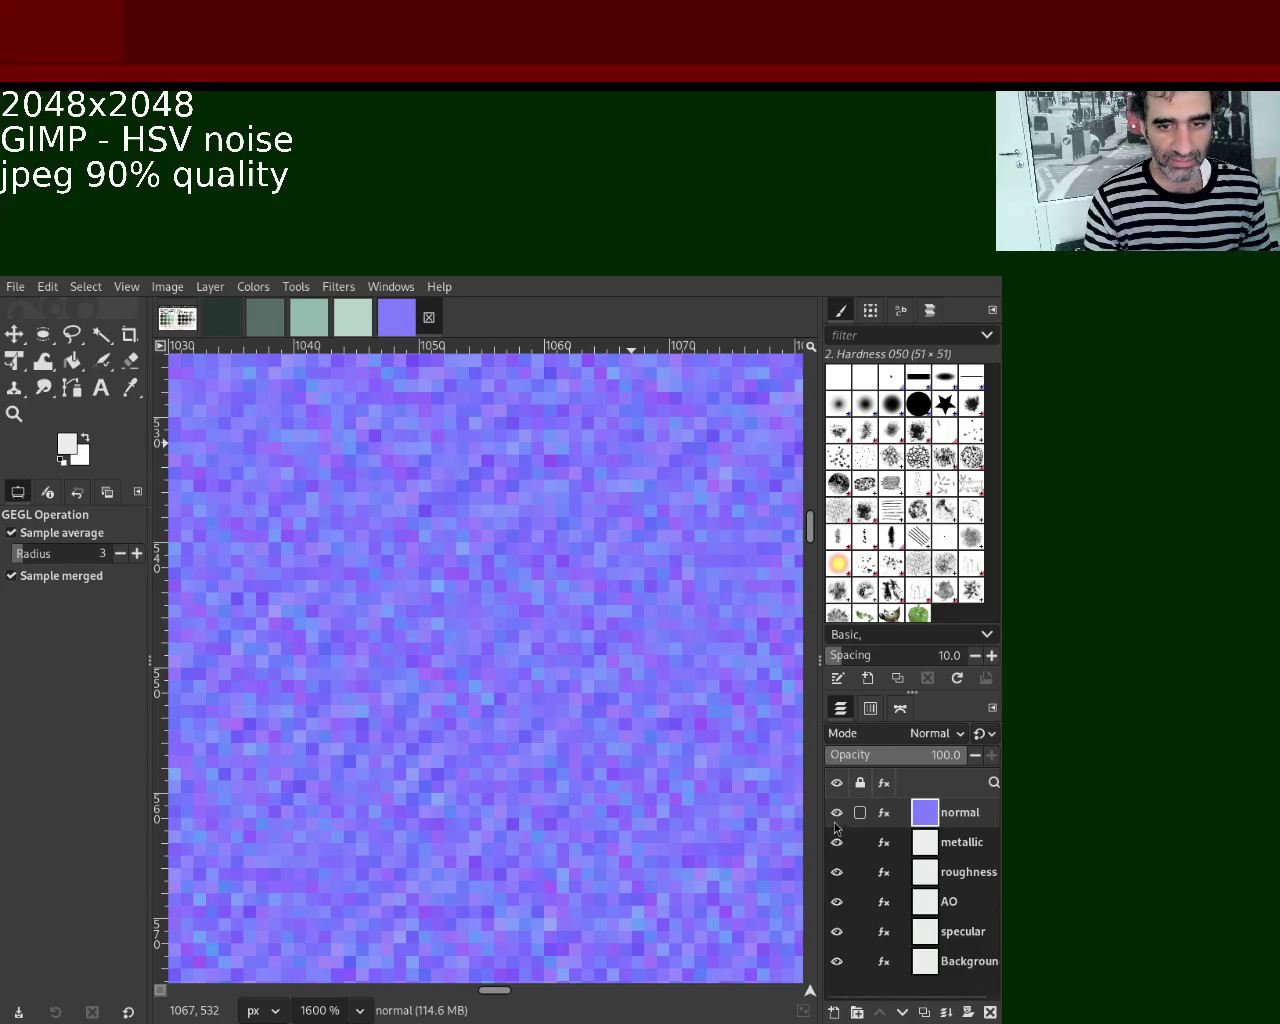
pyautogui.click(838, 812)
pyautogui.click(920, 845)
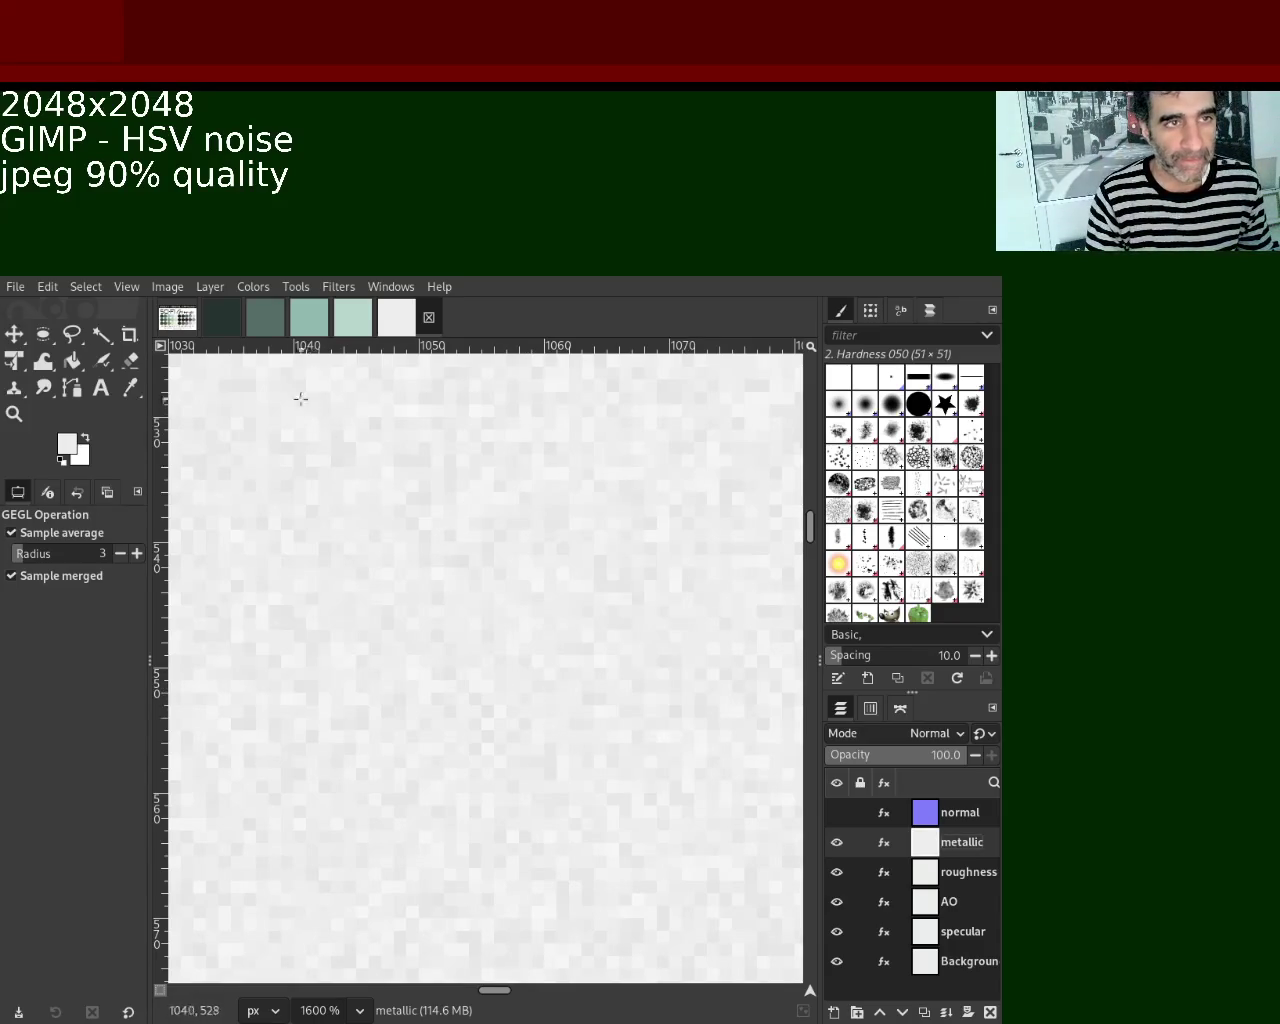
# Darken the metallic layer with Levels, raising the black input to about 237.
pyautogui.click(268, 292)
pyautogui.click(310, 485)
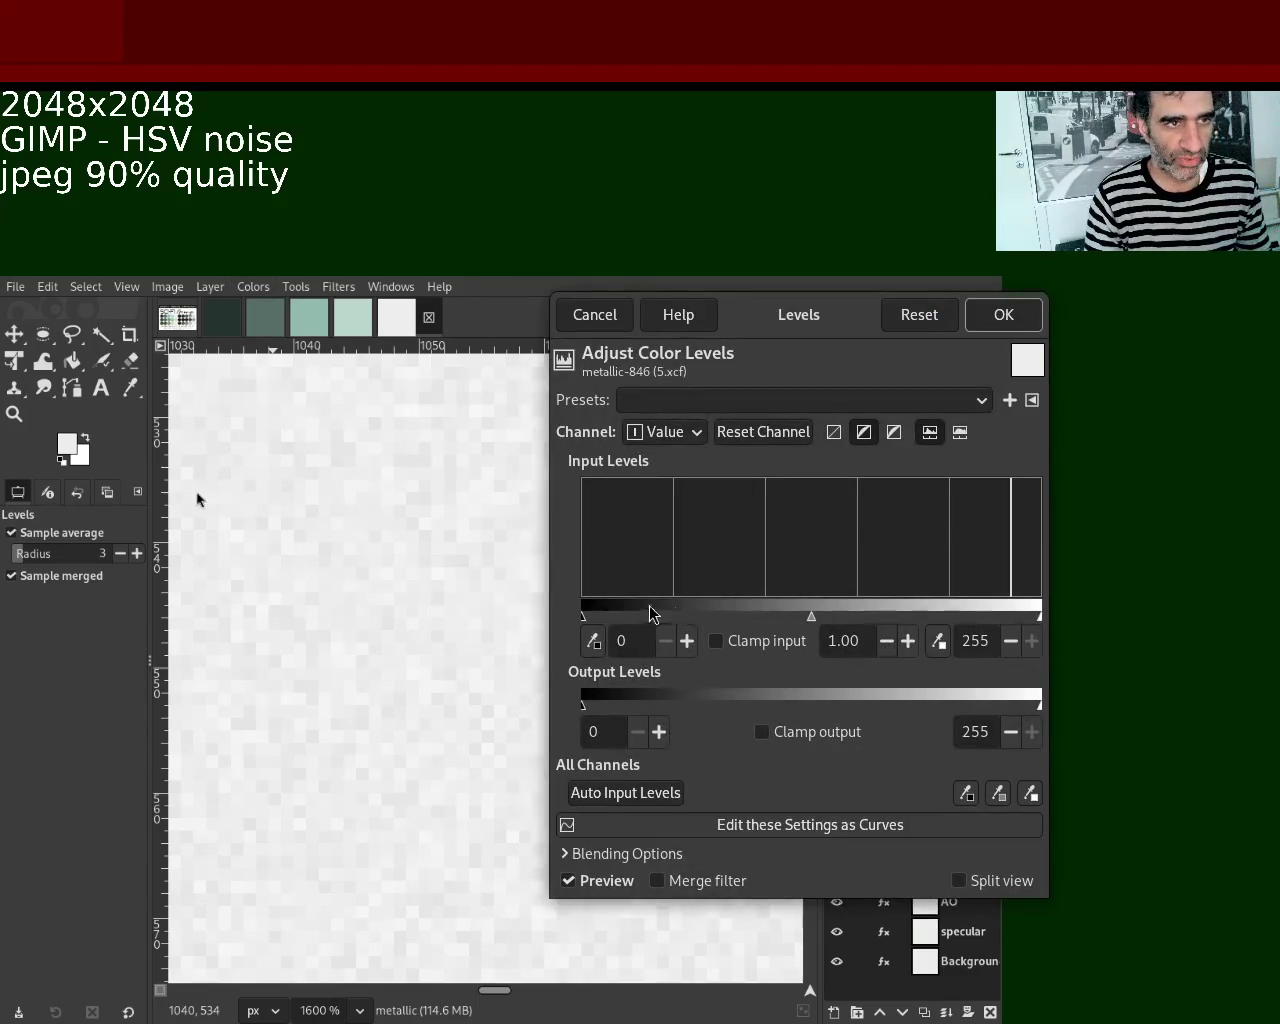
pyautogui.moveTo(581, 618); pyautogui.dragTo(1010, 620)
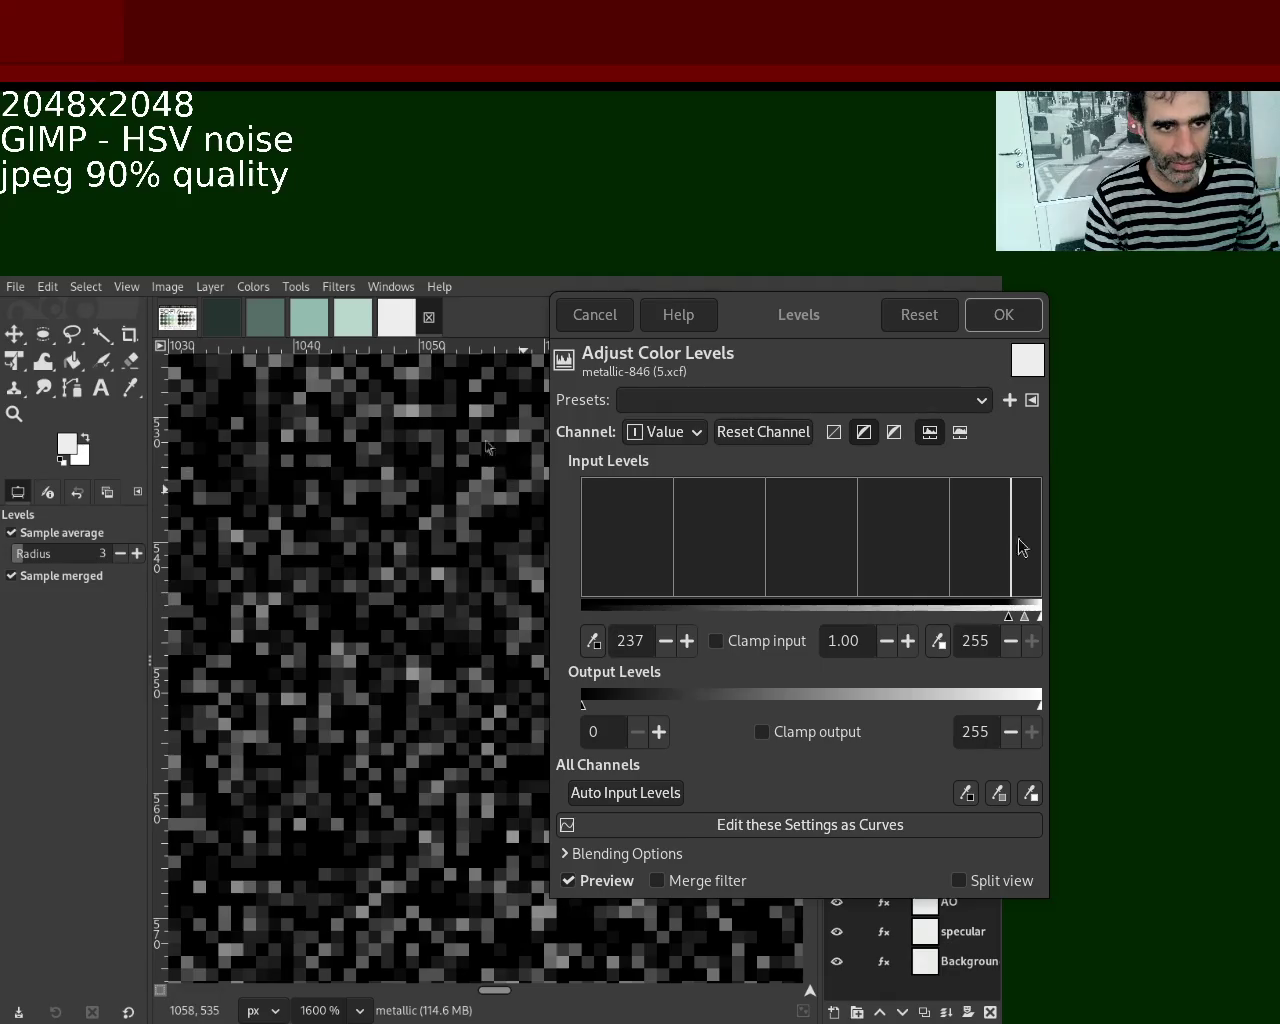
pyautogui.click(1003, 318)
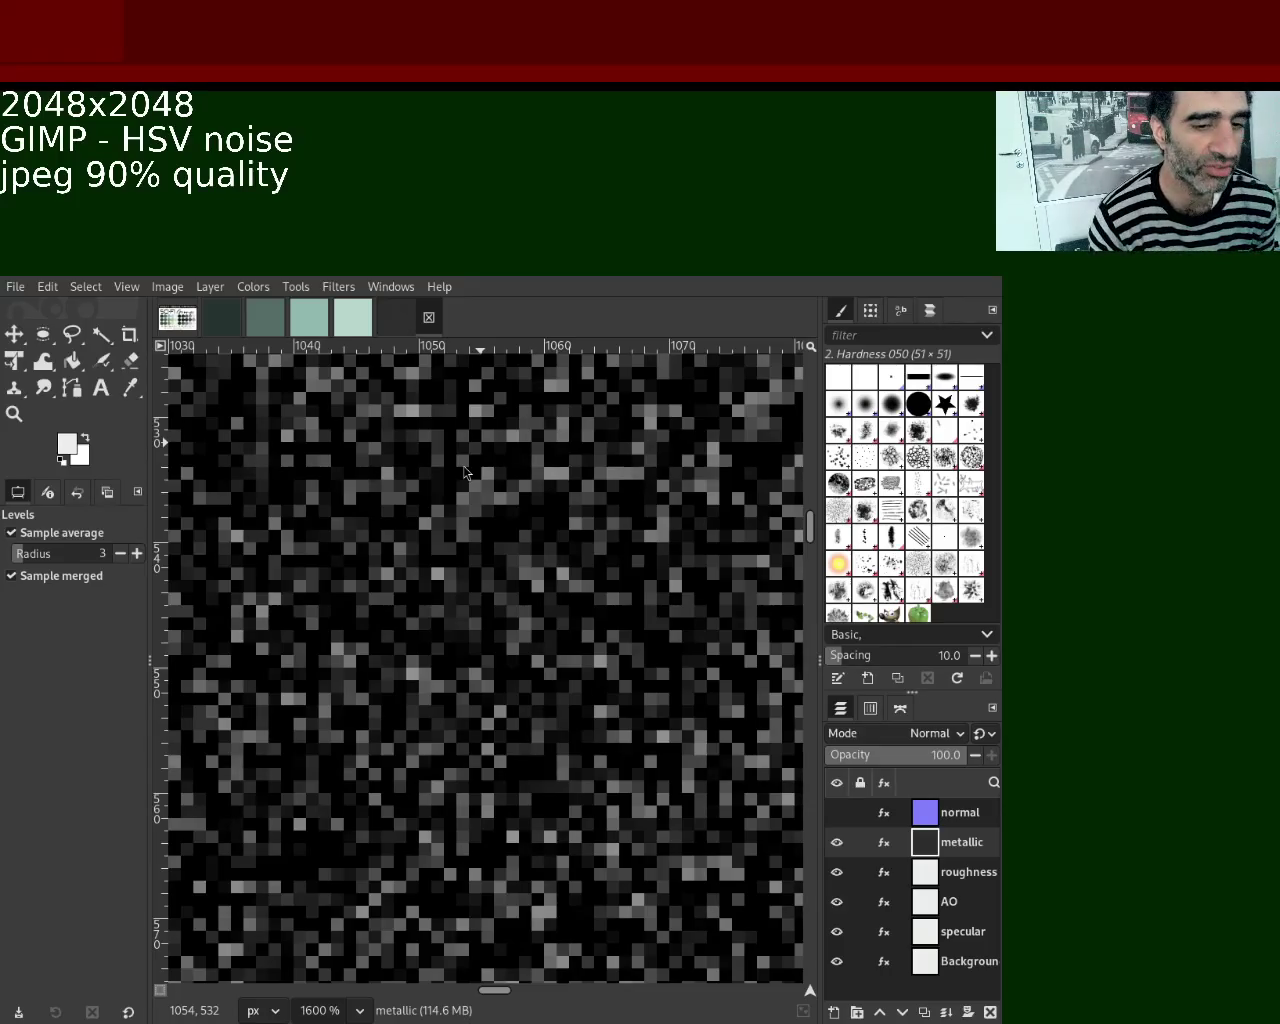
pyautogui.click(181, 320)
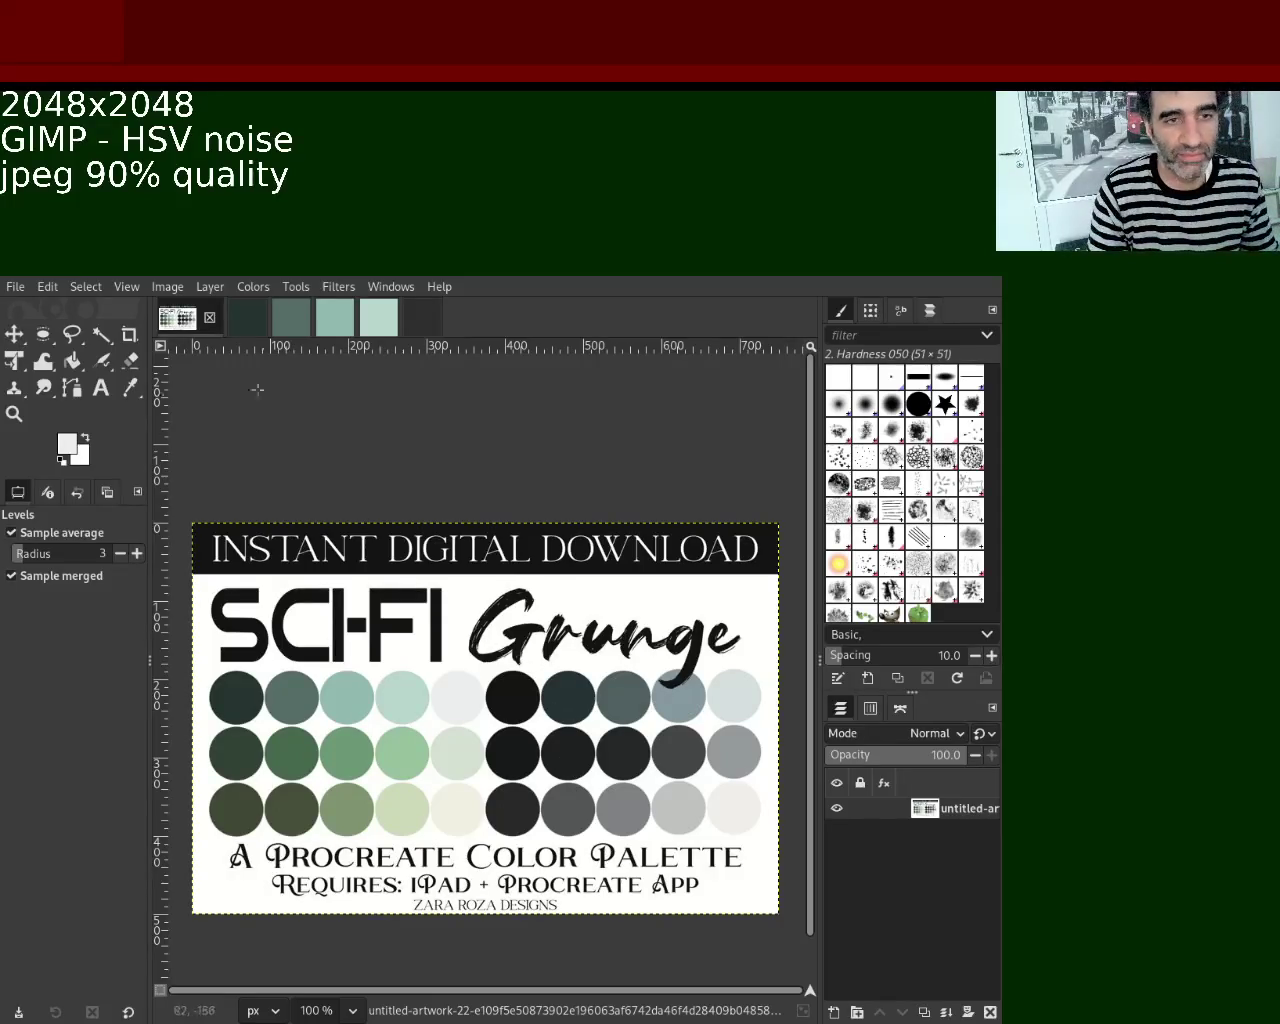
# Return to the 5.xcf texture, hide the metallic layer and select roughness.
pyautogui.click(265, 318)
pyautogui.scroll(-1, 313, 330)
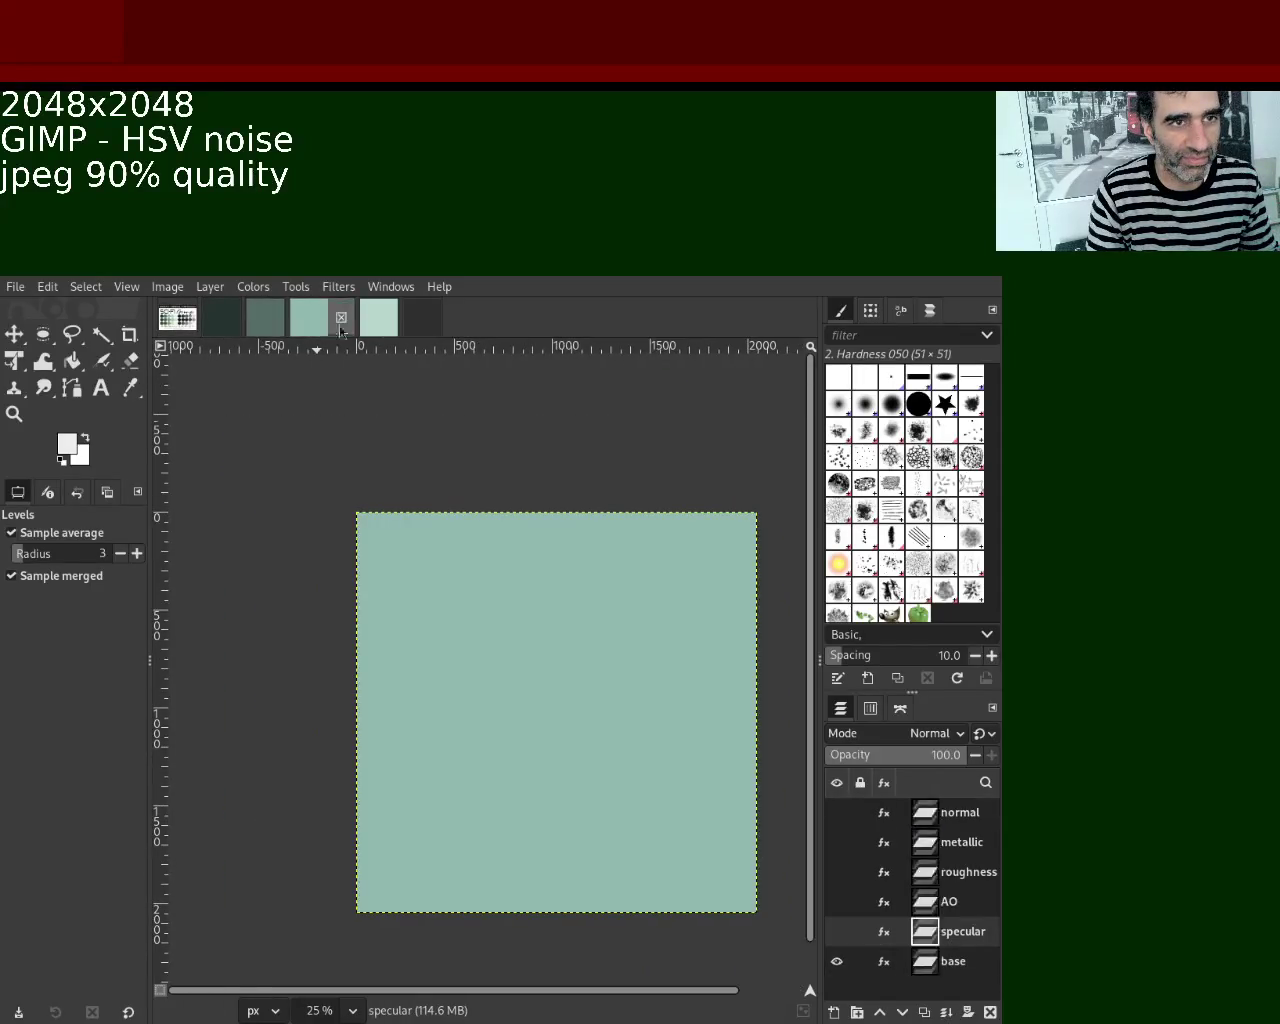
pyautogui.scroll(-1, 313, 330)
pyautogui.scroll(-1, 313, 330)
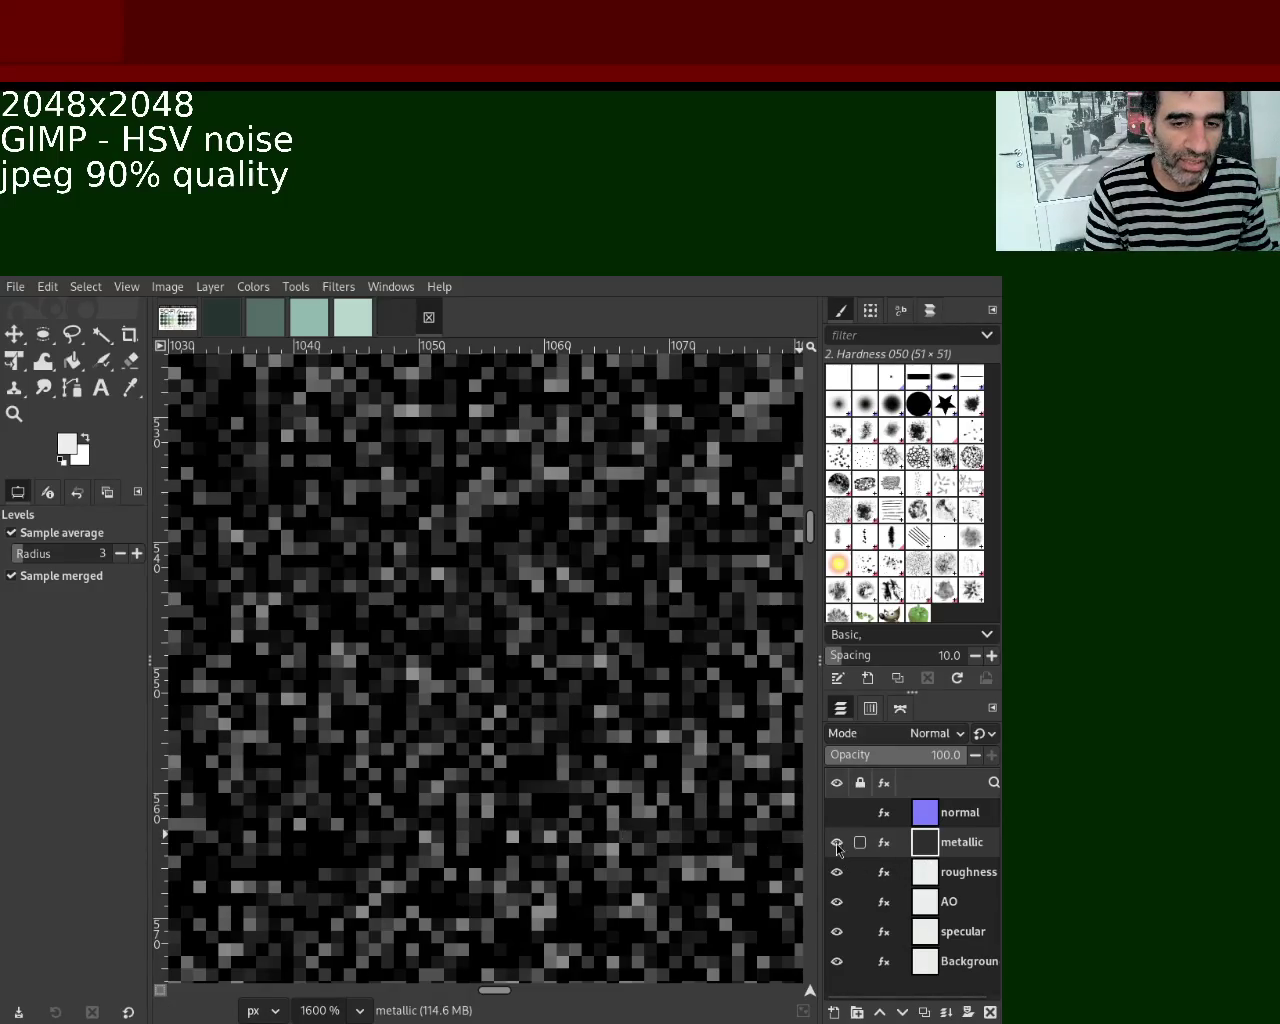
pyautogui.click(837, 842)
pyautogui.click(930, 877)
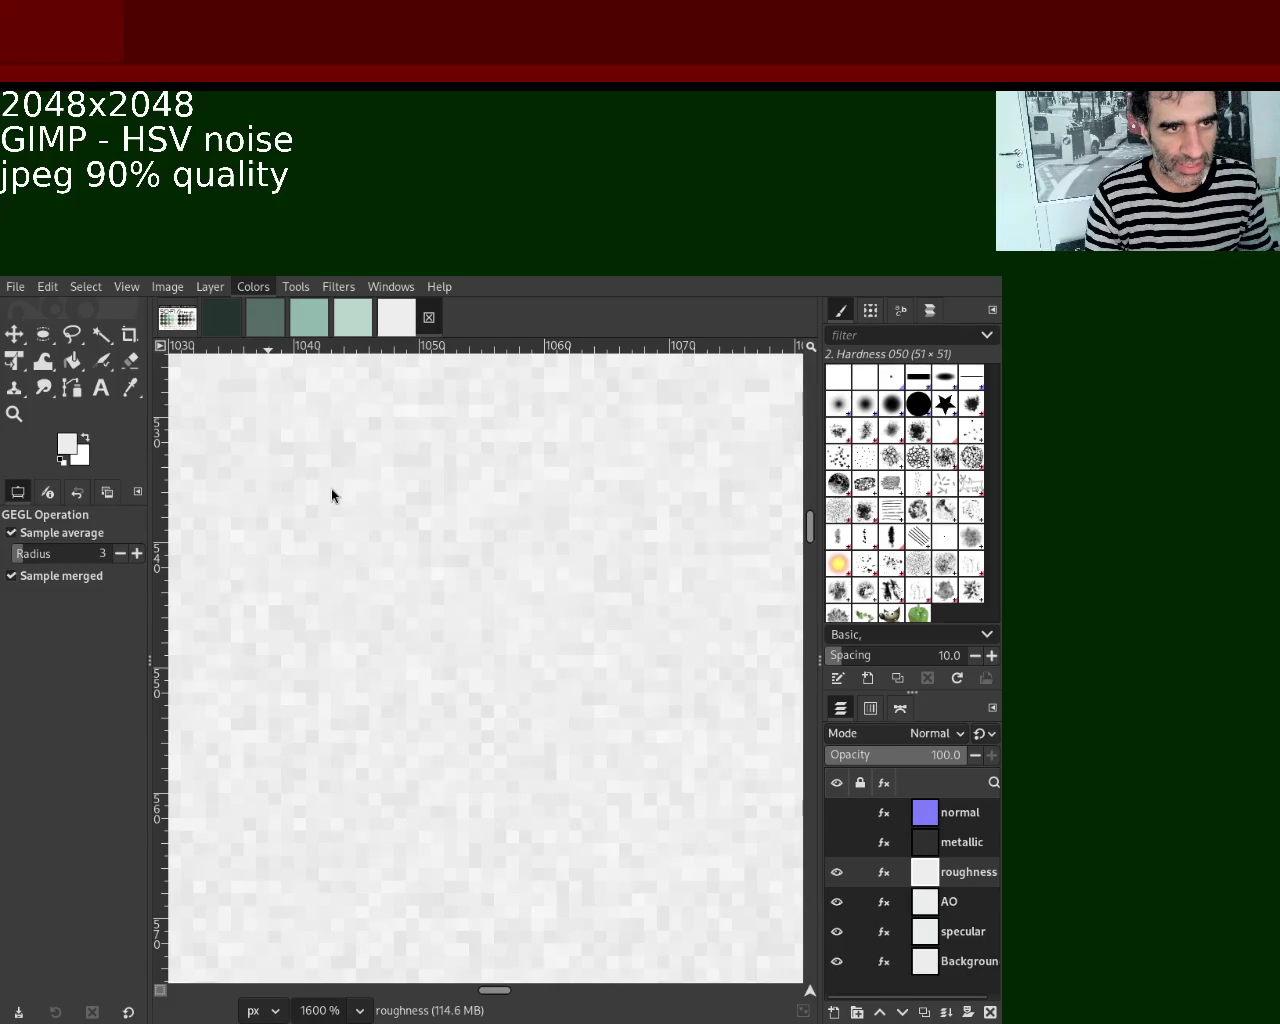
# Brighten the roughness layer toward white with Levels, then make the specular layer active.
pyautogui.hotkey('ctrl', 'l')
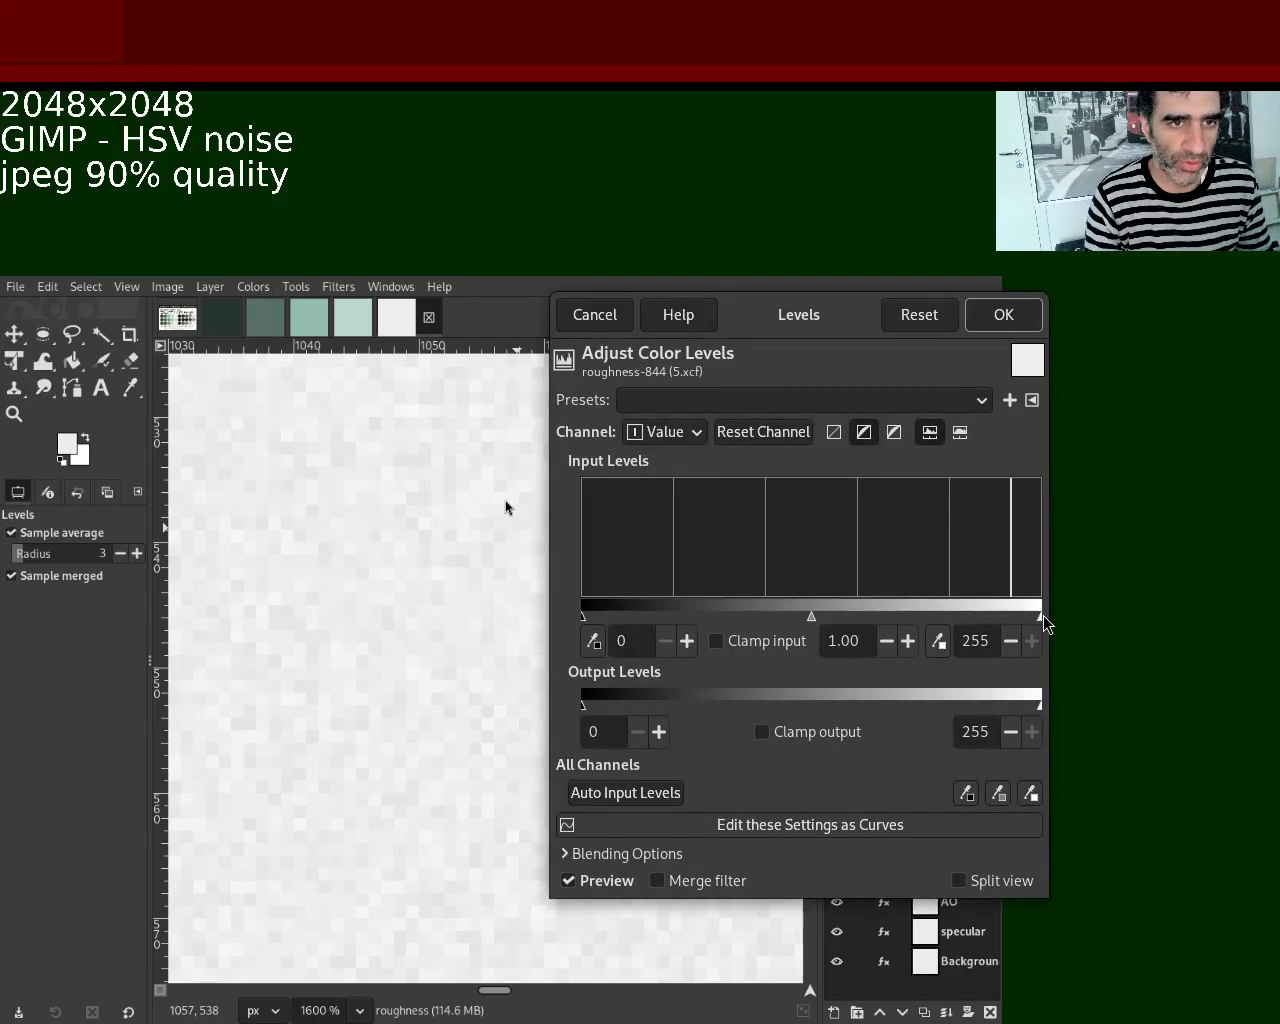
pyautogui.click(837, 905)
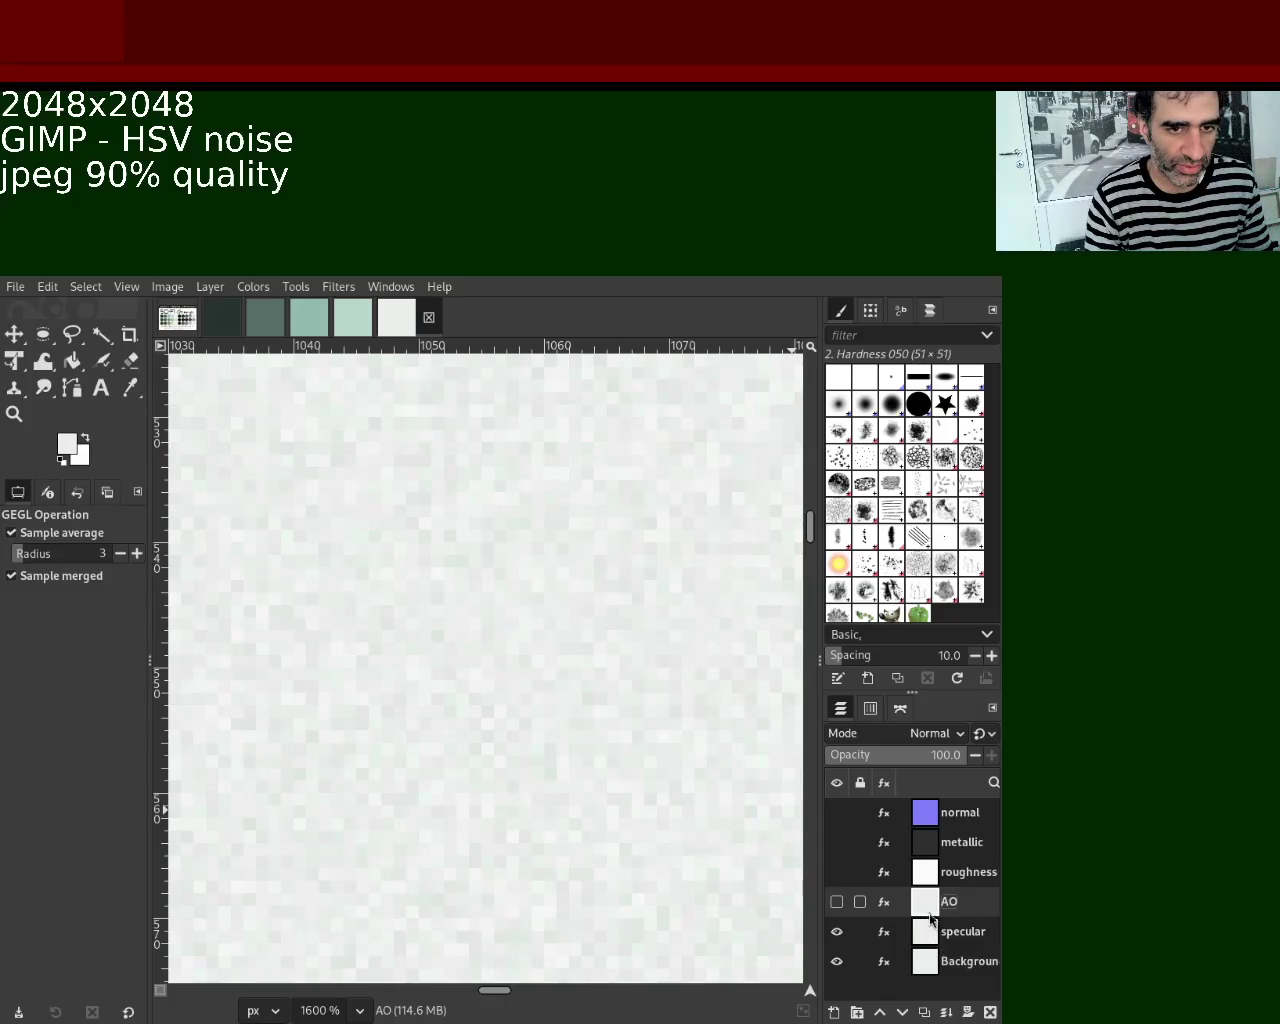
pyautogui.click(932, 936)
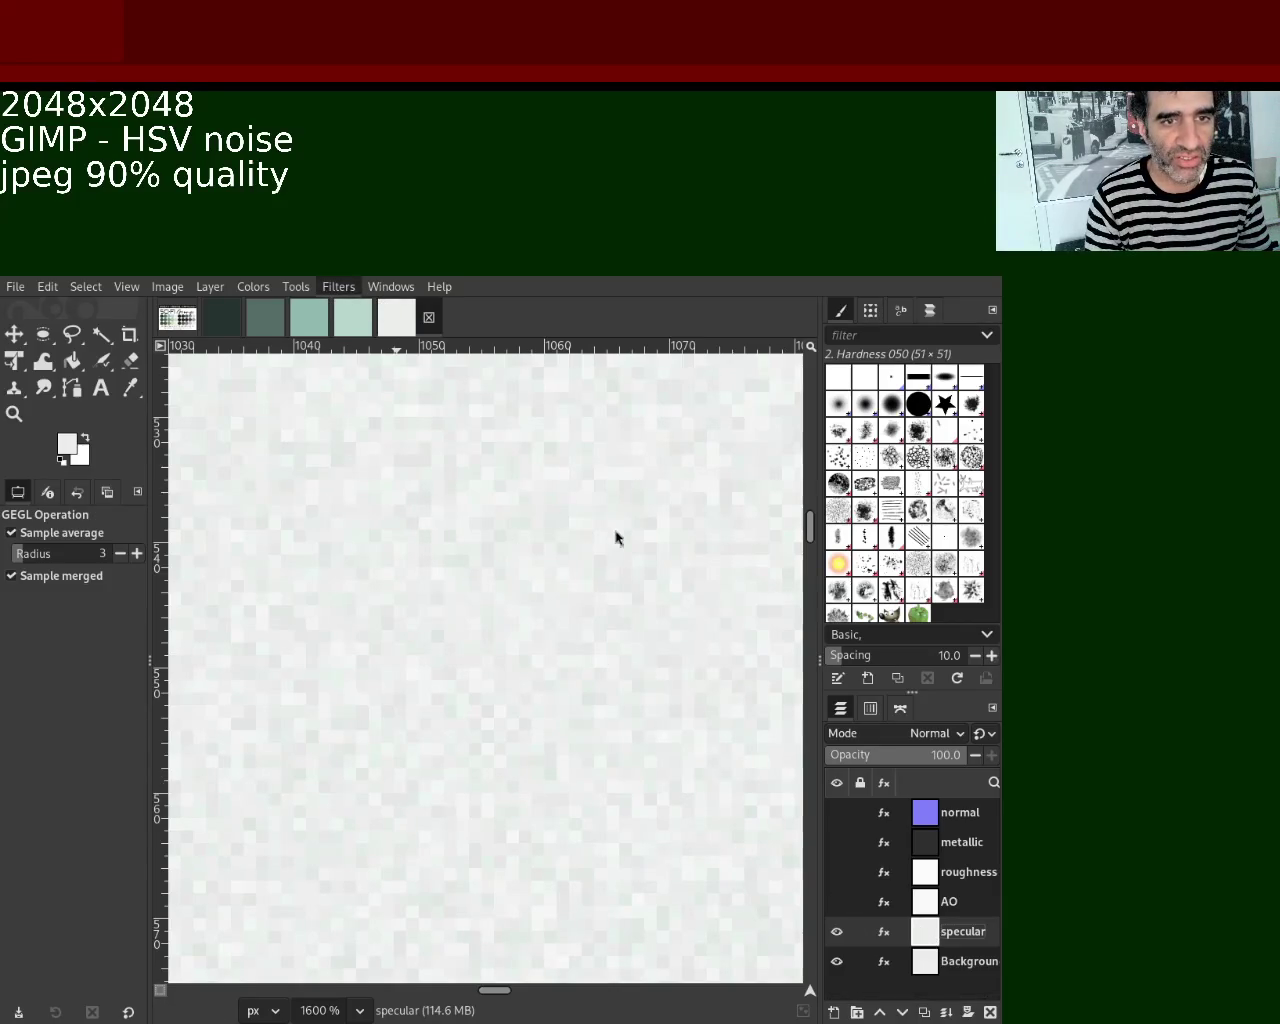
# Invert the specular layer into near-black dark noise.
pyautogui.hotkey('ctrl', 'f')
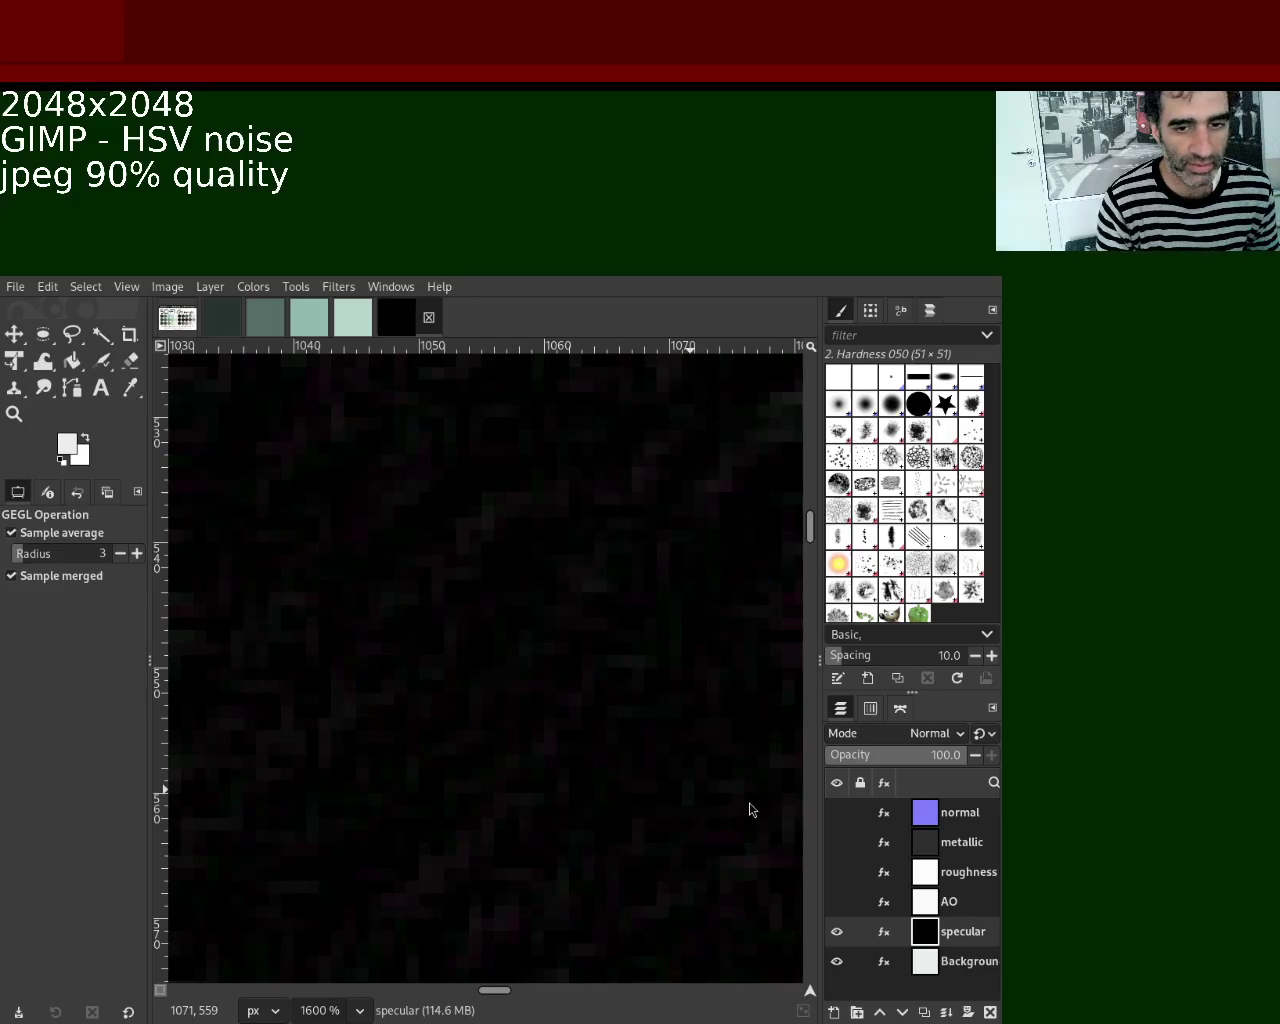
pyautogui.moveTo(848, 932)
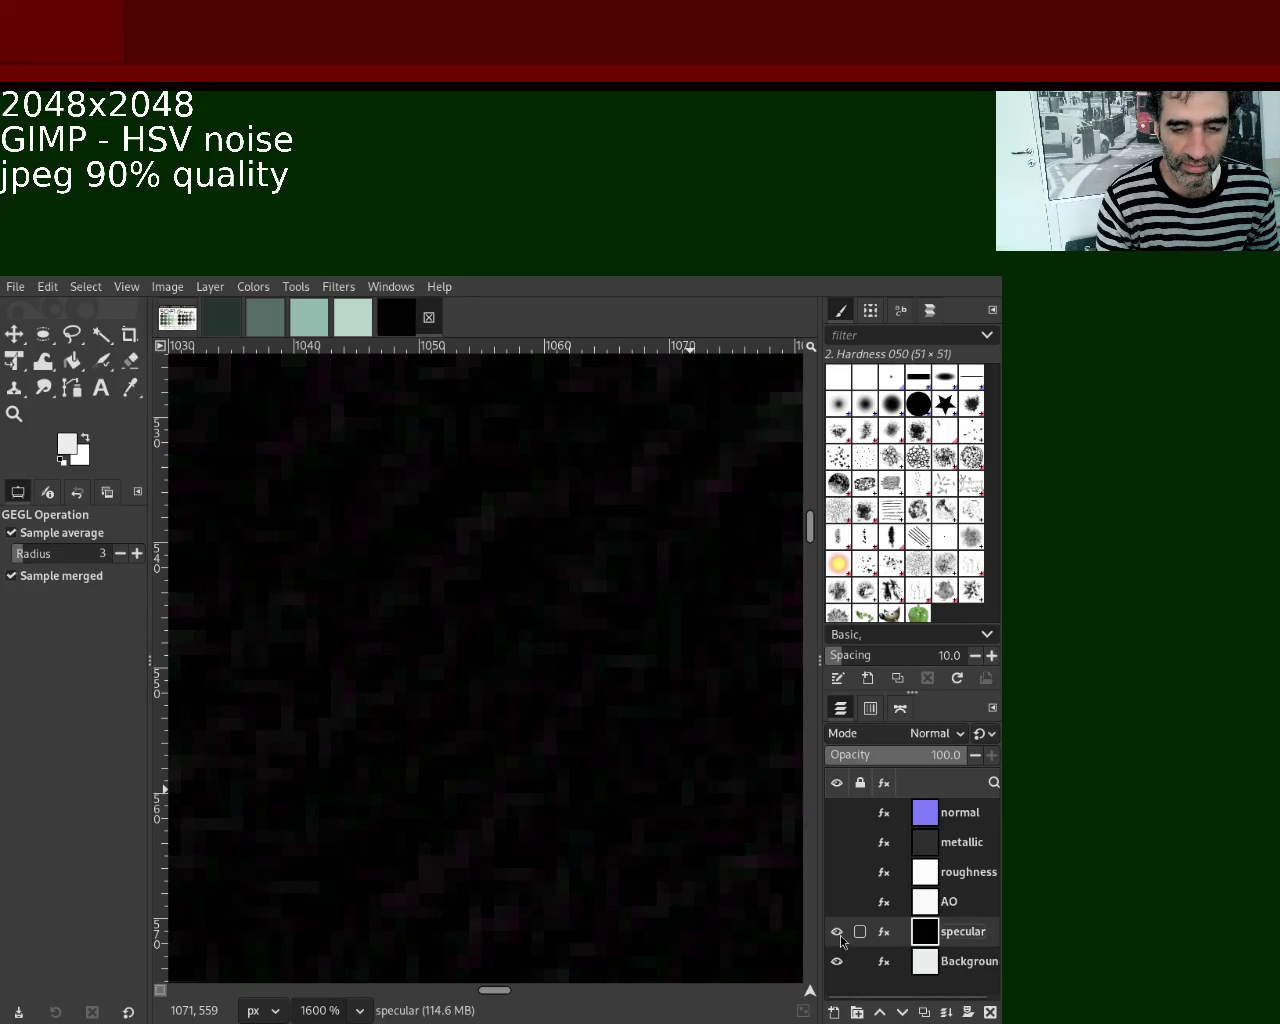
# Hide the specular layer and rename the Background layer to 'base'.
pyautogui.click(837, 932)
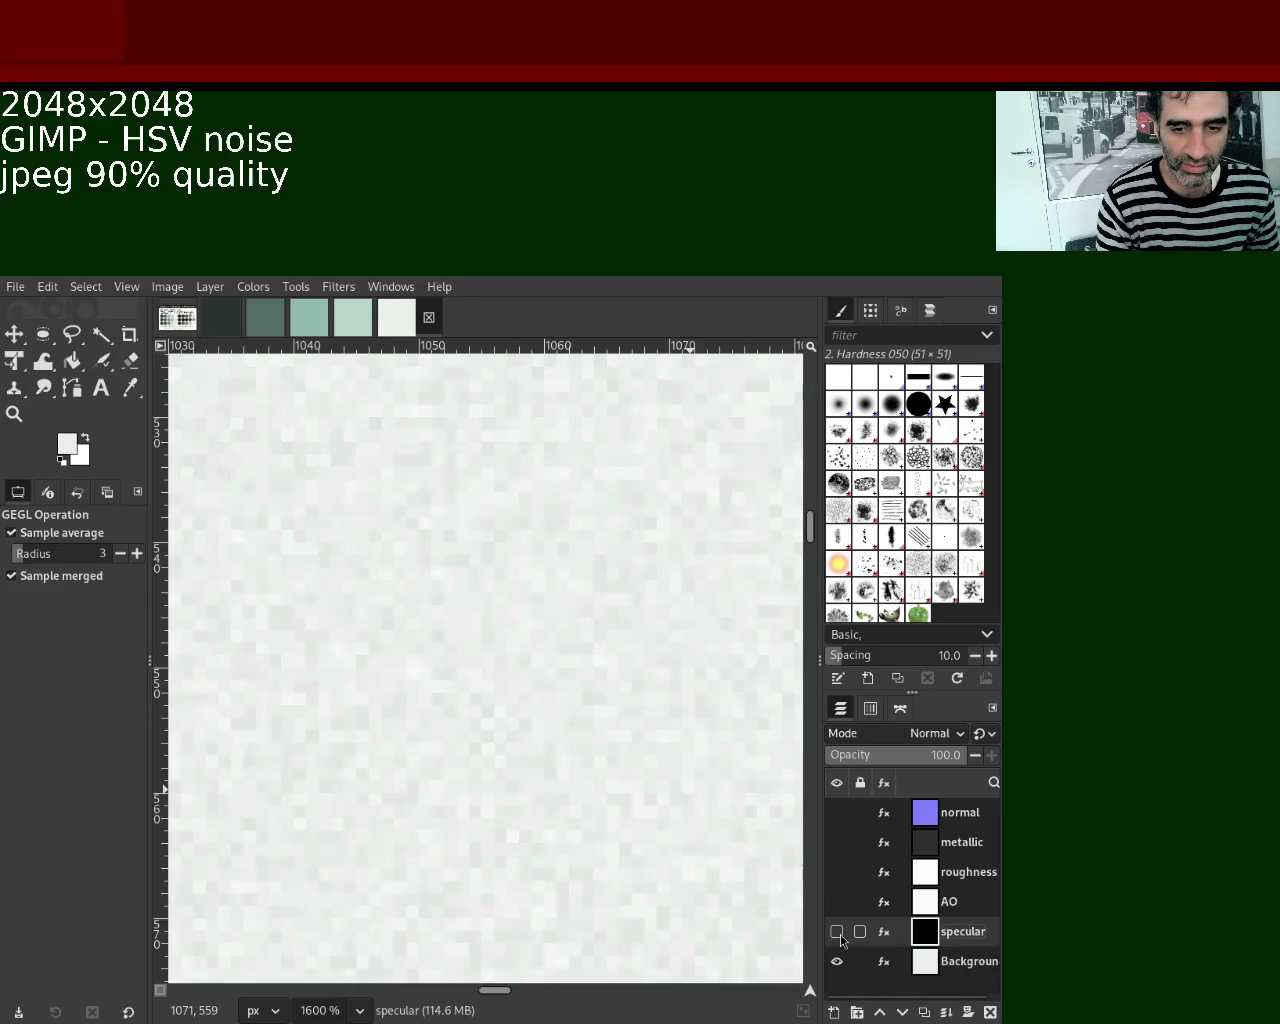
pyautogui.click(942, 968)
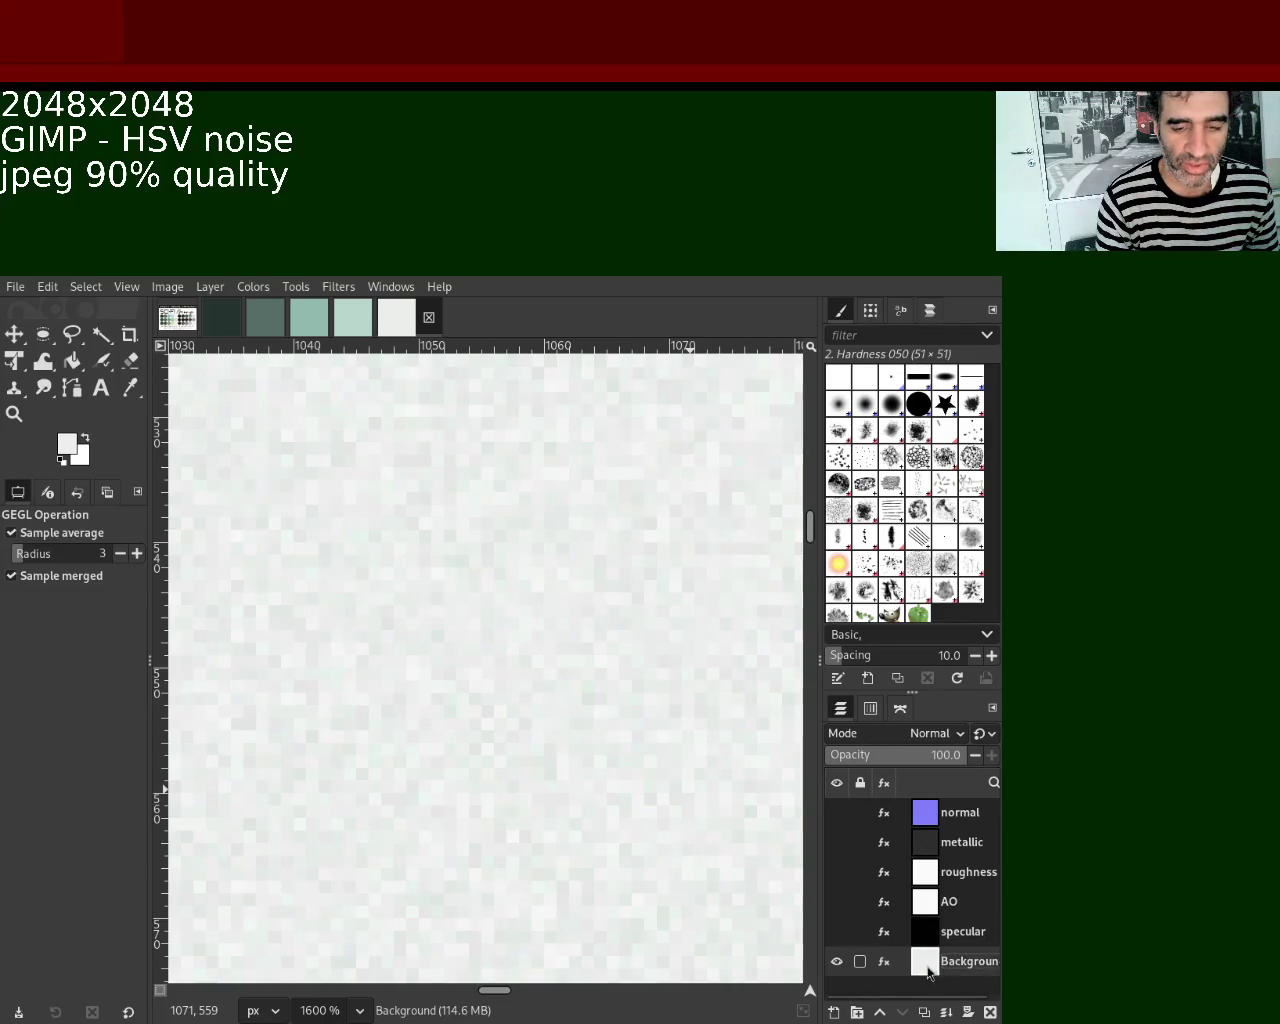
pyautogui.doubleClick(942, 968)
pyautogui.write('base')
pyautogui.press('Return')
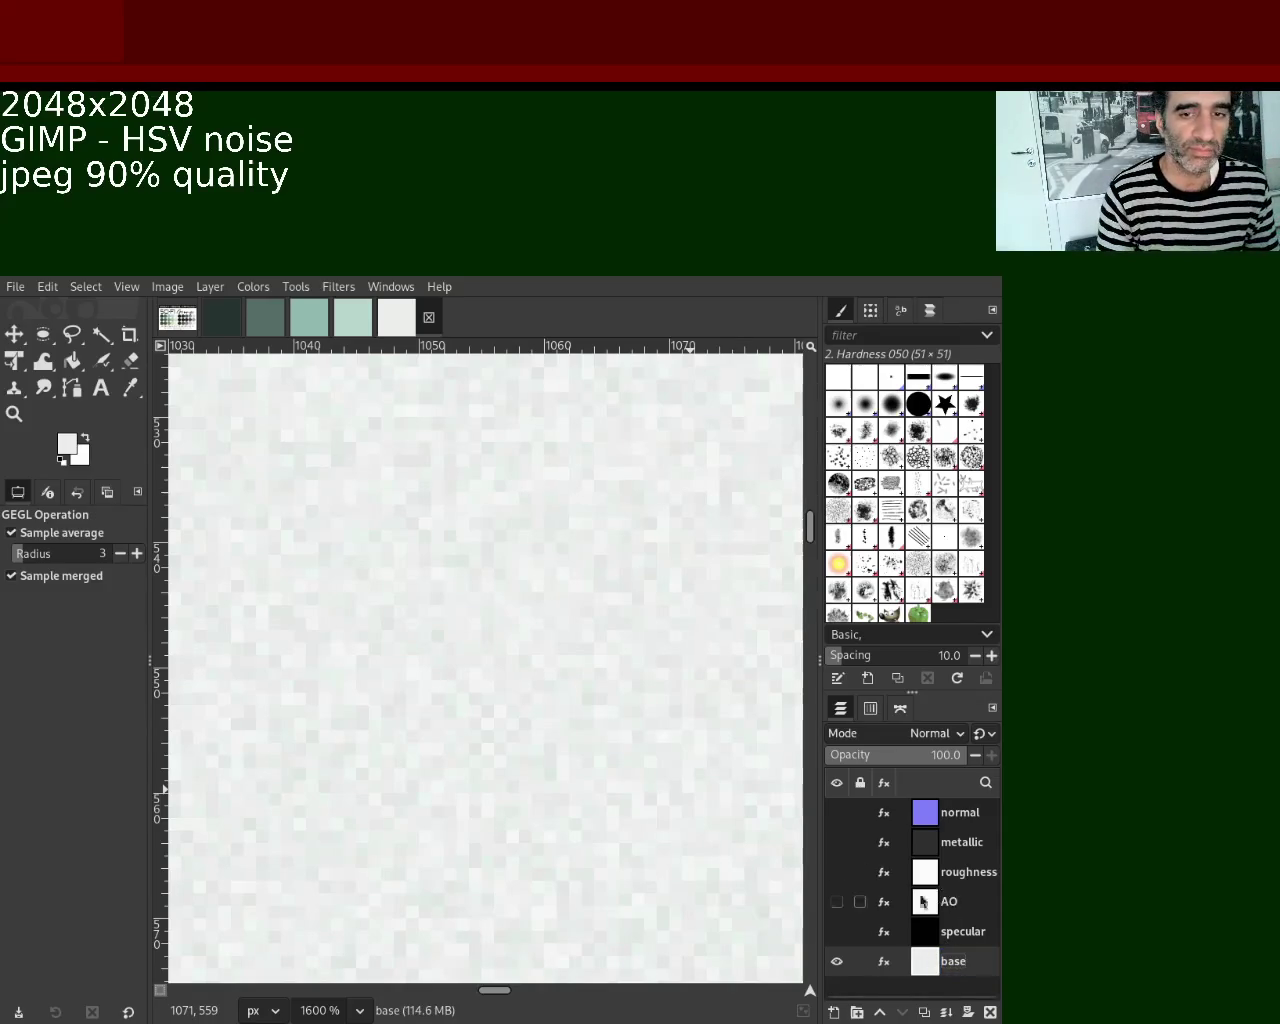
# Show all six map layers, make normal active, and bring up the JPEG export options.
pyautogui.moveTo(836, 813); pyautogui.dragTo(836, 931)
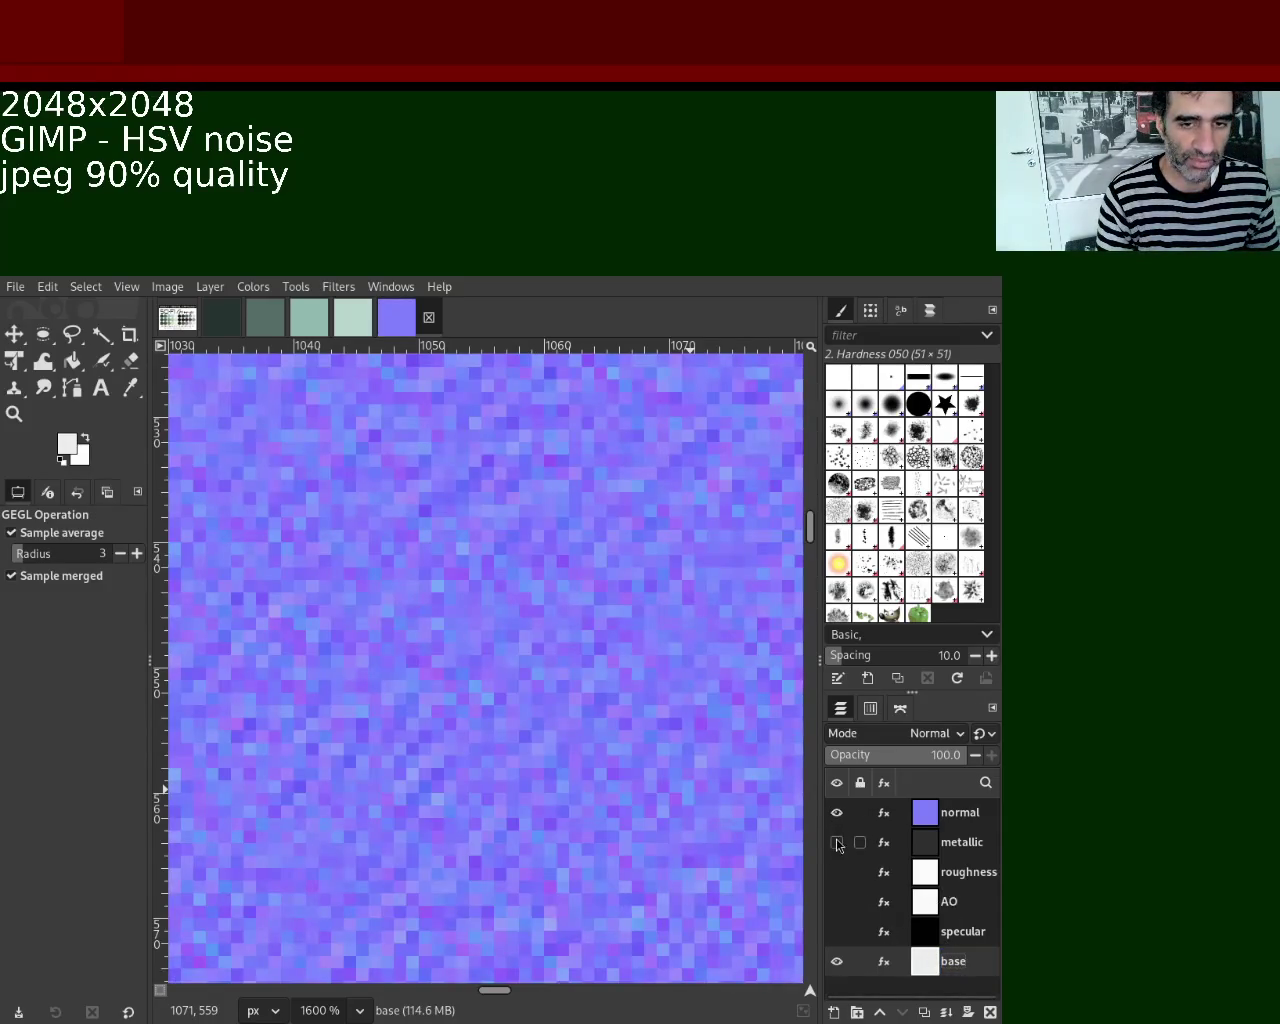
pyautogui.click(955, 812)
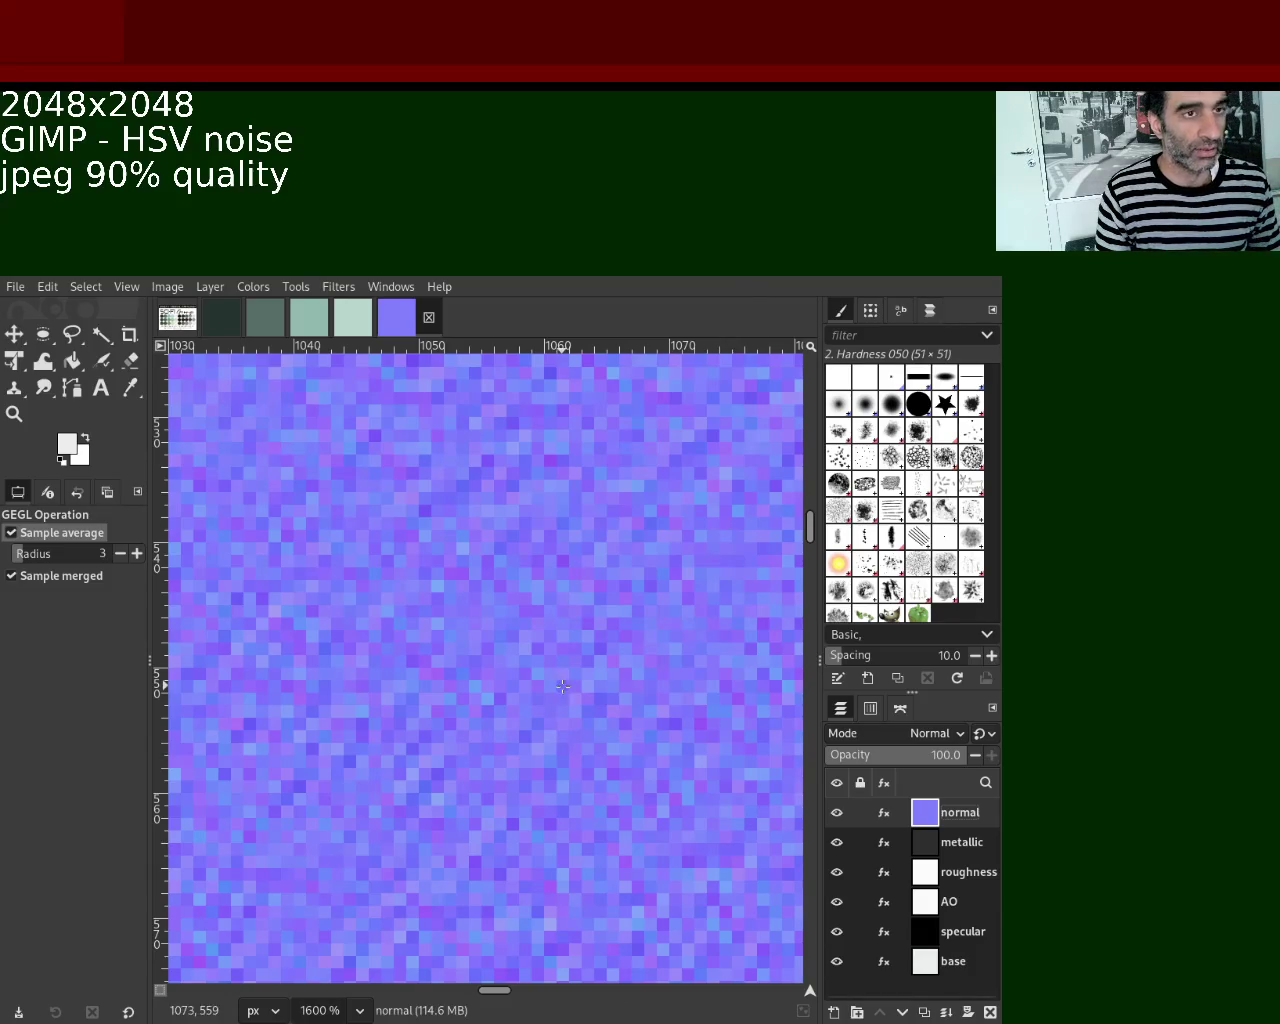
pyautogui.hotkey('ctrl', 'e')
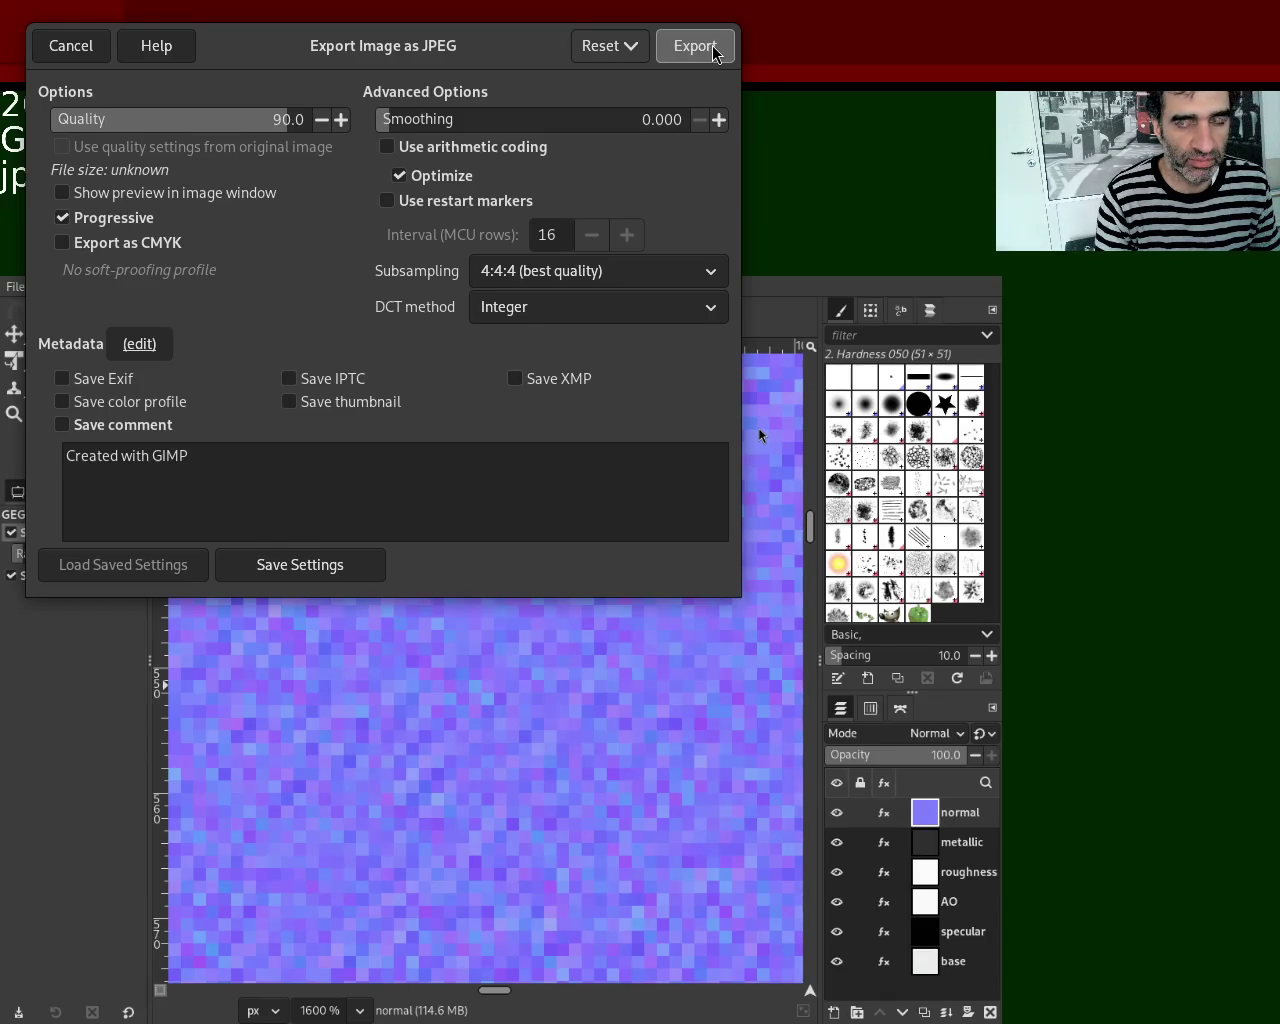
# Export the texture as a JPEG at quality 90 into the palette/5 folder.
pyautogui.click(714, 53)
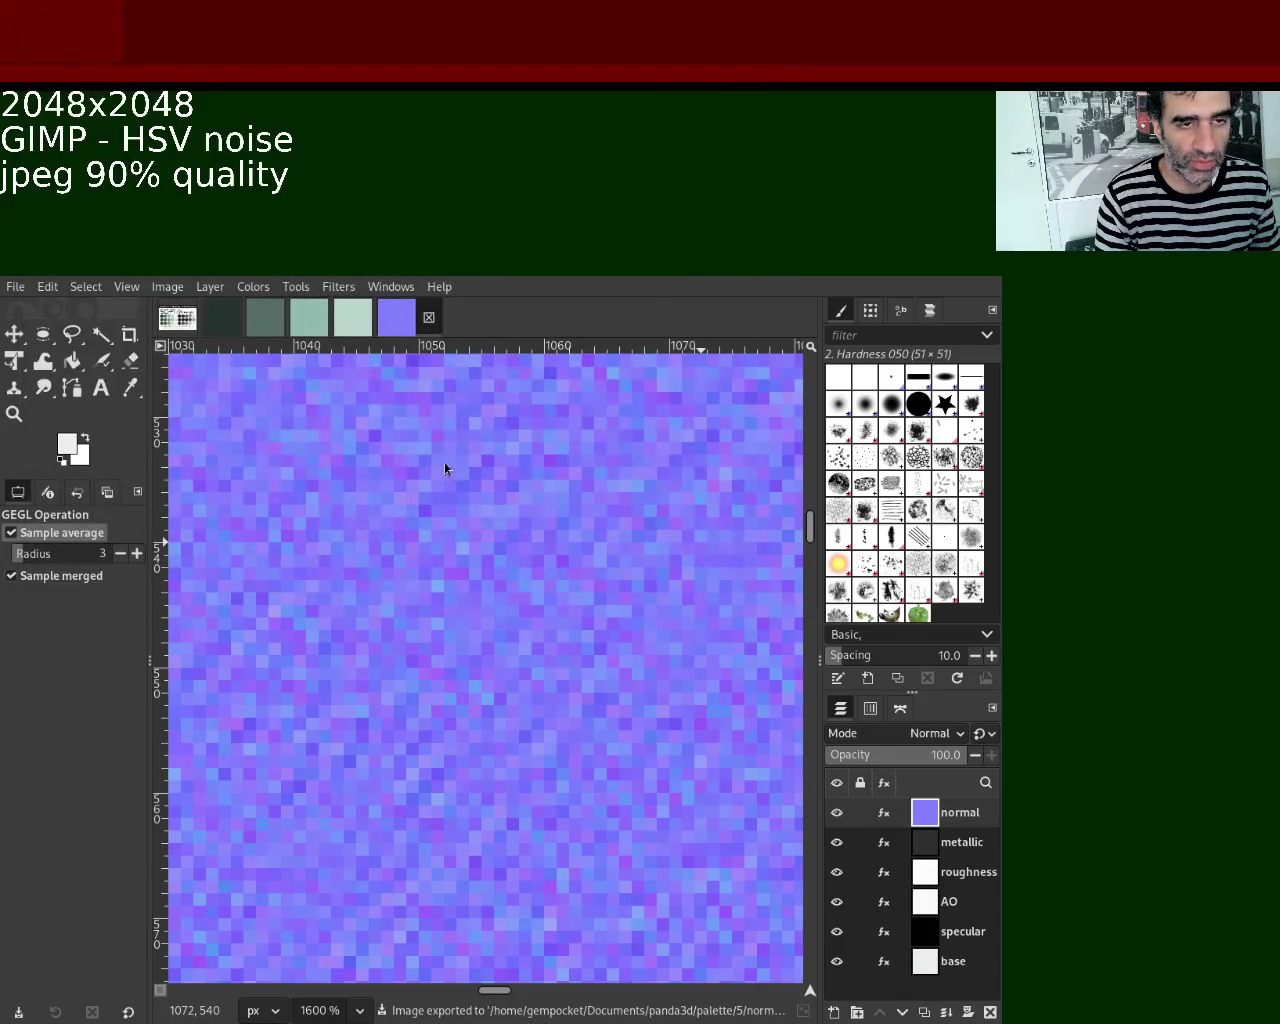
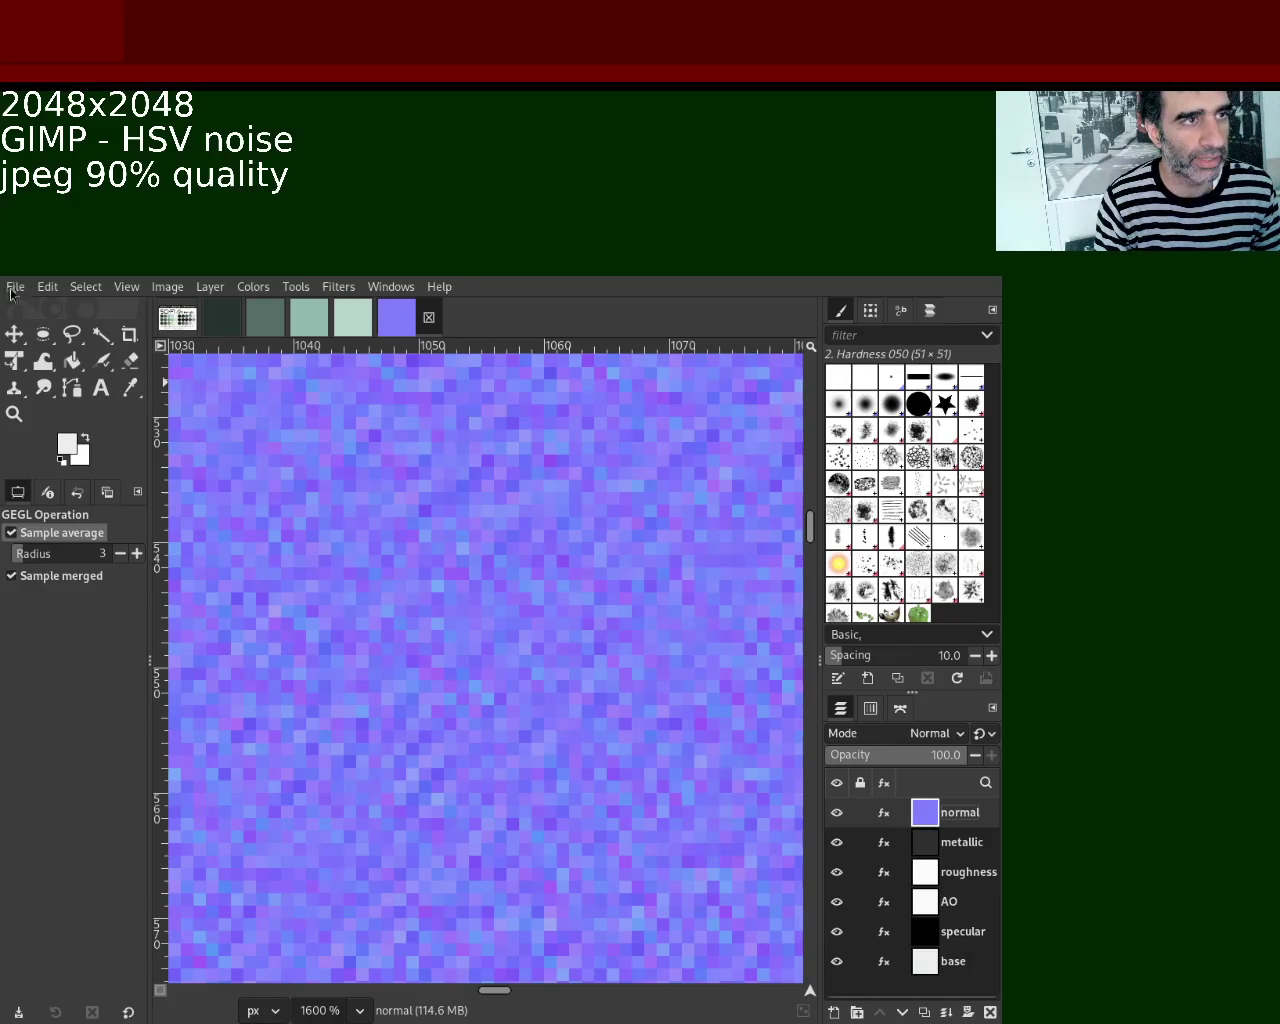
# Save the XCF project, hide the normal layer and make the metallic layer active.
pyautogui.hotkey('ctrl', 's')
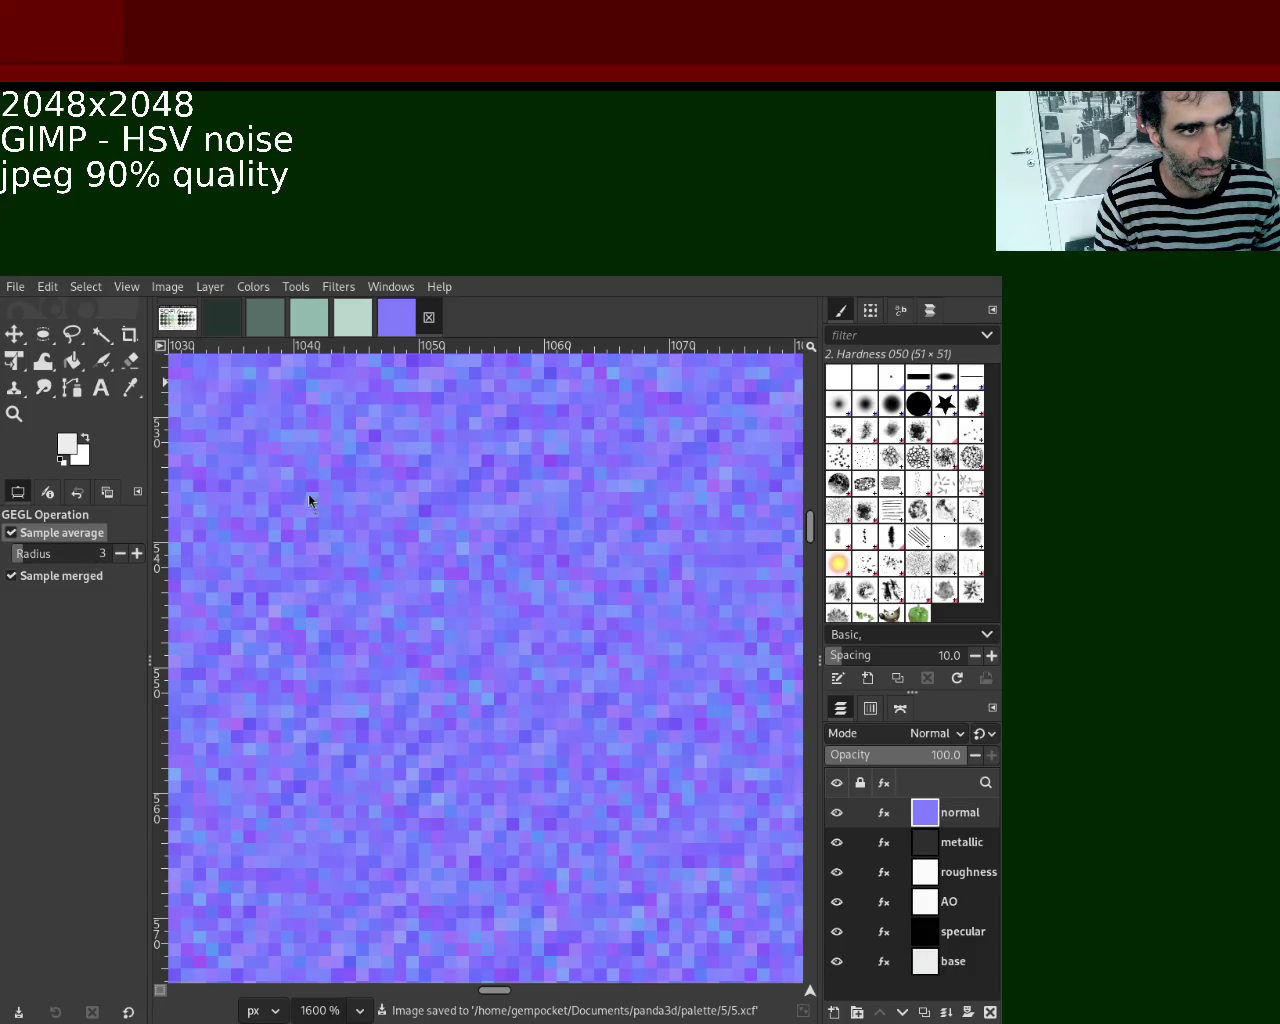
pyautogui.click(837, 812)
pyautogui.click(924, 842)
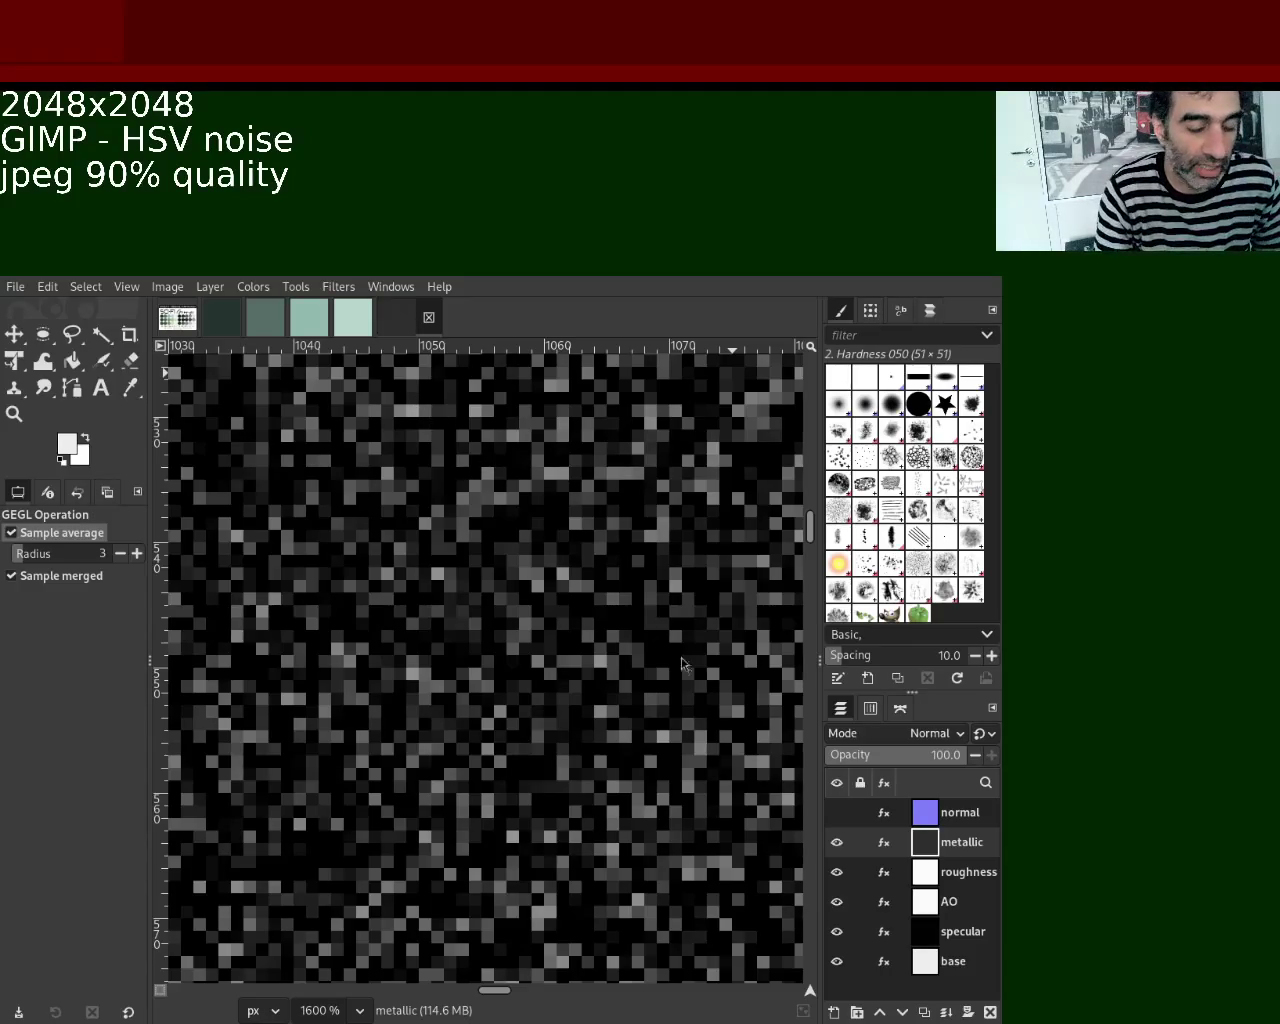
pyautogui.hotkey('ctrl', 'e')
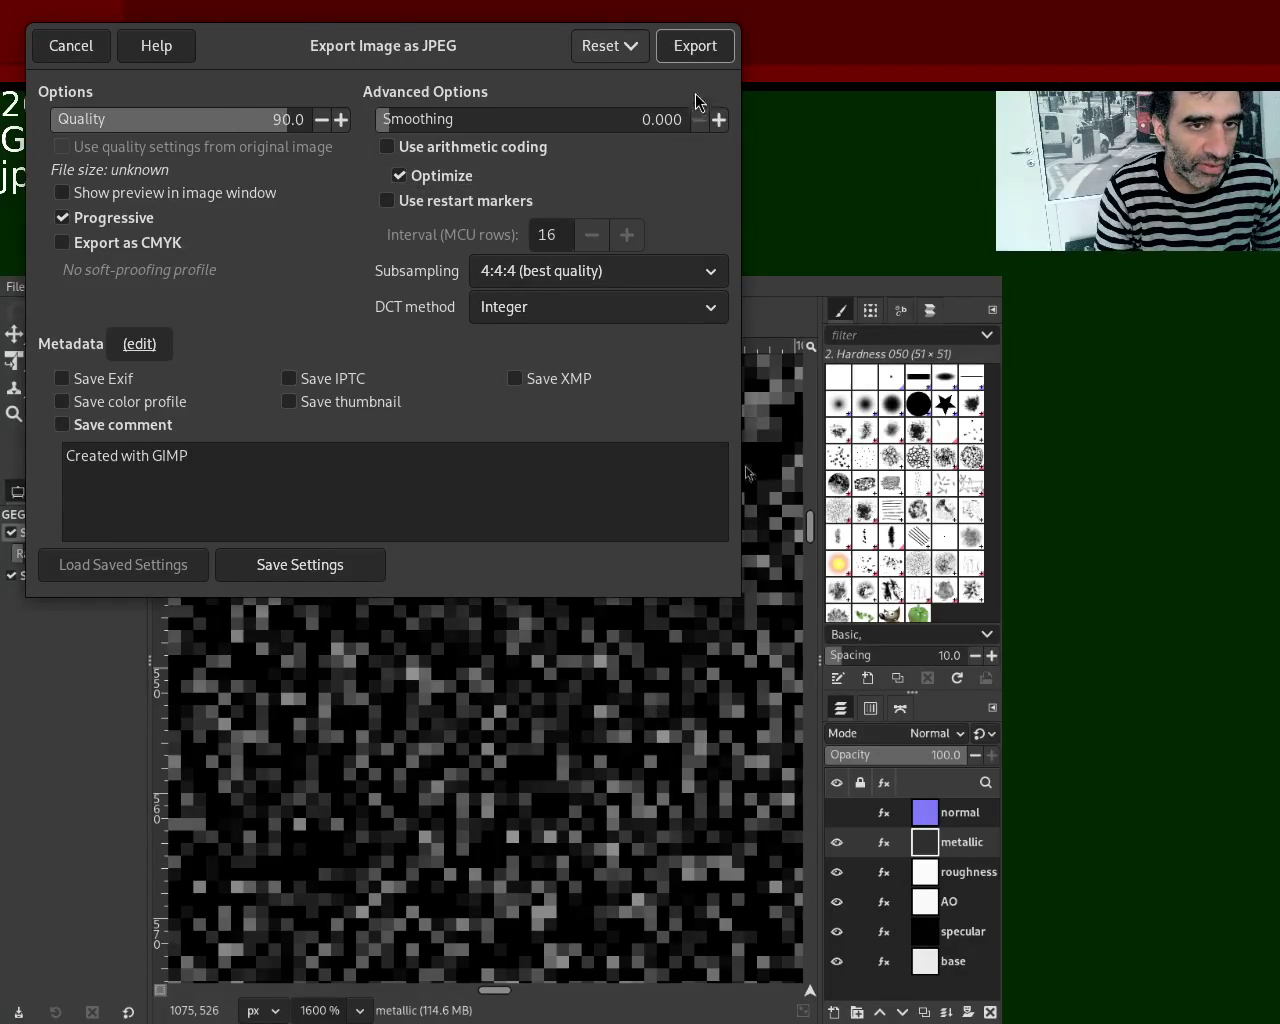
# Export the metallic layer as a 90%-quality JPEG, then hide it and select roughness.
pyautogui.click(698, 45)
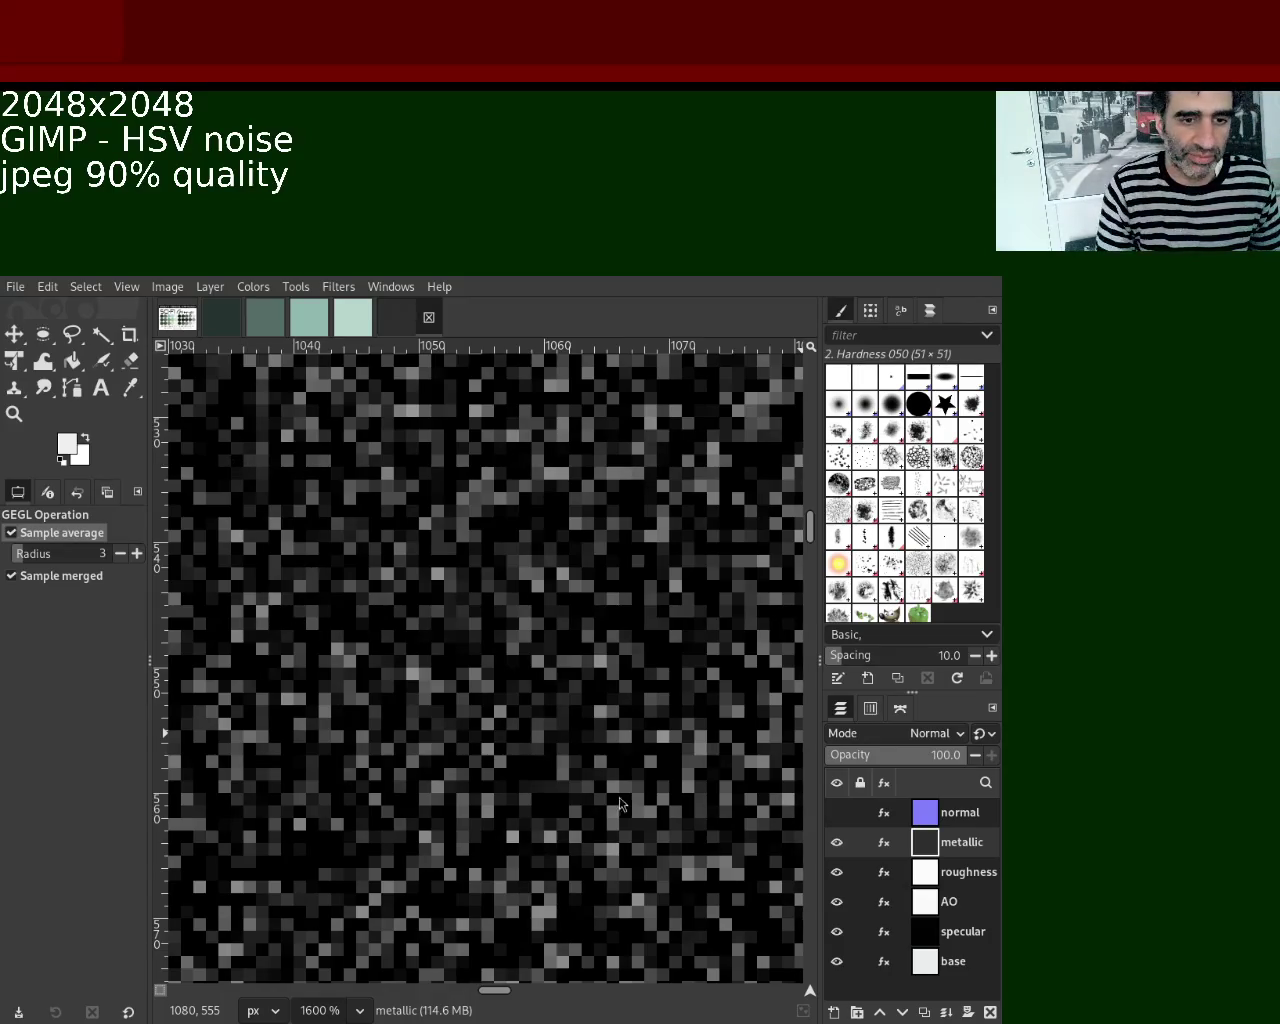
pyautogui.click(837, 842)
pyautogui.click(918, 872)
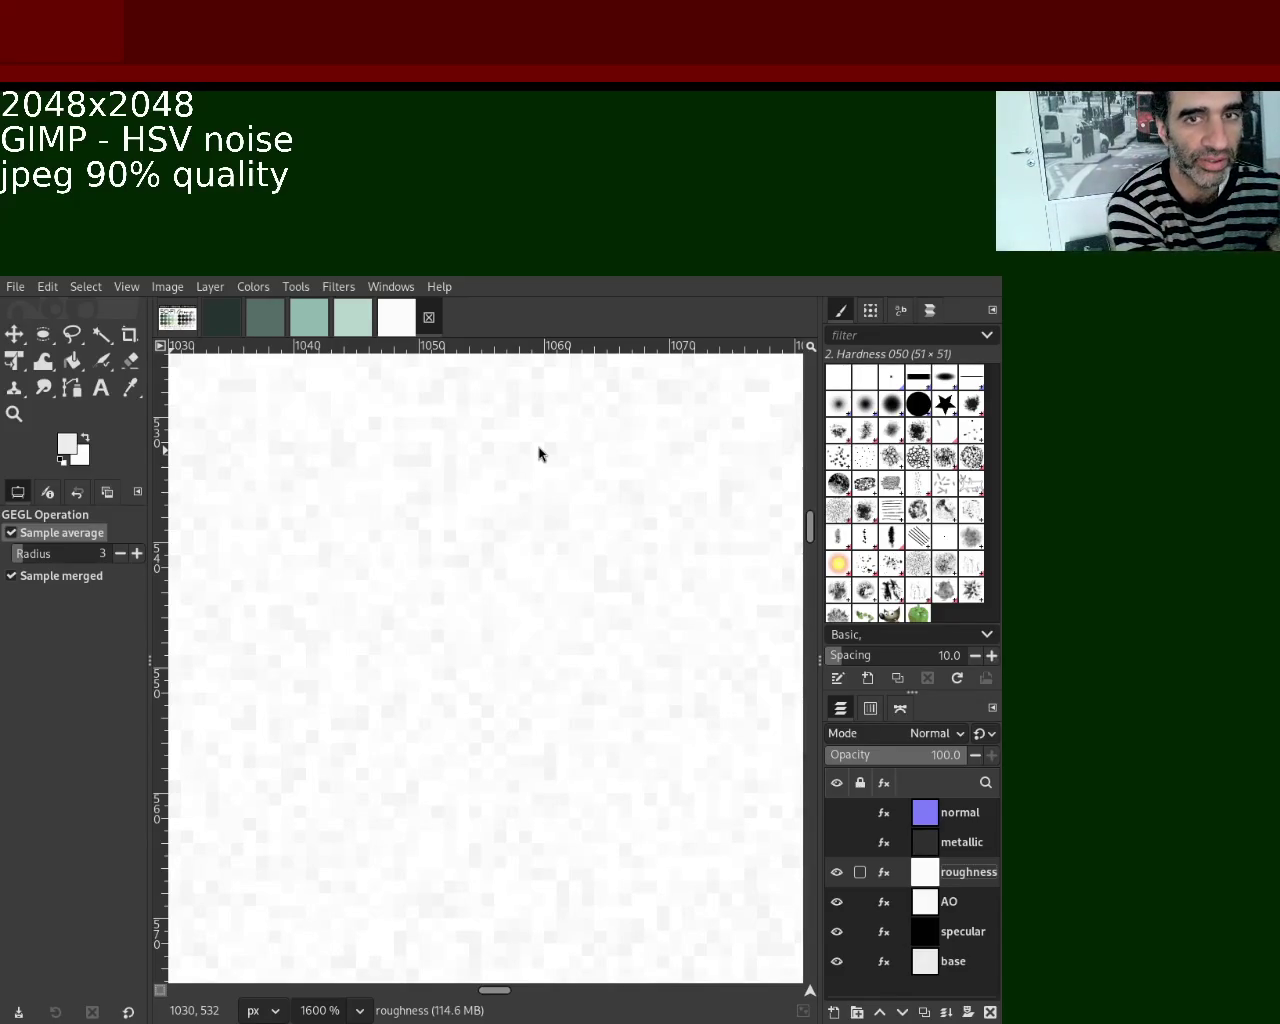
# Export the roughness layer as a JPEG with quality 90.
pyautogui.hotkey('ctrl', 'e')
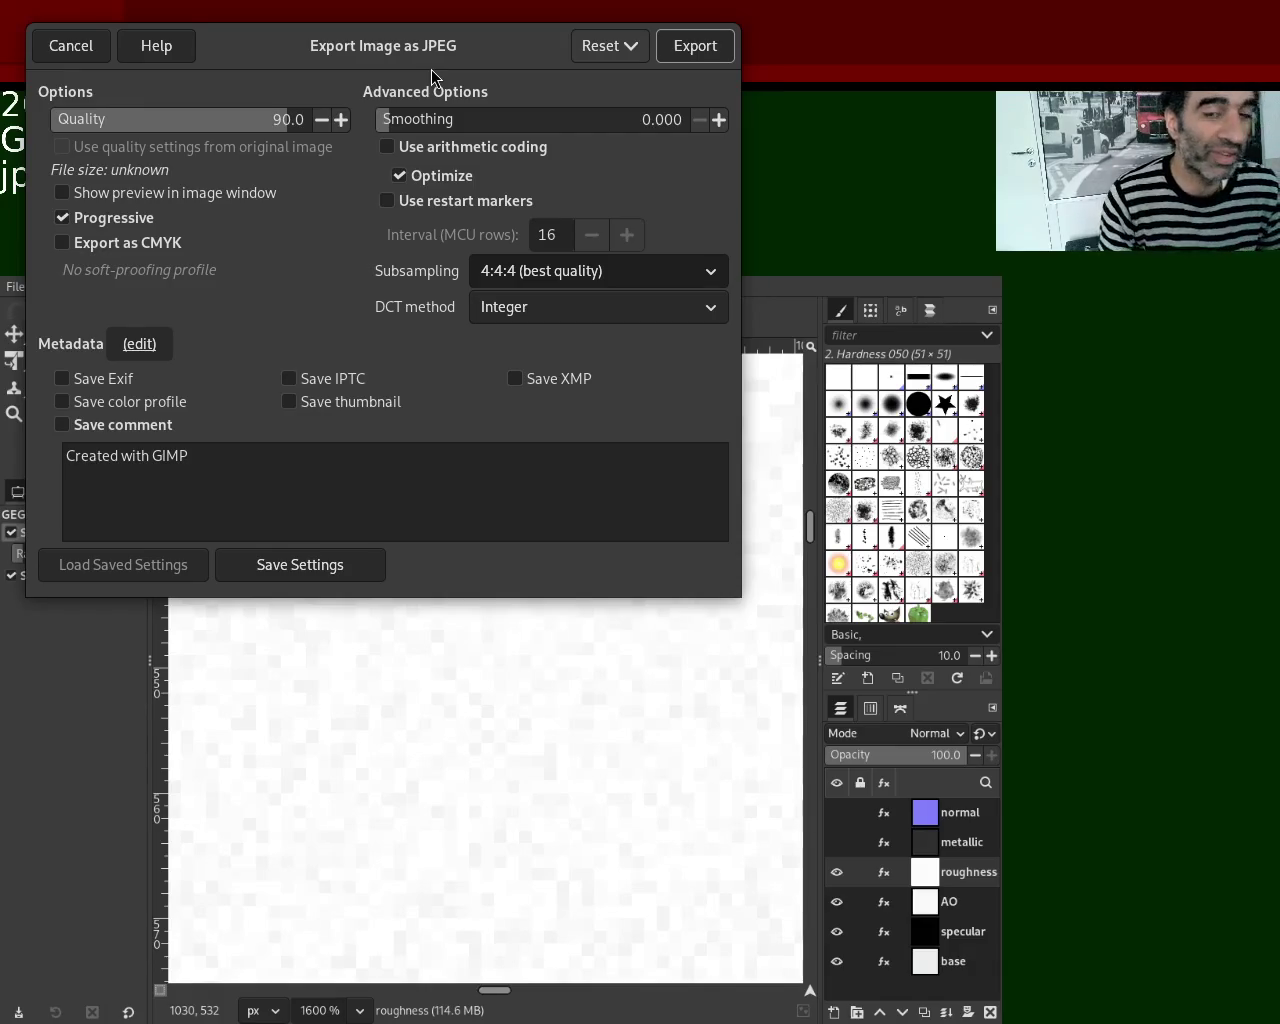
pyautogui.click(611, 512)
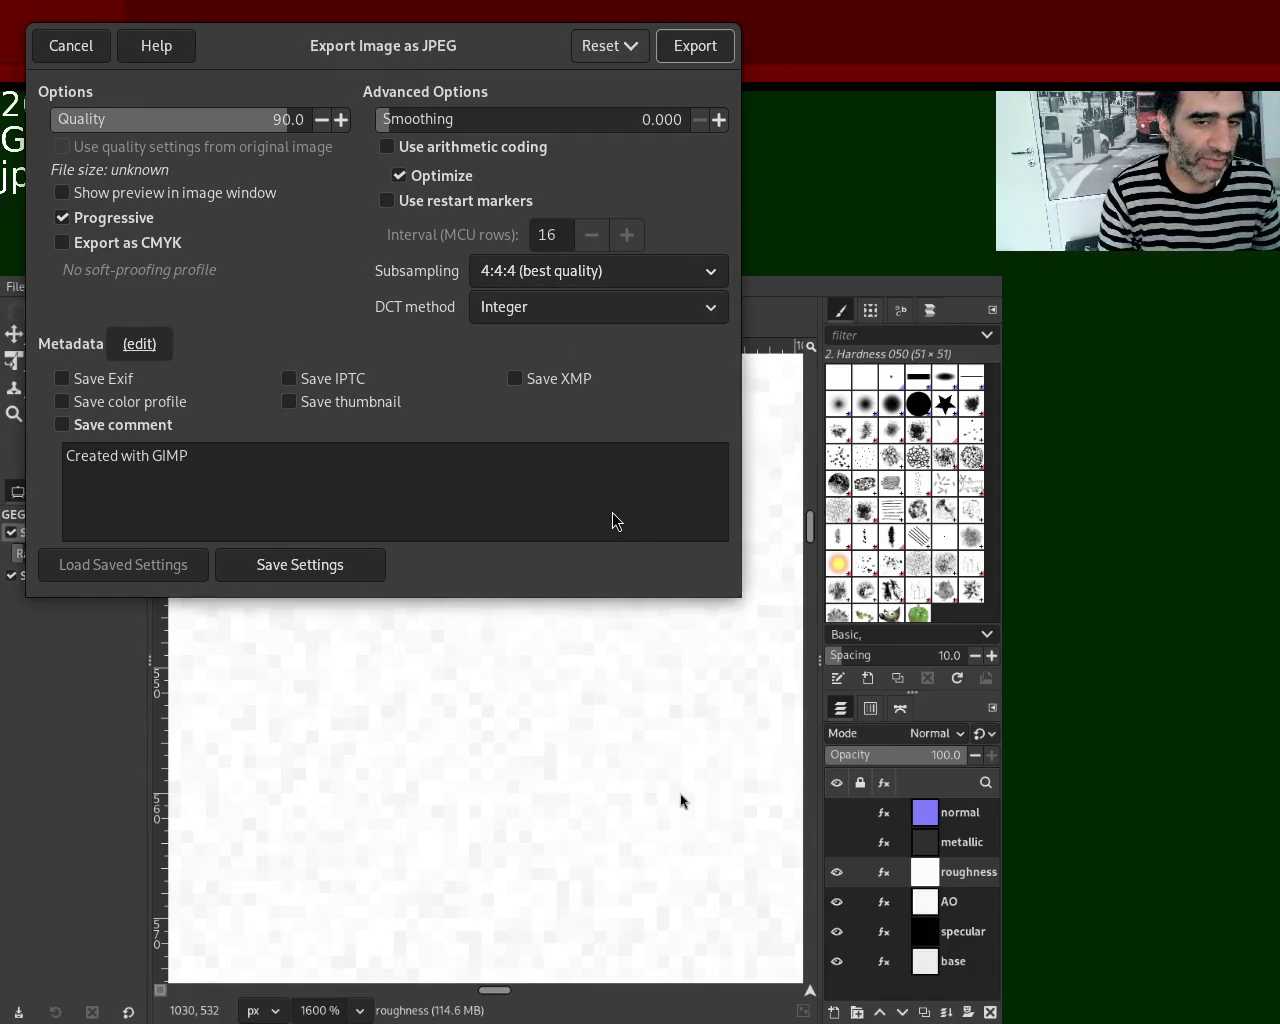
pyautogui.click(700, 53)
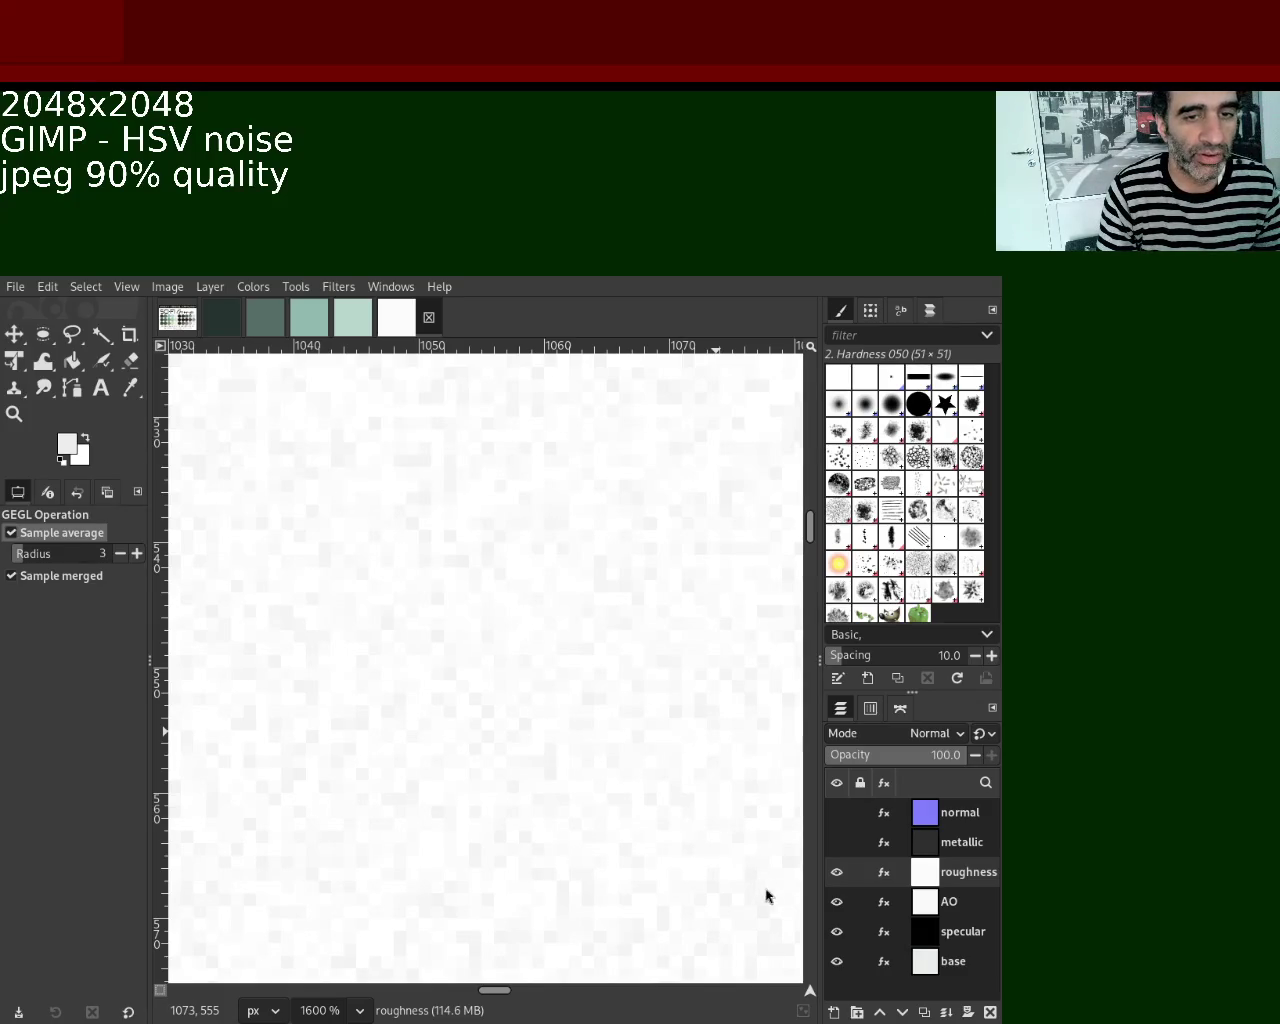
pyautogui.moveTo(930, 872)
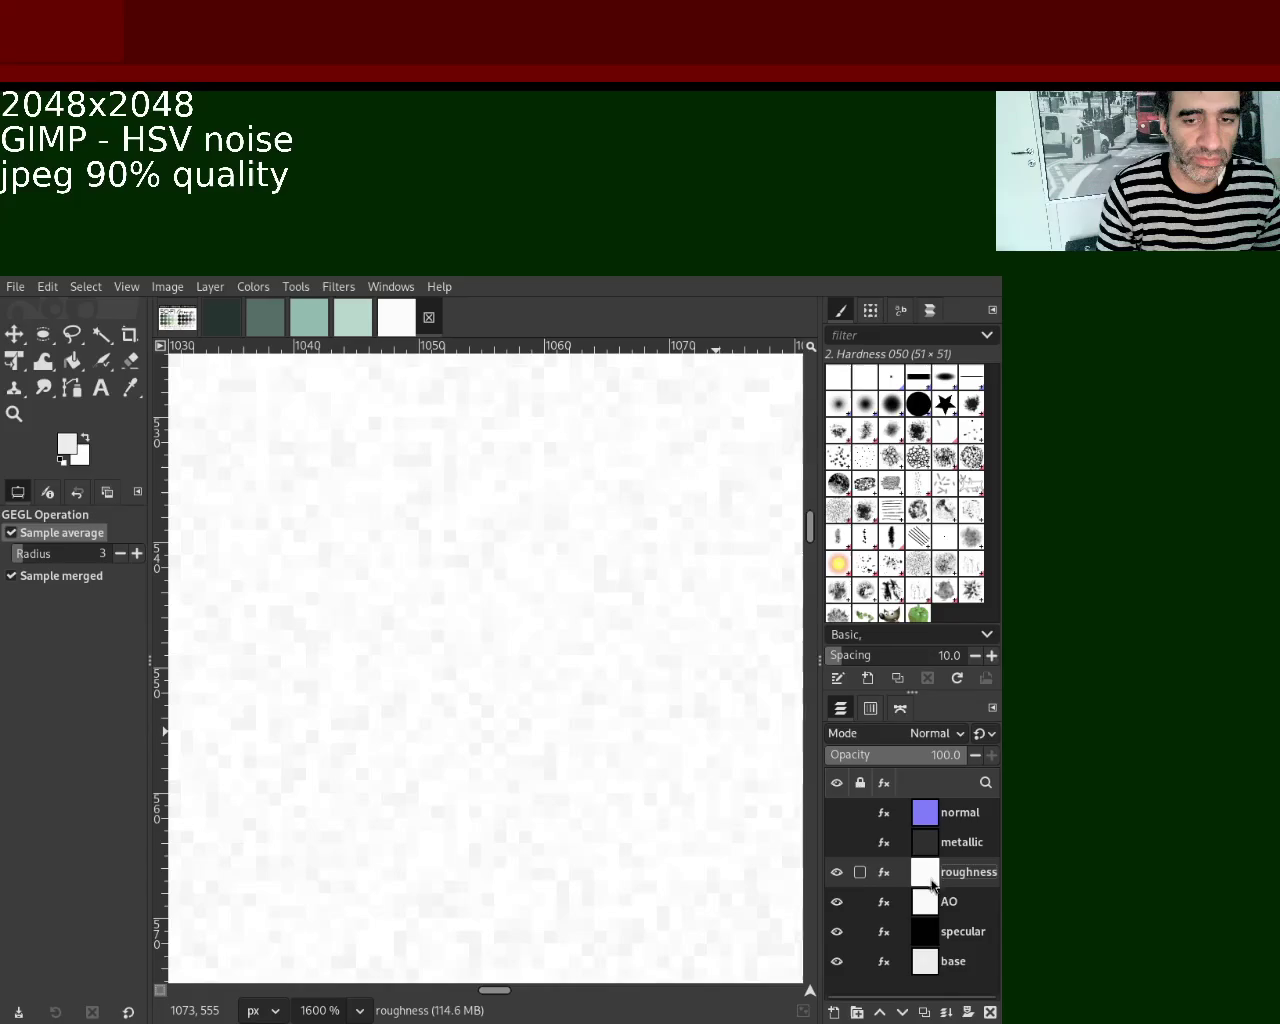
# Confirm the roughness layer's JPEG export at quality 90.
pyautogui.click(931, 904)
# Hide the roughness layer and make the AO layer the active one.
pyautogui.click(932, 884)
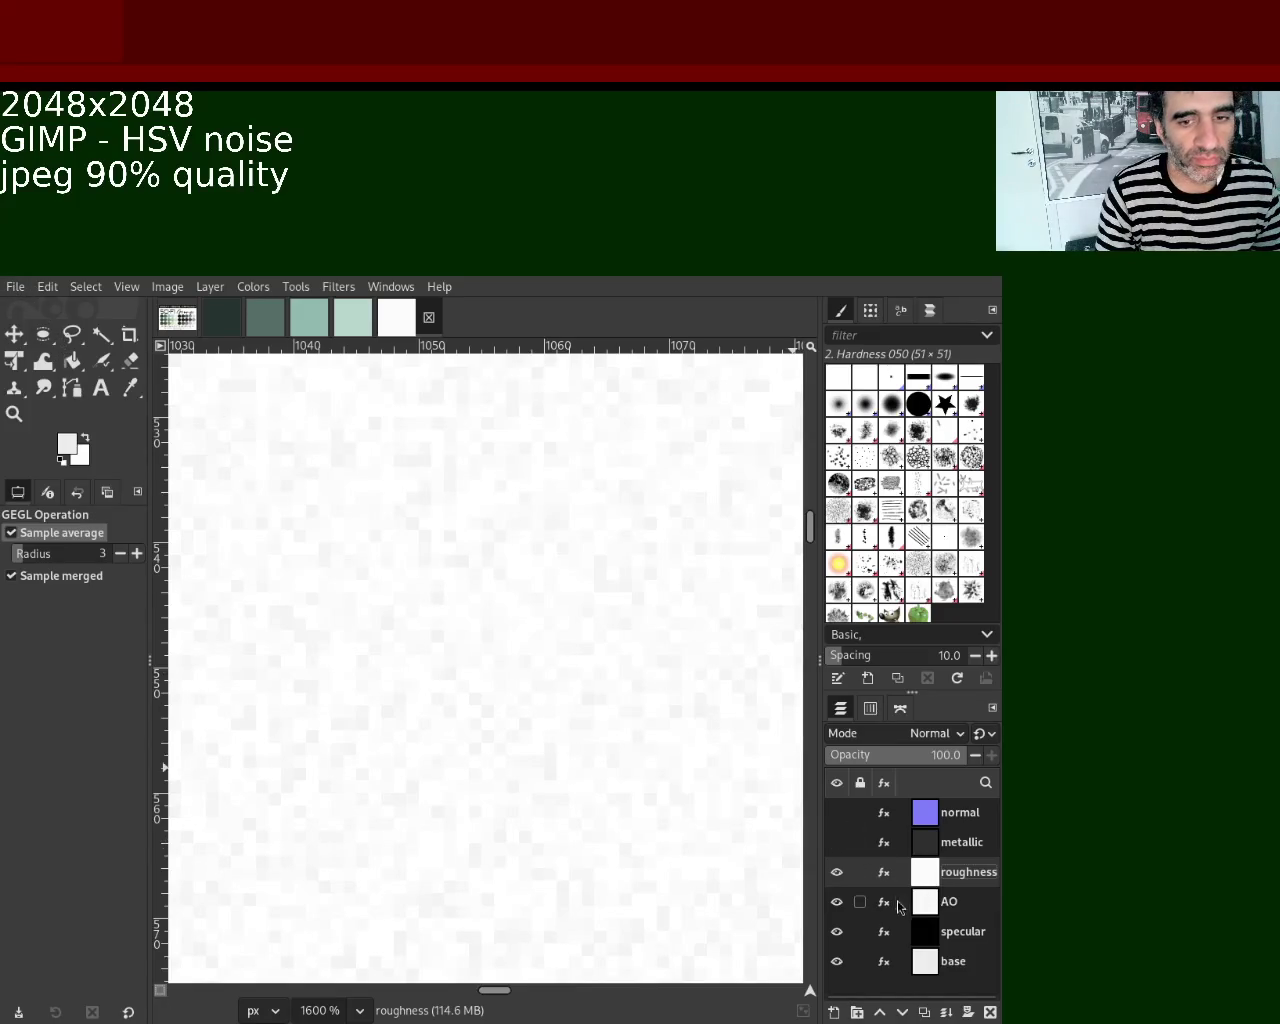
pyautogui.click(837, 872)
pyautogui.click(930, 901)
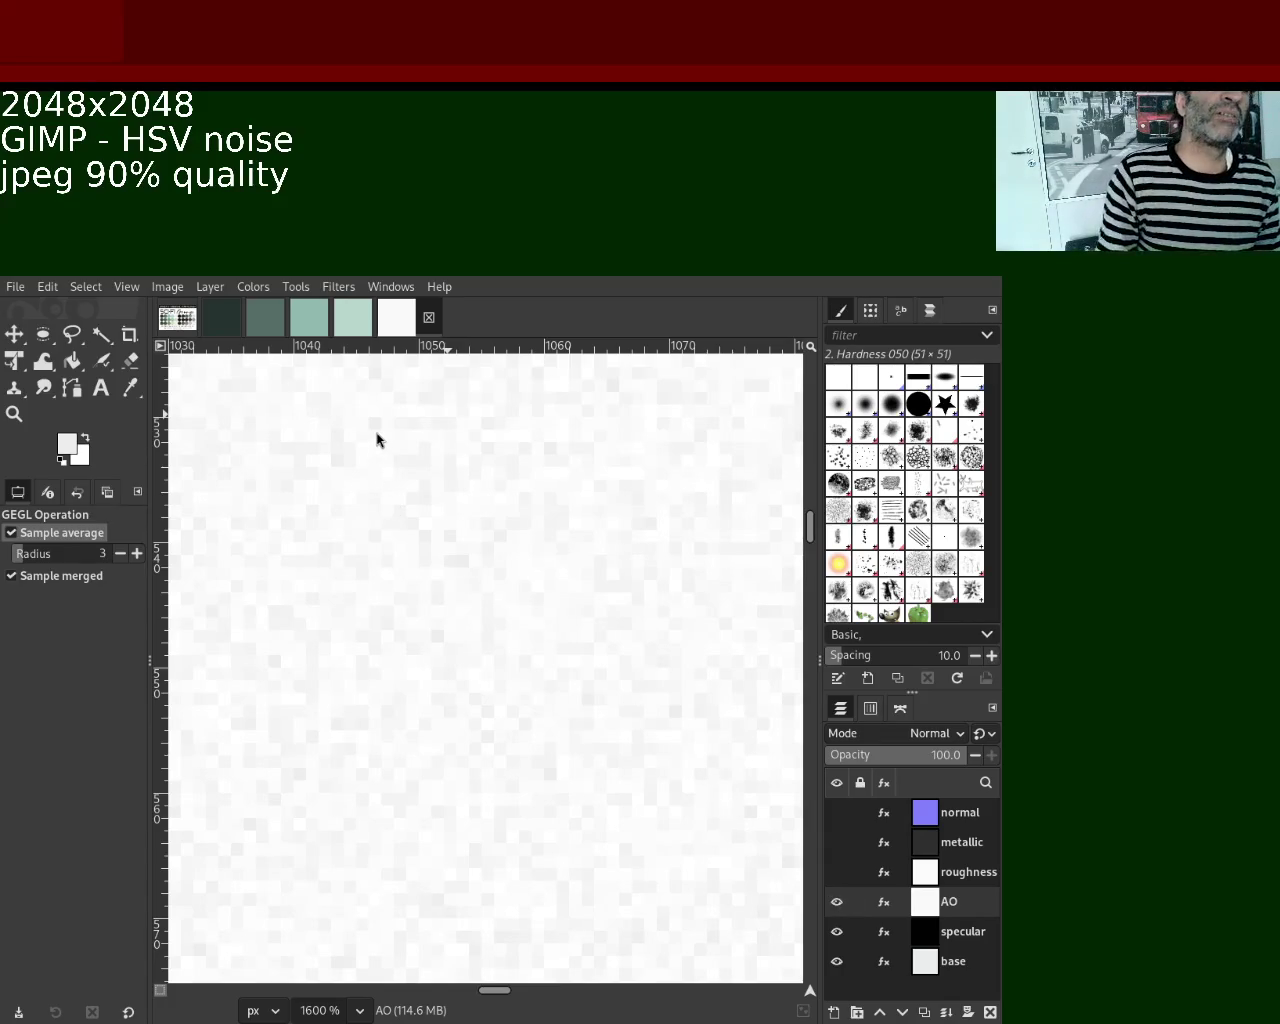
# Export the AO layer as AO.jpg at 90% JPEG quality.
pyautogui.hotkey('ctrl', 'e')
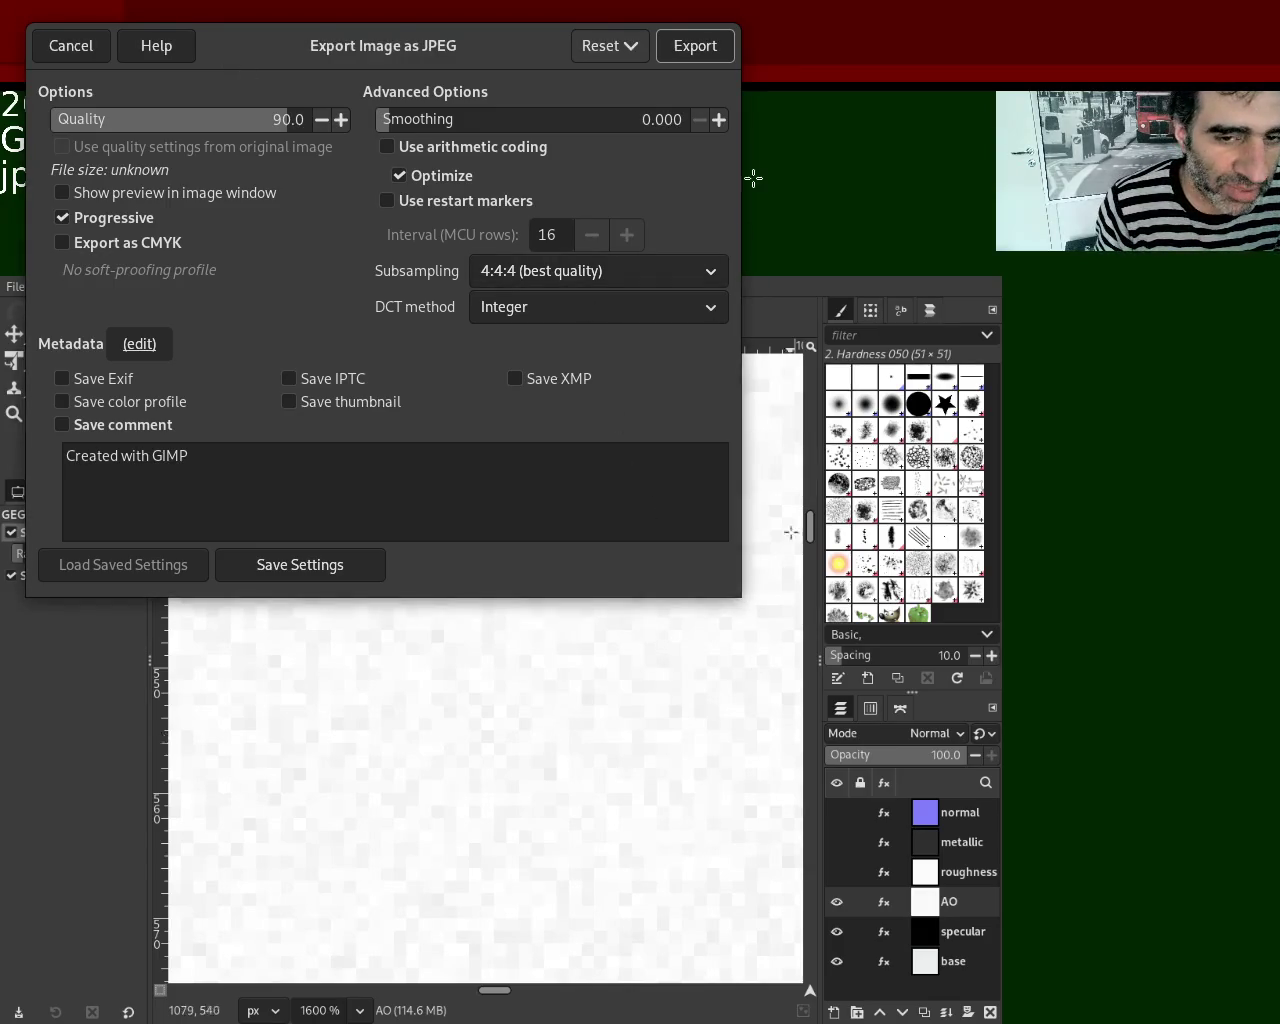
pyautogui.click(696, 46)
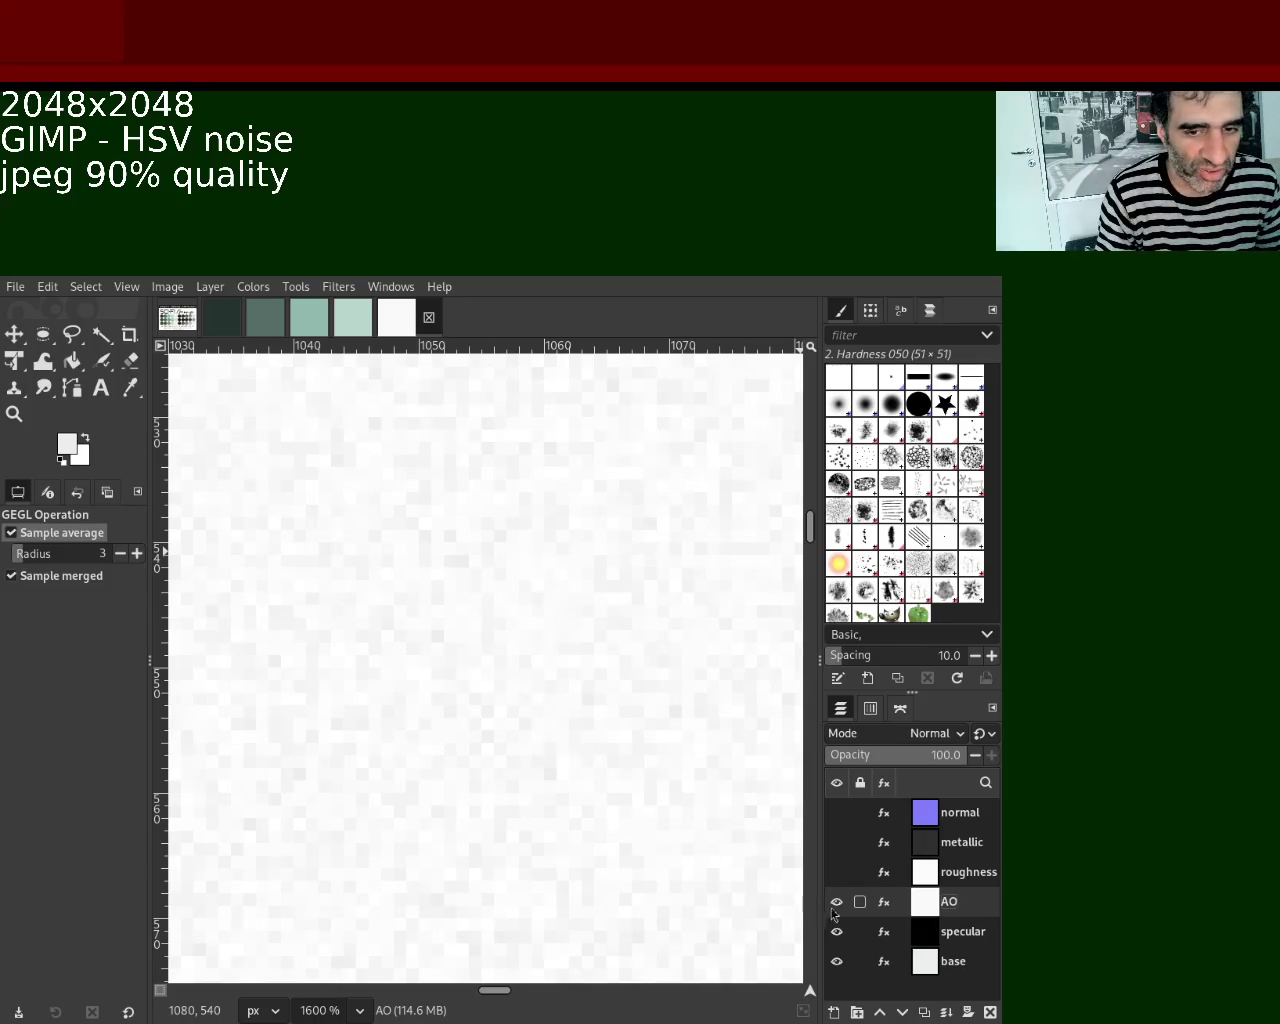
pyautogui.moveTo(862, 902)
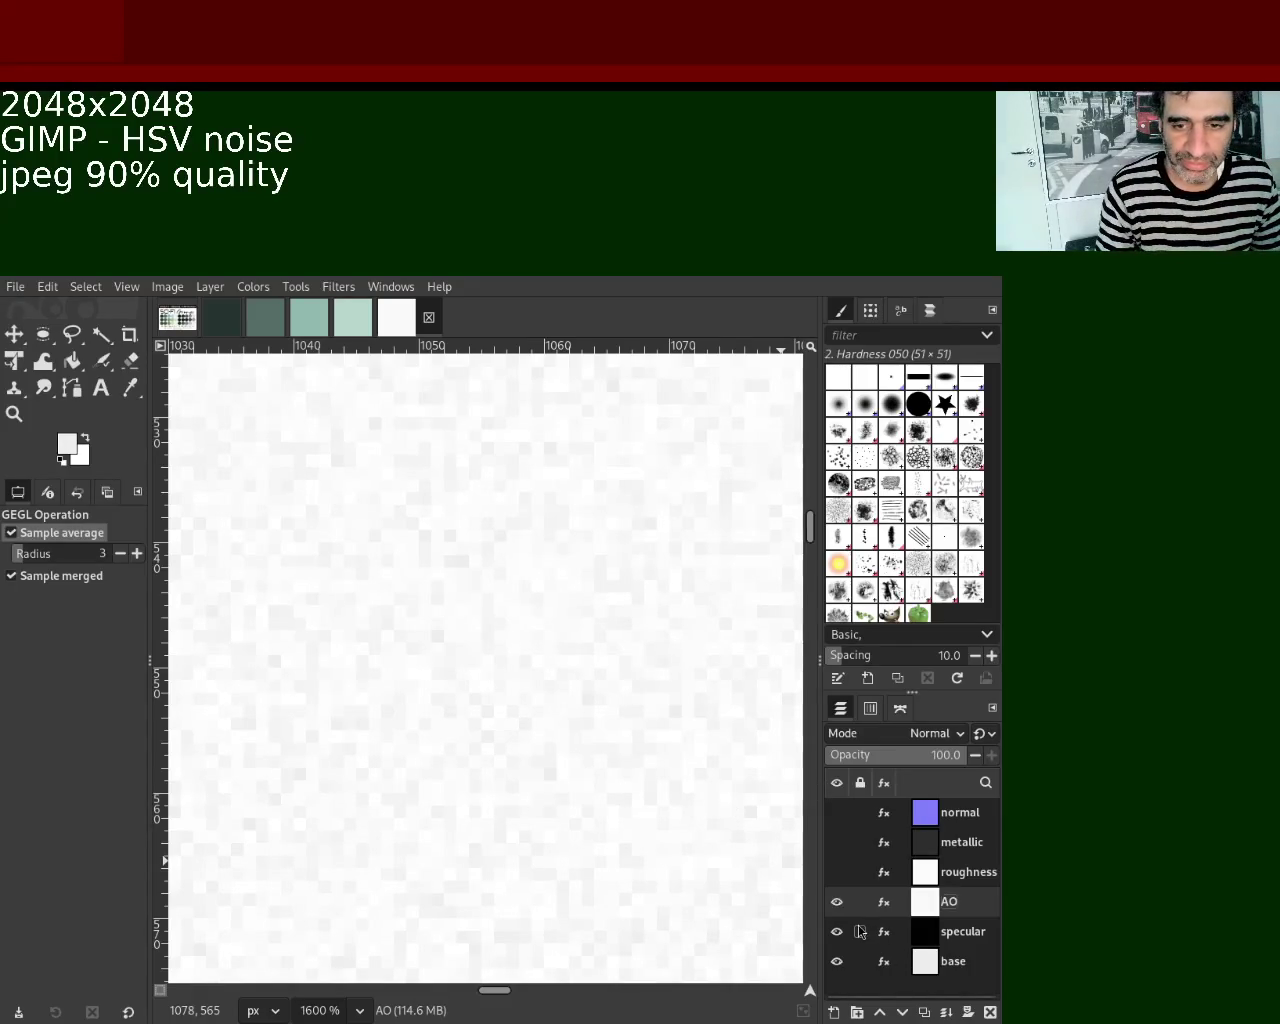
pyautogui.moveTo(950, 902)
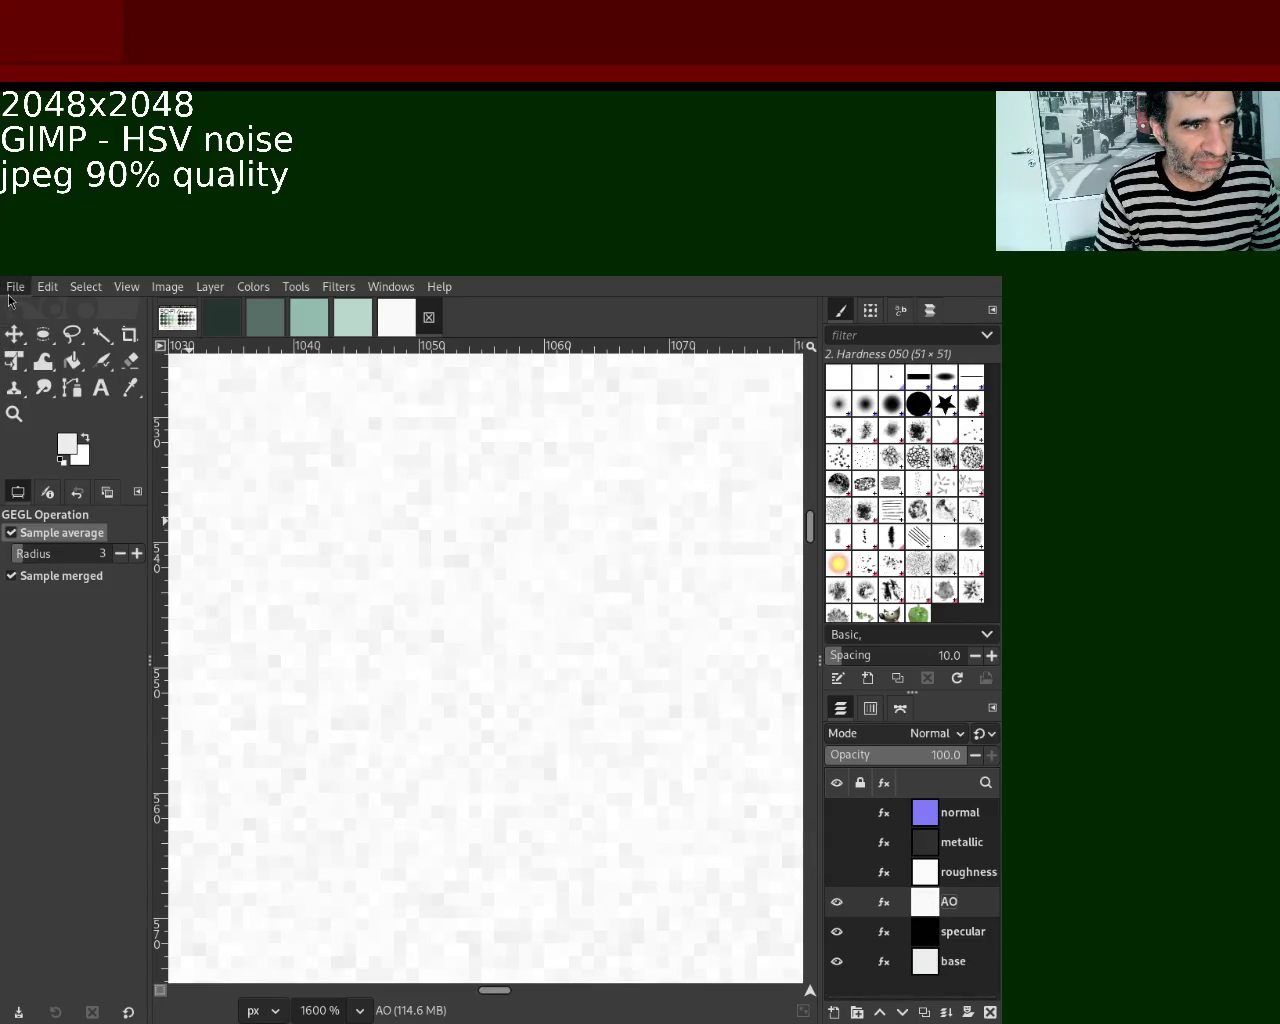
# Hide the AO layer and make the dark specular layer active.
pyautogui.click(837, 901)
pyautogui.click(937, 942)
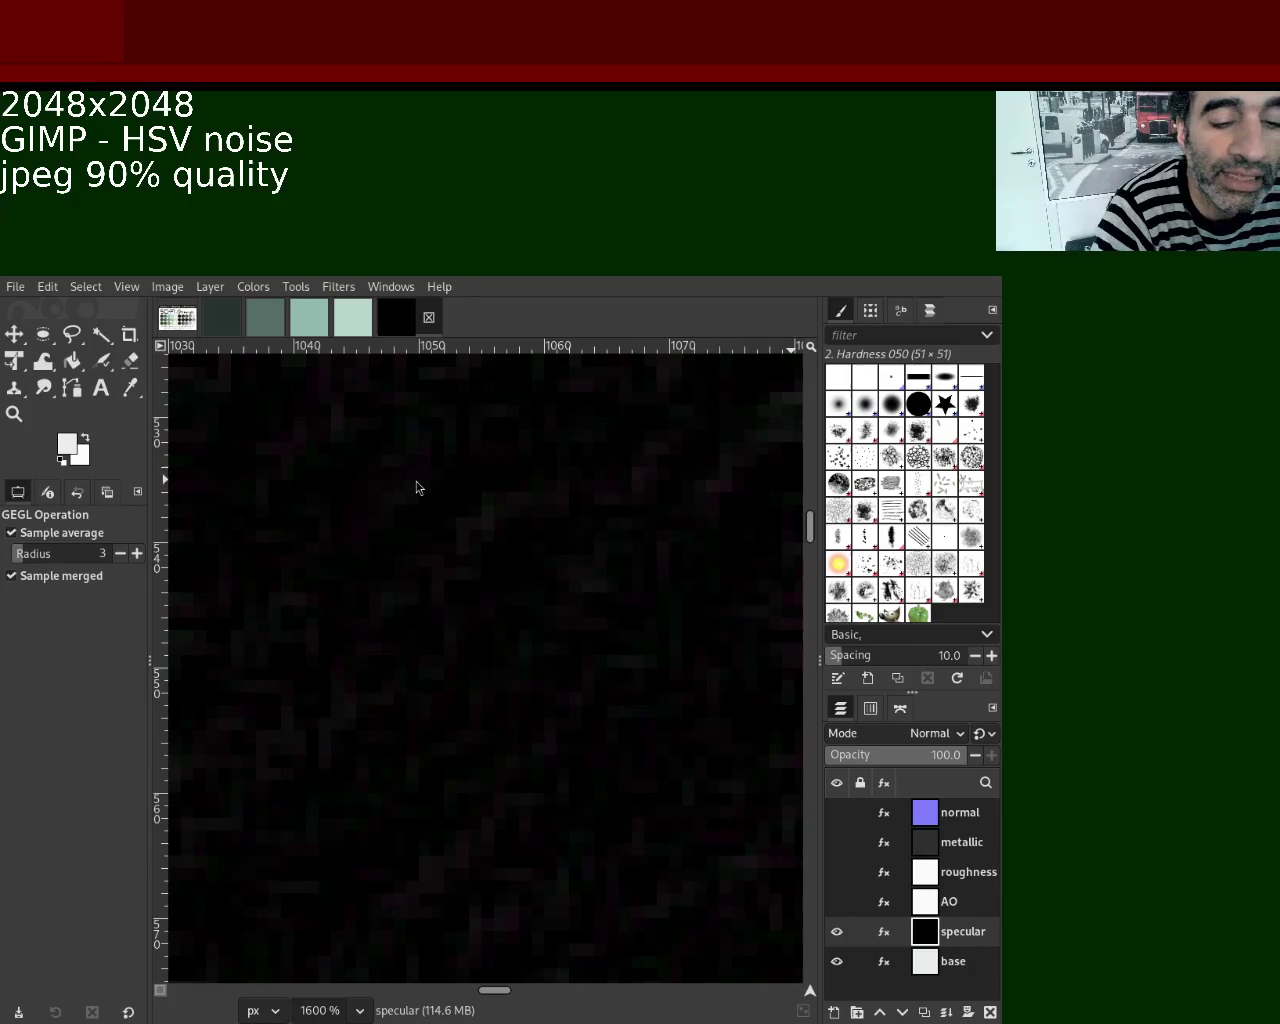
pyautogui.hotkey('ctrl', 'e')
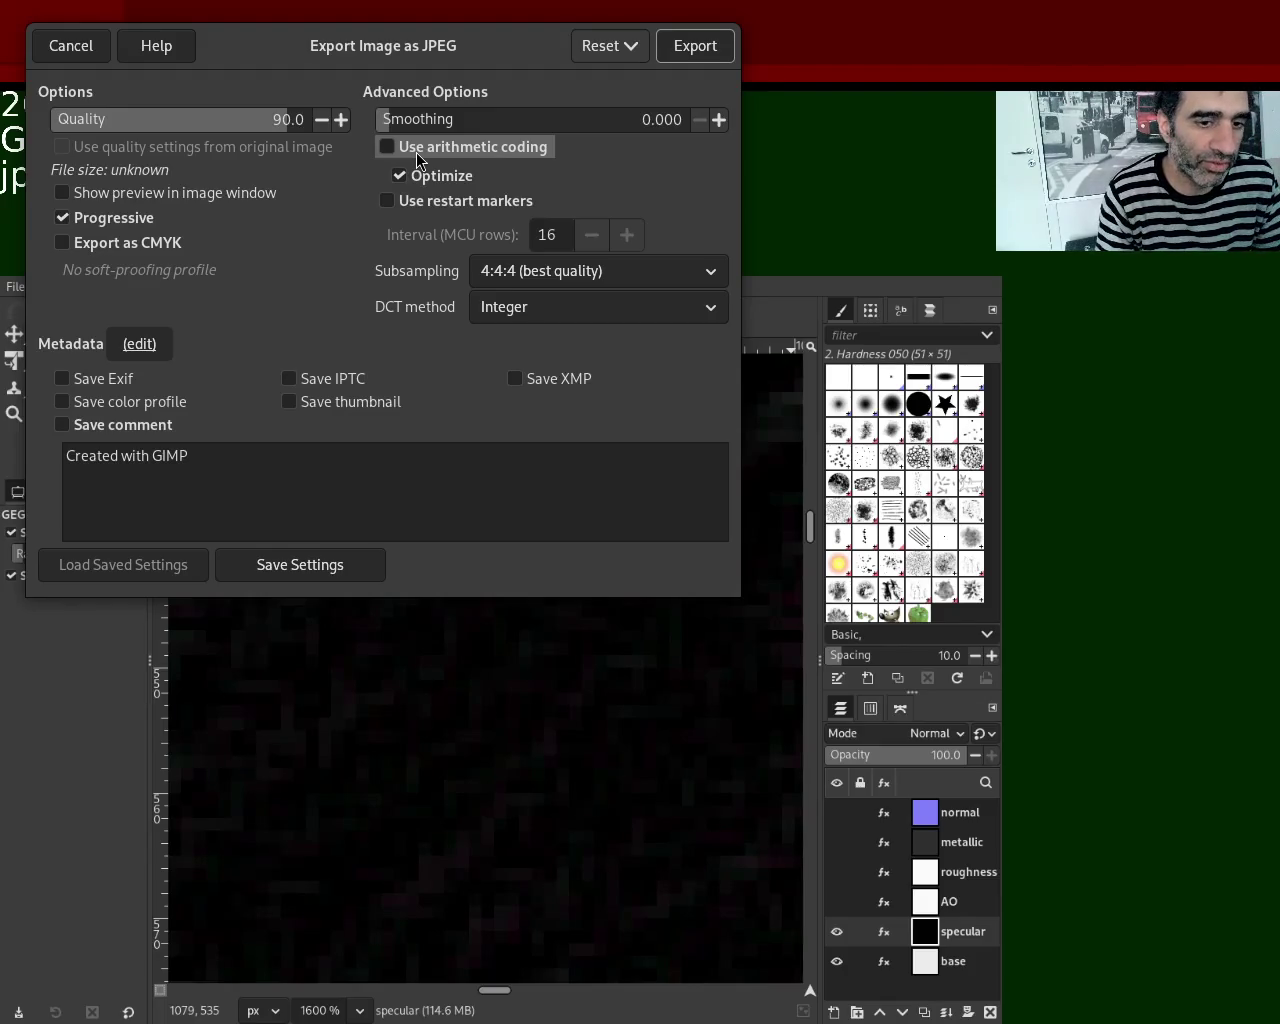
# Export the specular layer as a JPEG at quality 90.
pyautogui.click(712, 58)
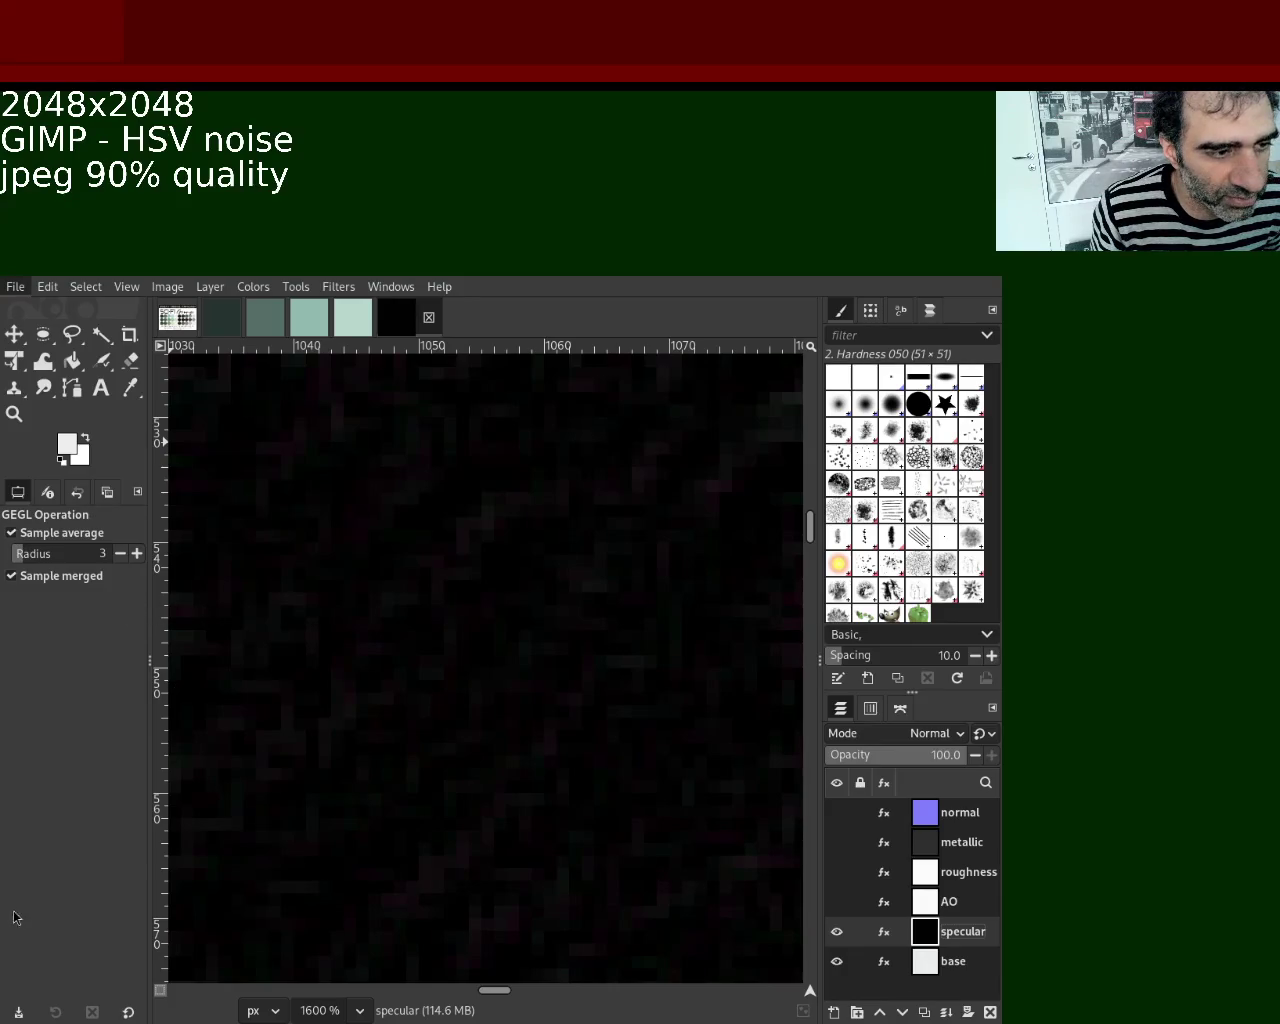
# Hide the specular layer and make the pale base layer active.
pyautogui.click(838, 932)
pyautogui.click(950, 961)
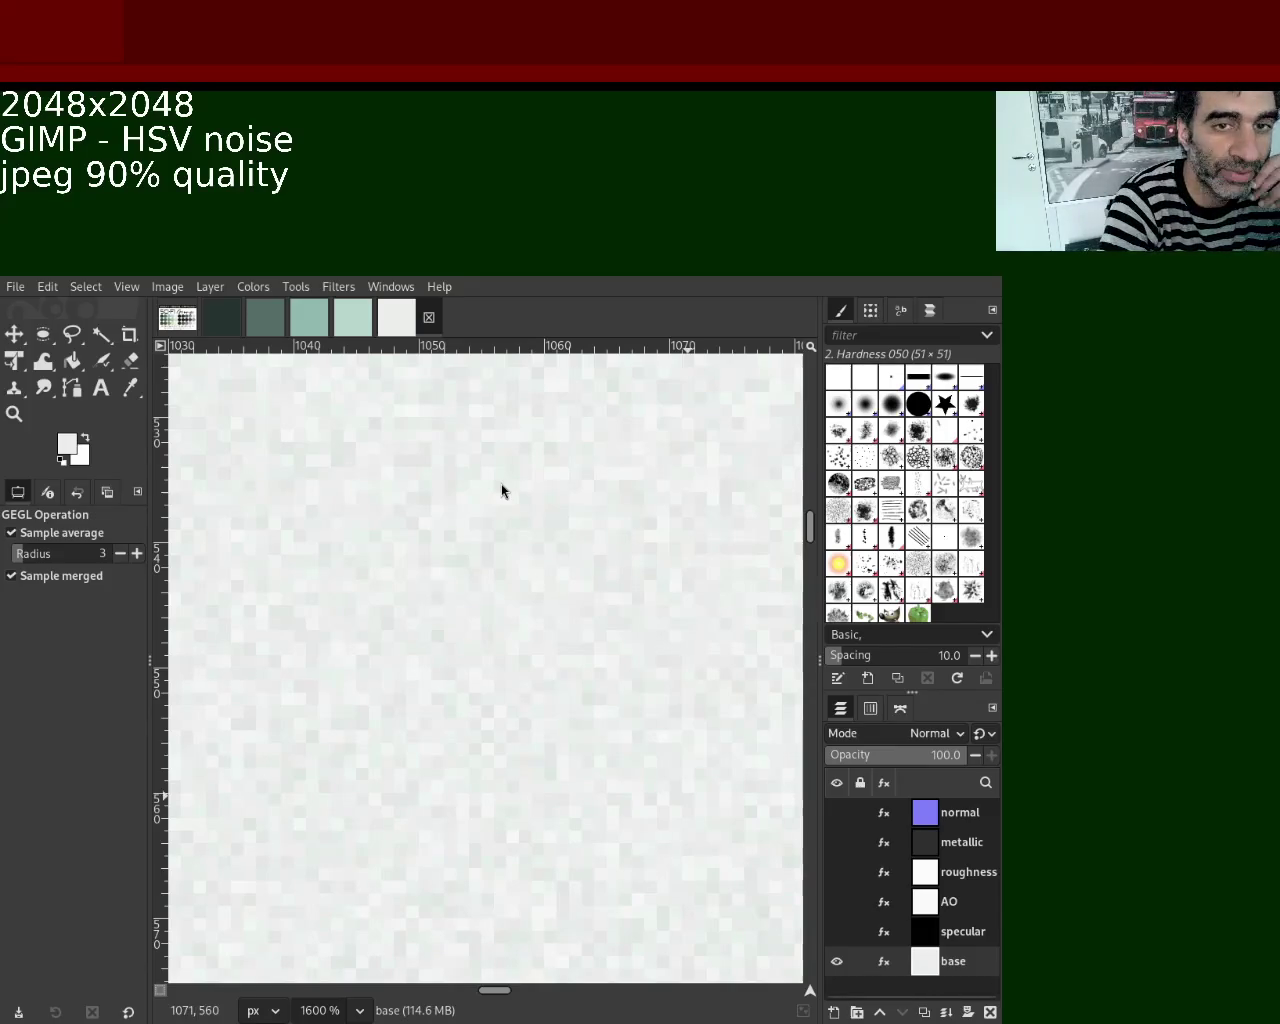
# Bring up the JPEG export options for the base layer with quality 90.
pyautogui.hotkey('ctrl', 'e')
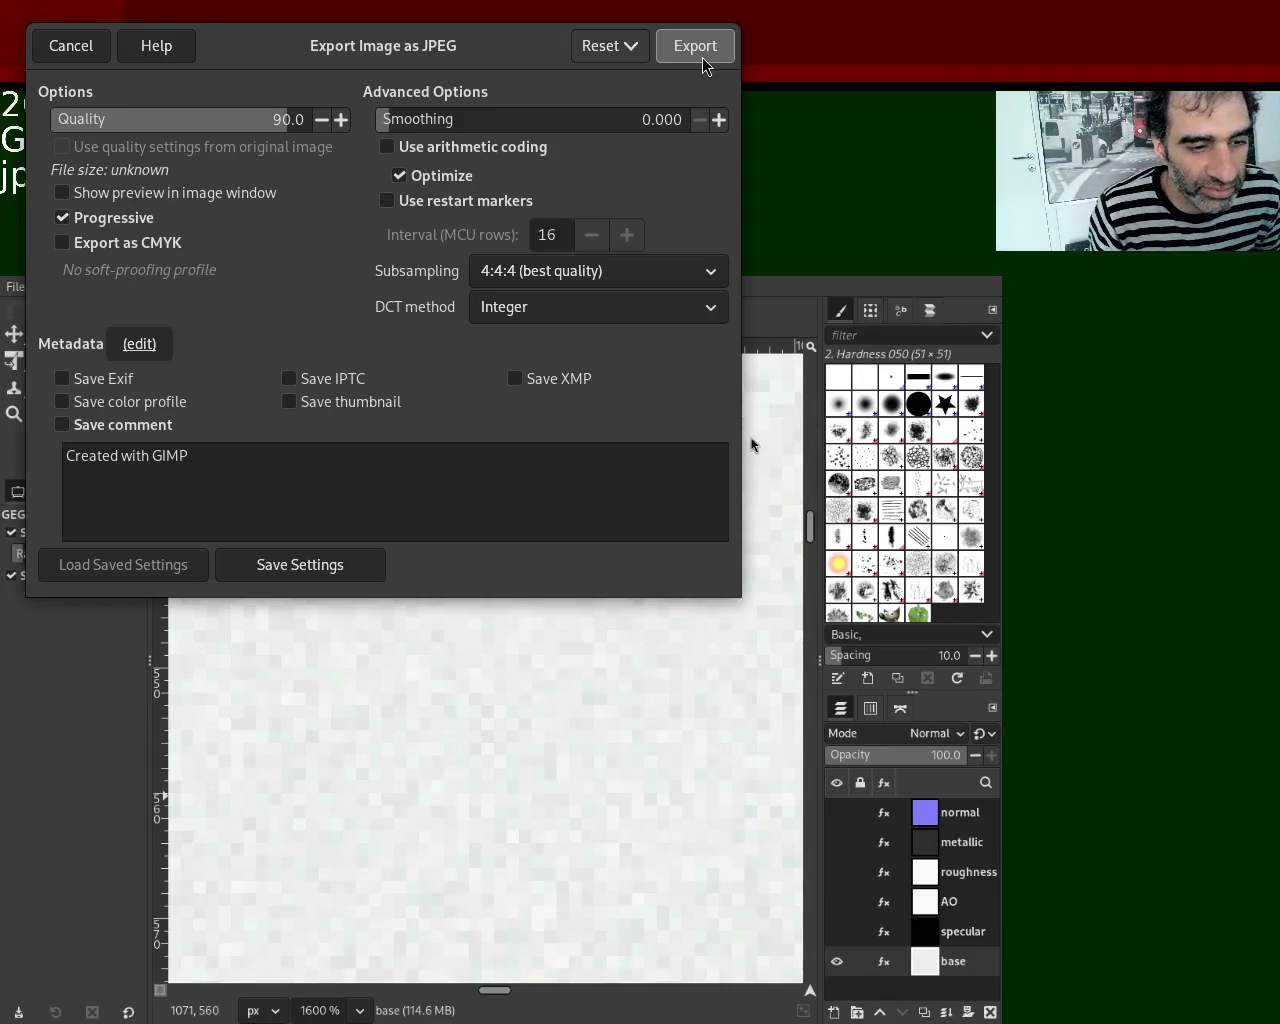
# Confirm the JPEG export of the base noise texture at 90% quality.
pyautogui.click(702, 57)
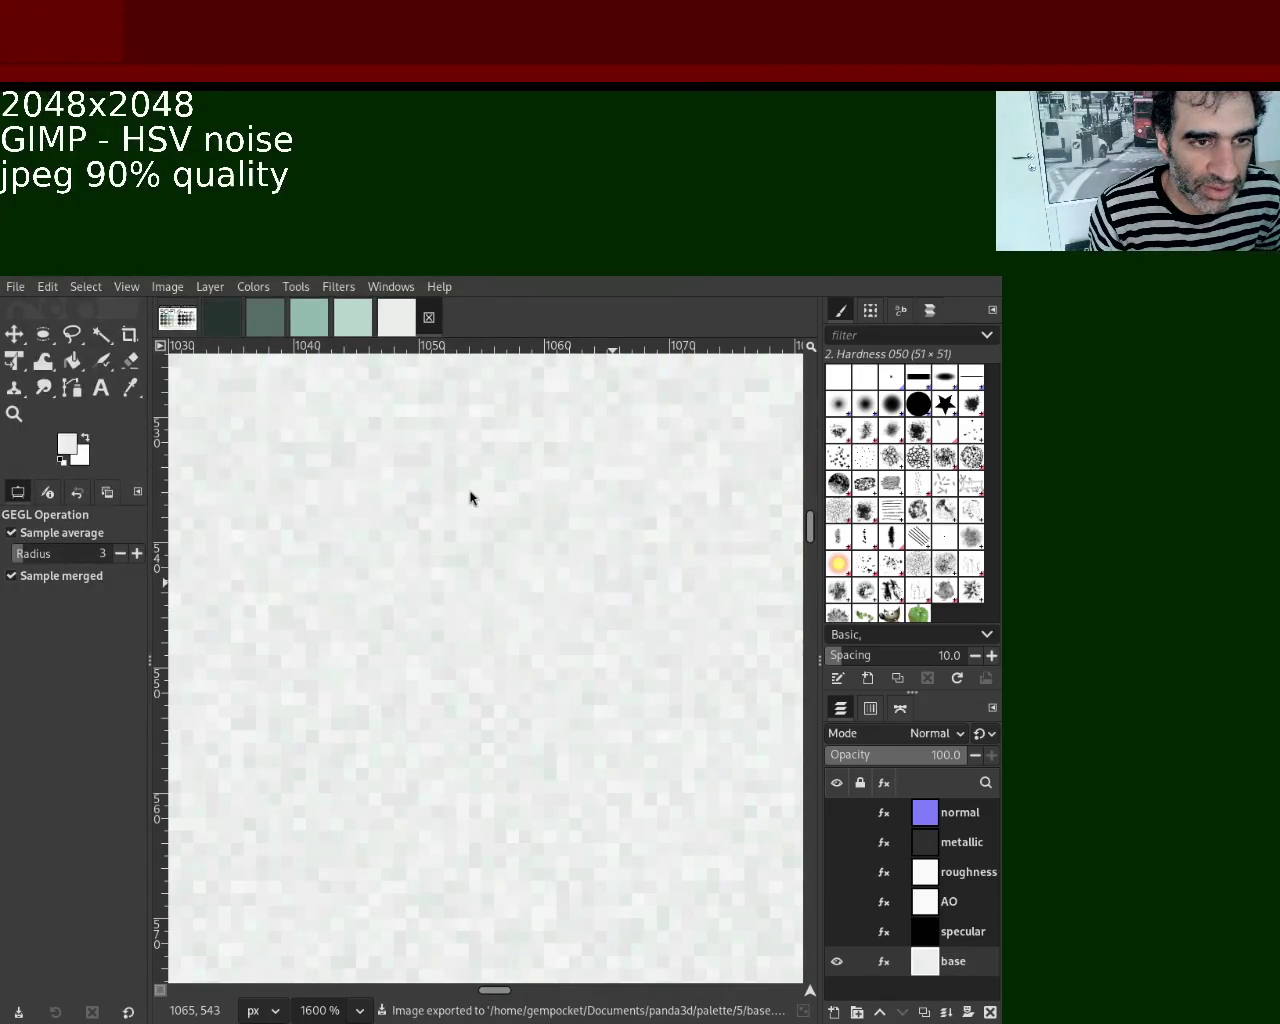